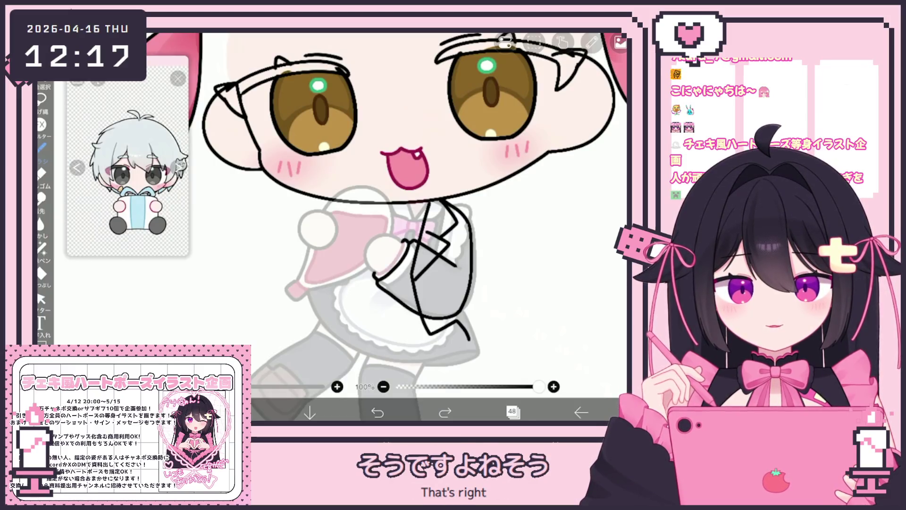
Select the lapel stroke beside the bow with the vector Select tool.
{"action": "scroll", "coordinate": [414, 226], "scroll_direction": "down", "scroll_amount": 3}
{"action": "scroll", "coordinate": [414, 226], "scroll_direction": "up", "scroll_amount": 4}
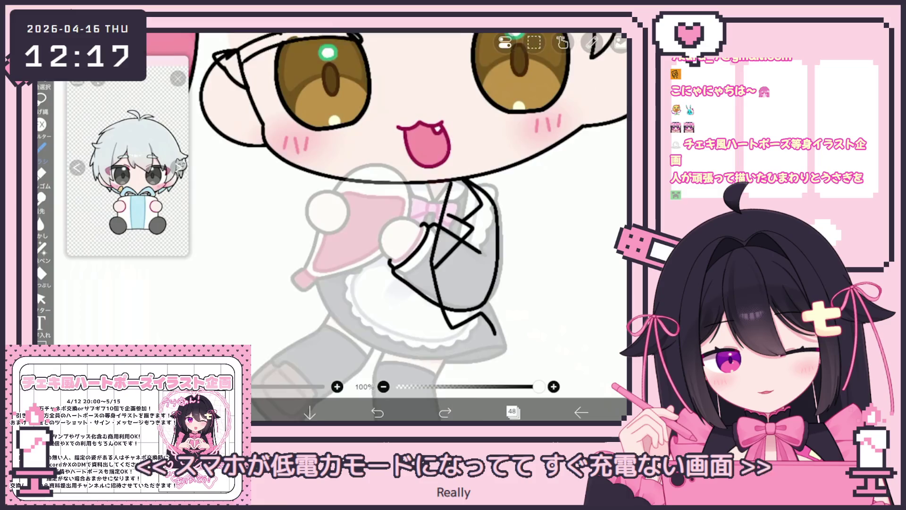
{"action": "scroll", "coordinate": [387, 226], "scroll_direction": "up", "scroll_amount": 3}
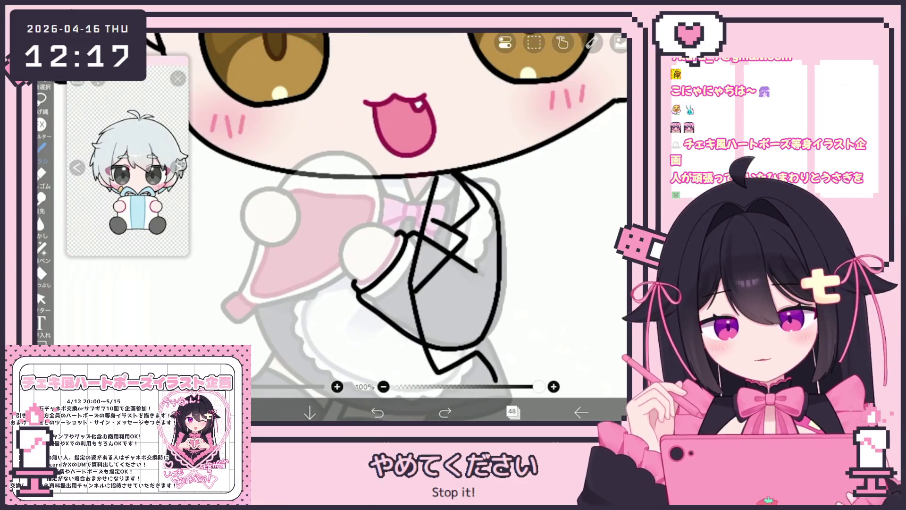
{"action": "left_click", "coordinate": [41, 299]}
{"action": "left_click", "coordinate": [425, 222]}
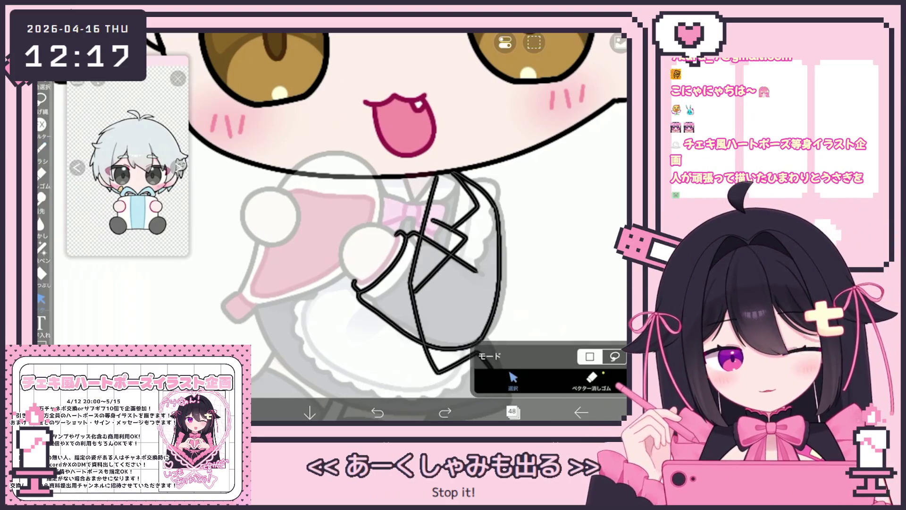
{"action": "left_click", "coordinate": [425, 222]}
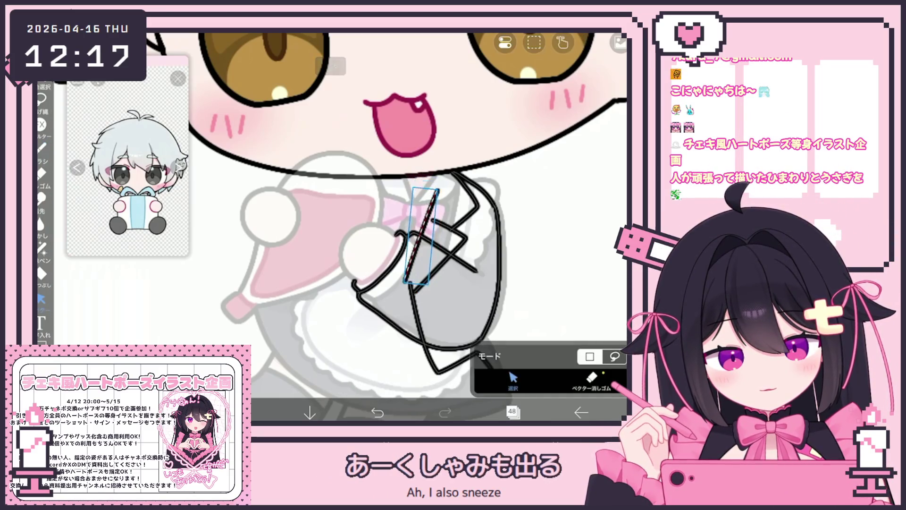
{"action": "left_click", "coordinate": [458, 231]}
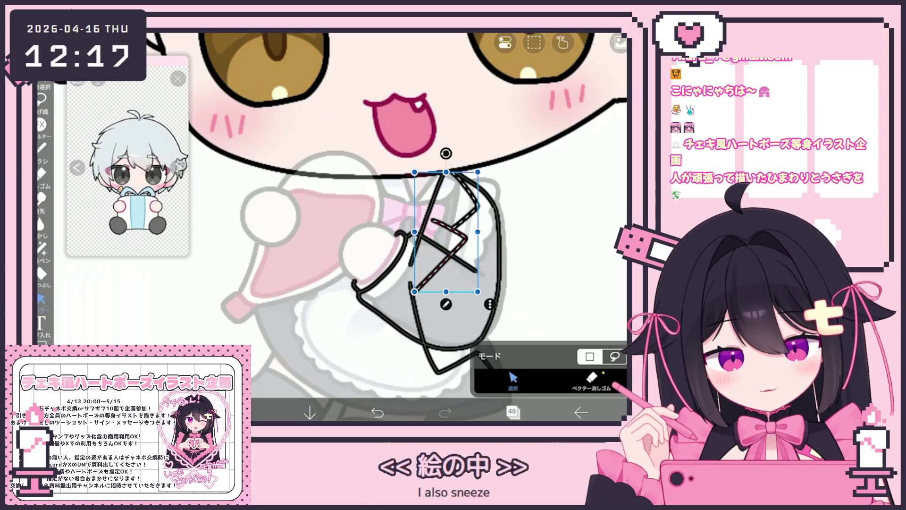
{"action": "left_click", "coordinate": [452, 220]}
{"action": "left_click", "coordinate": [452, 220]}
{"action": "left_click", "coordinate": [452, 220]}
{"action": "left_click", "coordinate": [452, 220]}
{"action": "left_click", "coordinate": [453, 220]}
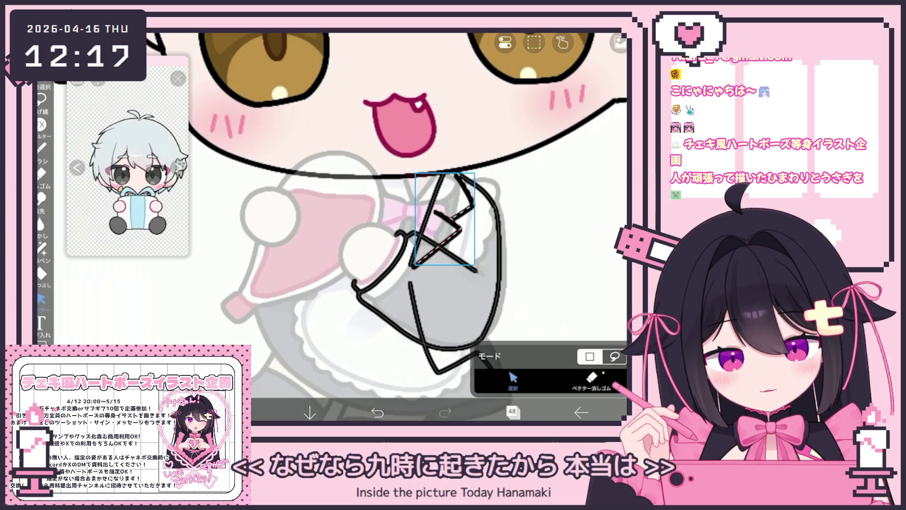
{"action": "left_click", "coordinate": [453, 220]}
{"action": "left_click", "coordinate": [452, 220]}
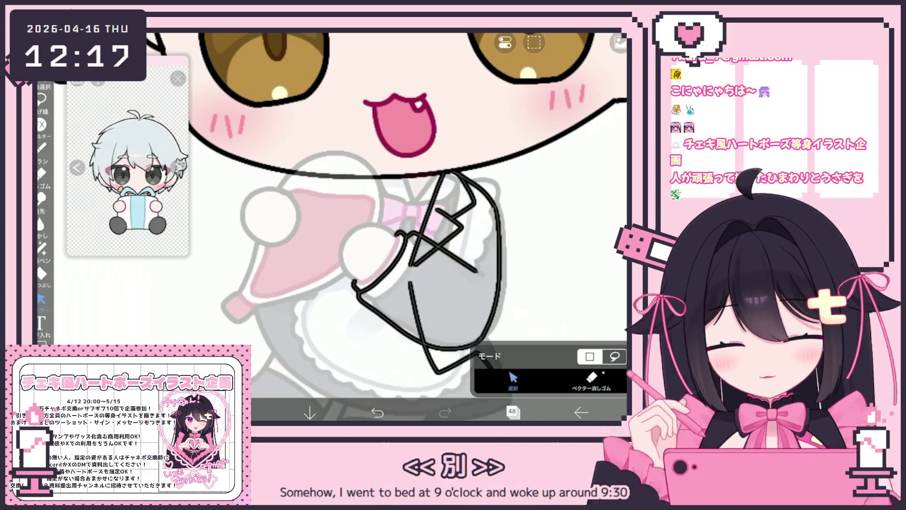
Pull the lapel stroke upward toward the collar, then return to the brush and undo once.
{"action": "left_click", "coordinate": [414, 296]}
{"action": "left_click_drag", "start_coordinate": [444, 327], "coordinate": [439, 316]}
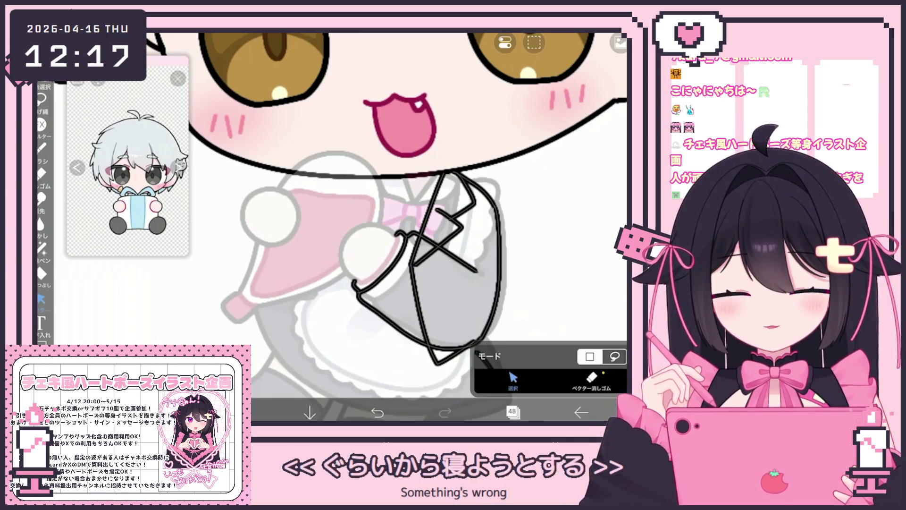
{"action": "left_click", "coordinate": [42, 147]}
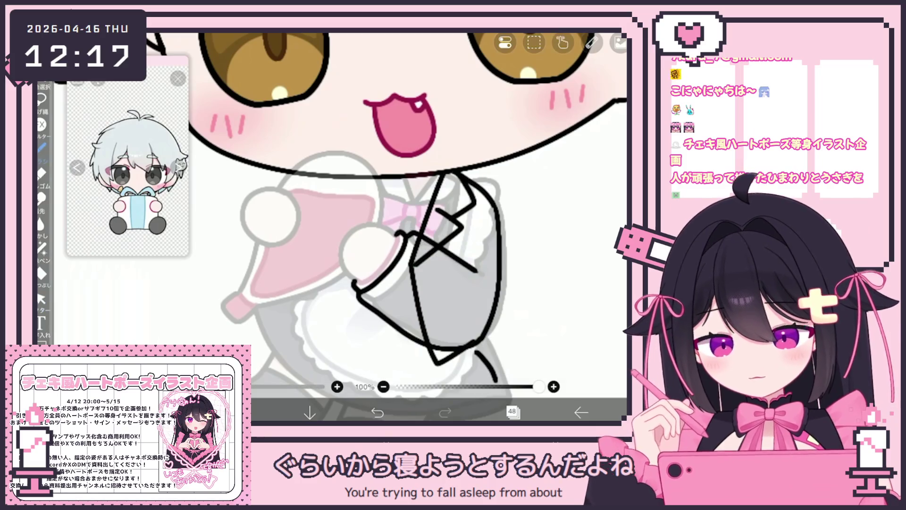
{"action": "key", "text": "ctrl+z"}
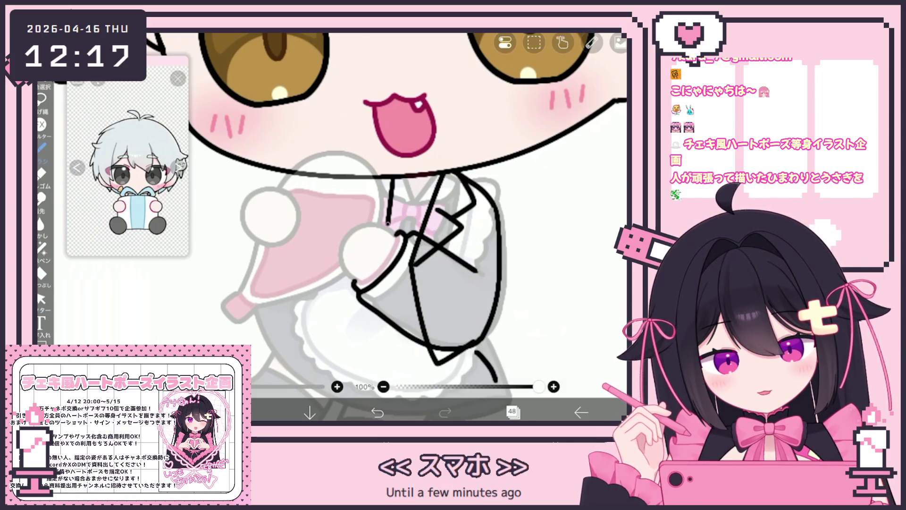
Draw a vertical tie line down from the bow at the butler's collar.
{"action": "left_click_drag", "start_coordinate": [399, 178], "coordinate": [391, 231]}
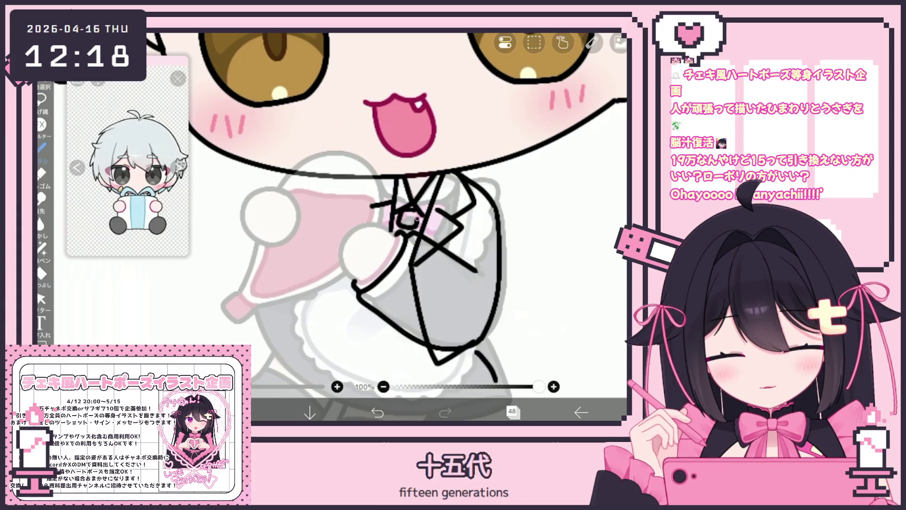
{"action": "scroll", "coordinate": [387, 227], "scroll_direction": "down", "scroll_amount": 2}
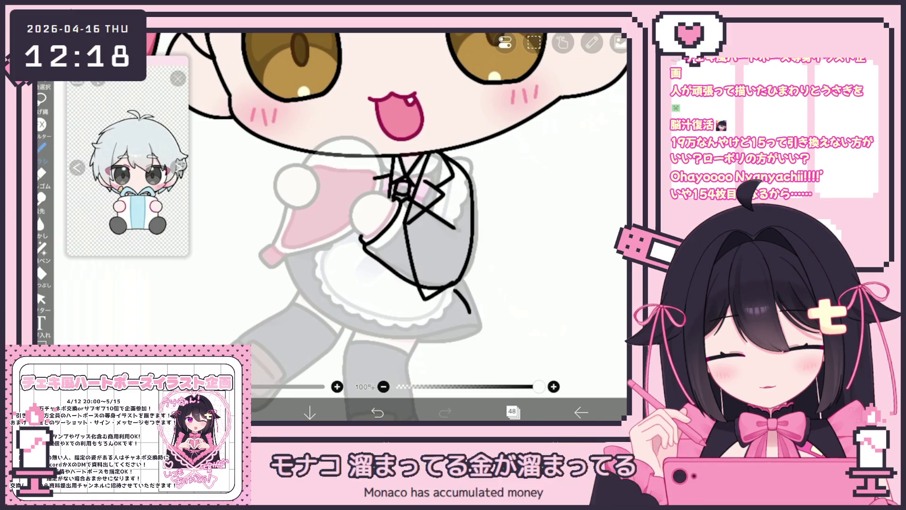
{"action": "left_click", "coordinate": [41, 298]}
Rotate the small stroke at the sleeve's end about 6° and deselect it.
{"action": "left_click", "coordinate": [463, 300]}
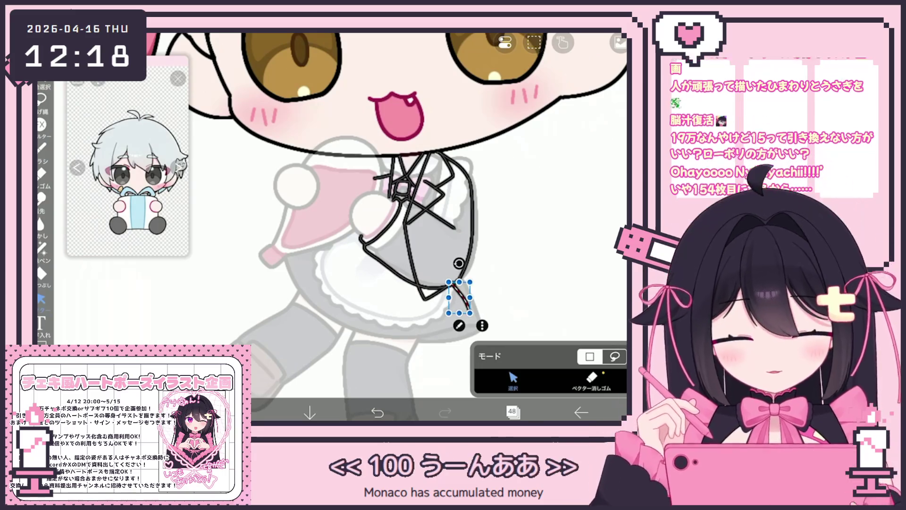
{"action": "left_click_drag", "start_coordinate": [458, 263], "coordinate": [463, 263]}
{"action": "left_click", "coordinate": [520, 284]}
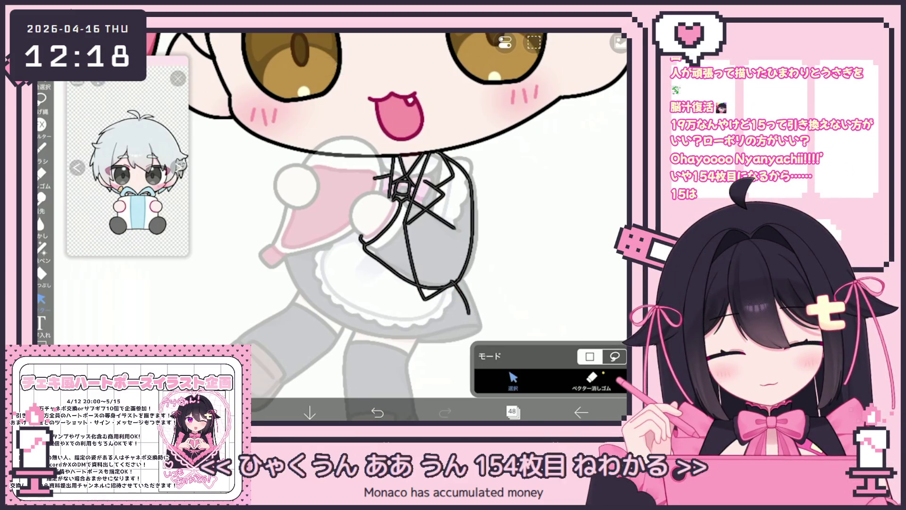
Draw a line at the sleeve cuff with the brush, then undo the extra short stroke.
{"action": "left_click", "coordinate": [42, 147]}
{"action": "left_click_drag", "start_coordinate": [454, 282], "coordinate": [471, 315]}
{"action": "scroll", "coordinate": [397, 226], "scroll_direction": "down", "scroll_amount": 3}
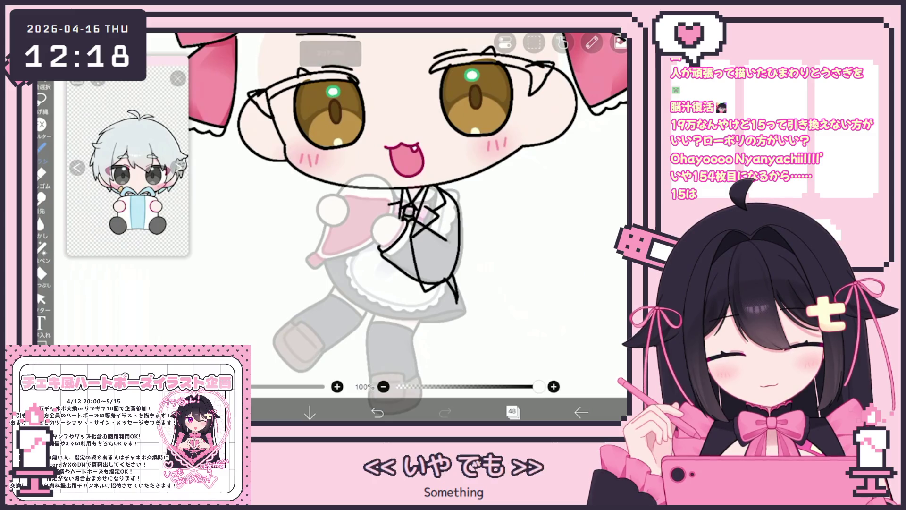
{"action": "scroll", "coordinate": [449, 293], "scroll_direction": "up", "scroll_amount": 2}
{"action": "key", "text": "ctrl+z"}
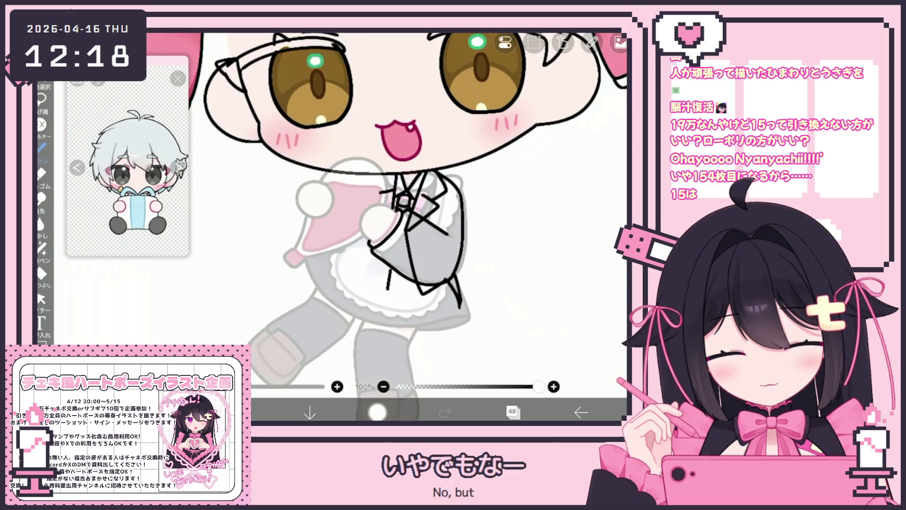
Draw a short vertical line below the sleeve and a line closing the sleeve outline.
{"action": "mouse_move", "coordinate": [394, 262]}
{"action": "left_mouse_down"}
{"action": "mouse_move", "coordinate": [391, 292]}
{"action": "mouse_move", "coordinate": [423, 320]}
{"action": "left_mouse_up"}
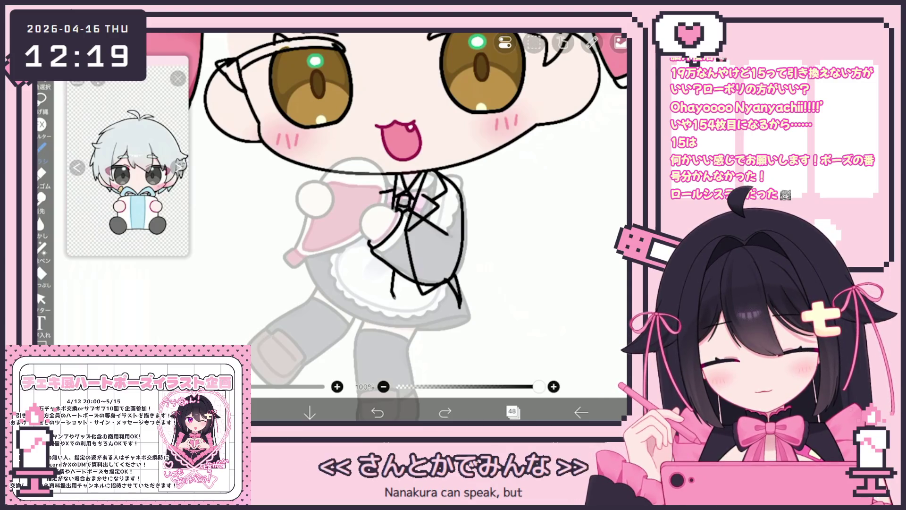
{"action": "left_click_drag", "start_coordinate": [392, 288], "coordinate": [455, 303]}
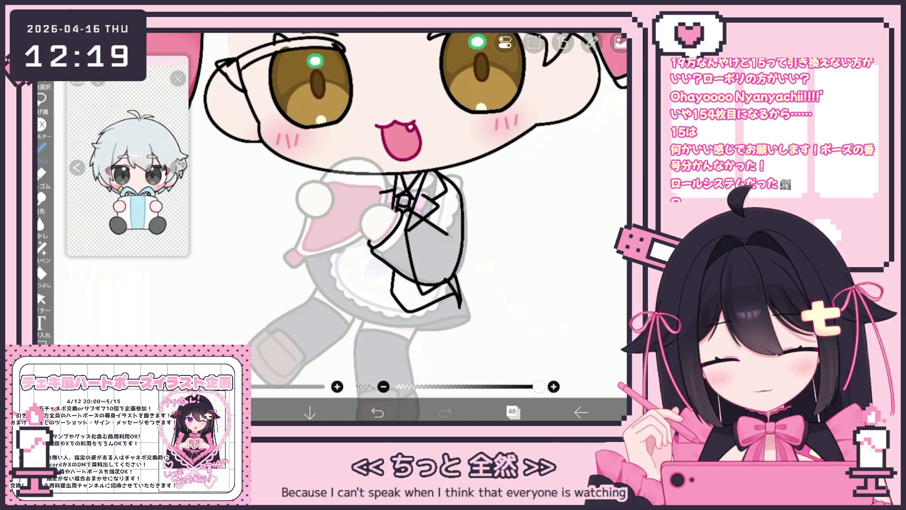
Redraw the sleeve's lower edge, undoing the short vertical line and a stray stroke.
{"action": "left_click", "coordinate": [377, 412]}
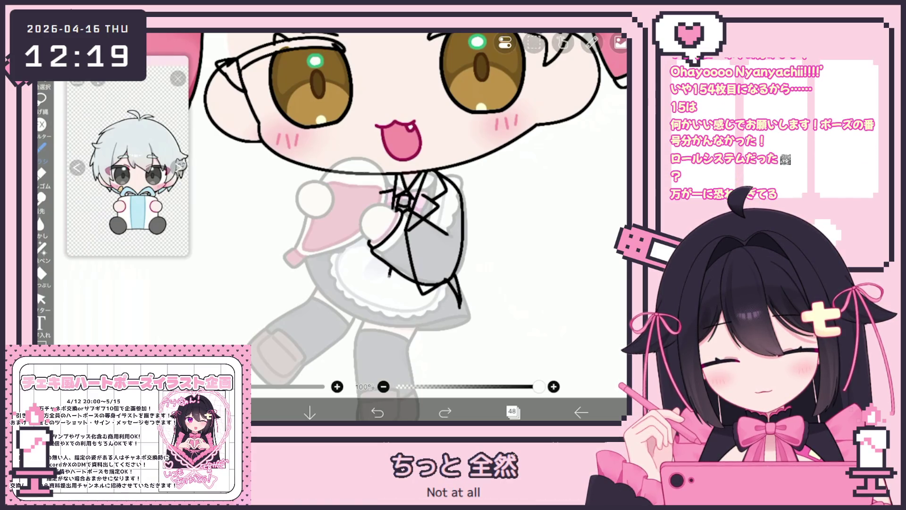
{"action": "left_click_drag", "start_coordinate": [392, 292], "coordinate": [449, 306]}
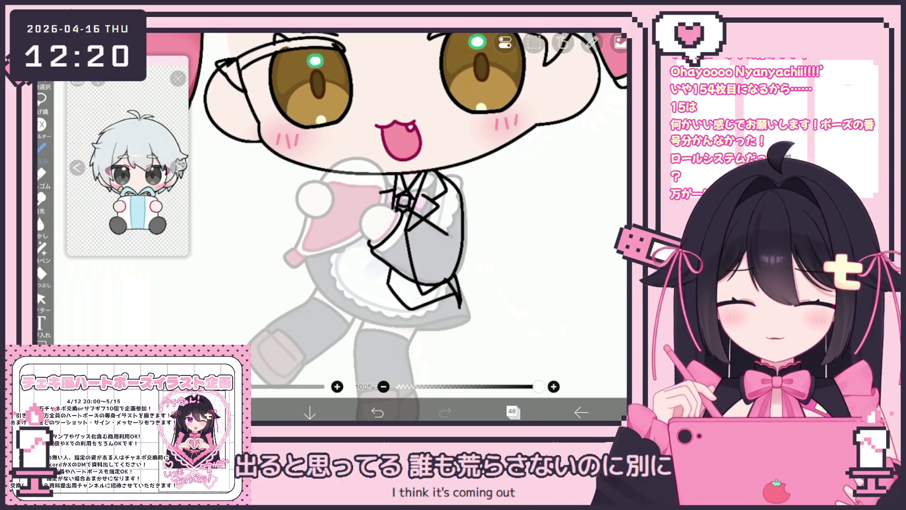
{"action": "key", "text": "ctrl+z"}
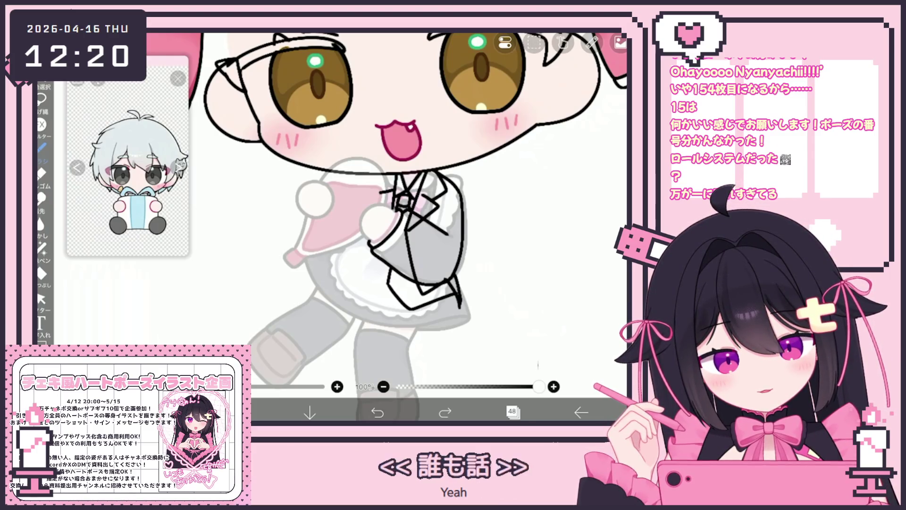
Draw a short line at the apron's left side, undoing the extra lower-left line.
{"action": "left_click_drag", "start_coordinate": [329, 251], "coordinate": [321, 280]}
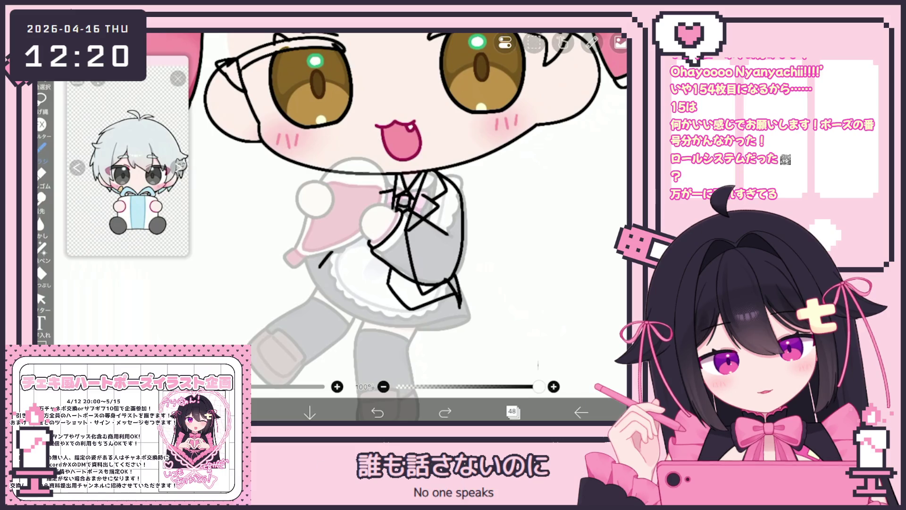
{"action": "left_click_drag", "start_coordinate": [330, 289], "coordinate": [382, 285]}
{"action": "key", "text": "ctrl+z"}
{"action": "scroll", "coordinate": [387, 227], "scroll_direction": "down", "scroll_amount": 2}
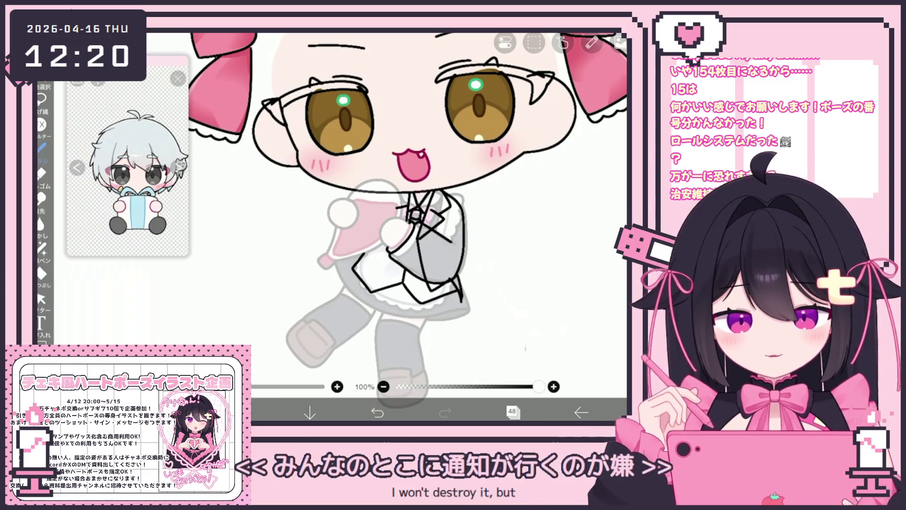
{"action": "scroll", "coordinate": [387, 227], "scroll_direction": "up", "scroll_amount": 2}
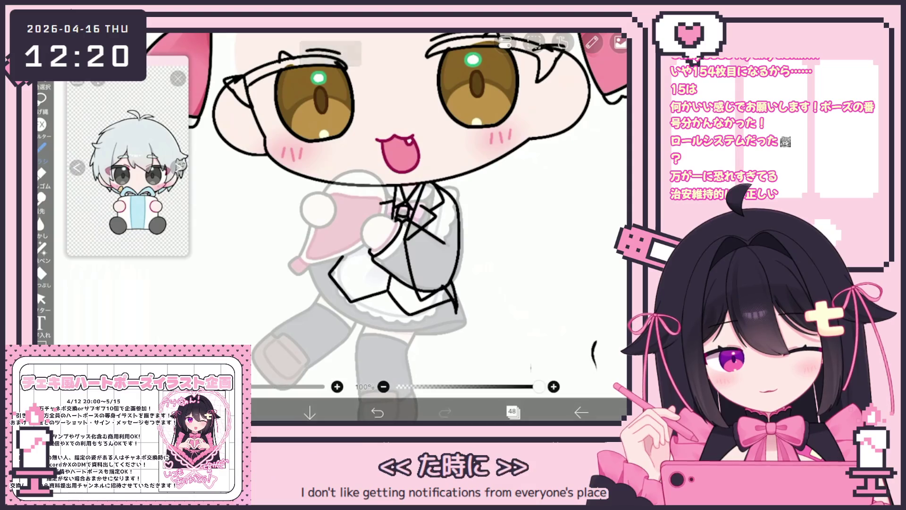
{"action": "left_click", "coordinate": [41, 299]}
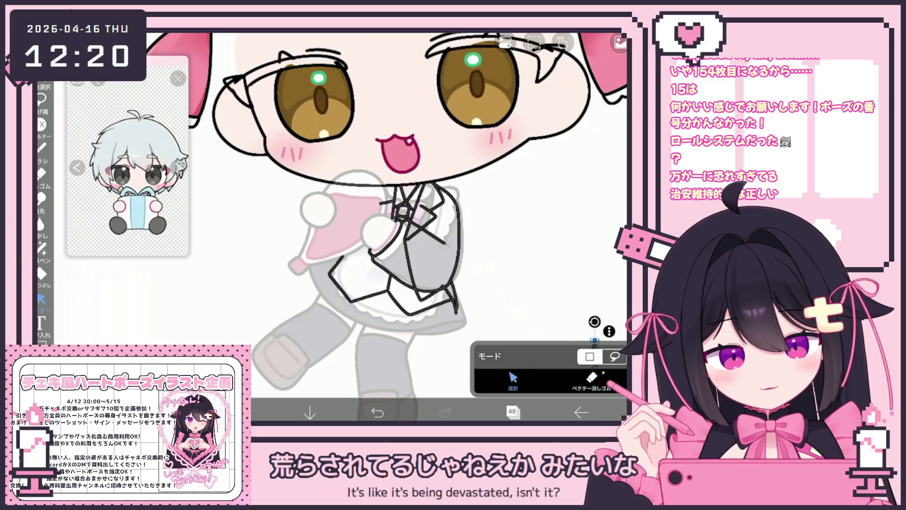
Delete the stray selected stroke and deselect the collar stroke.
{"action": "key", "text": "Delete"}
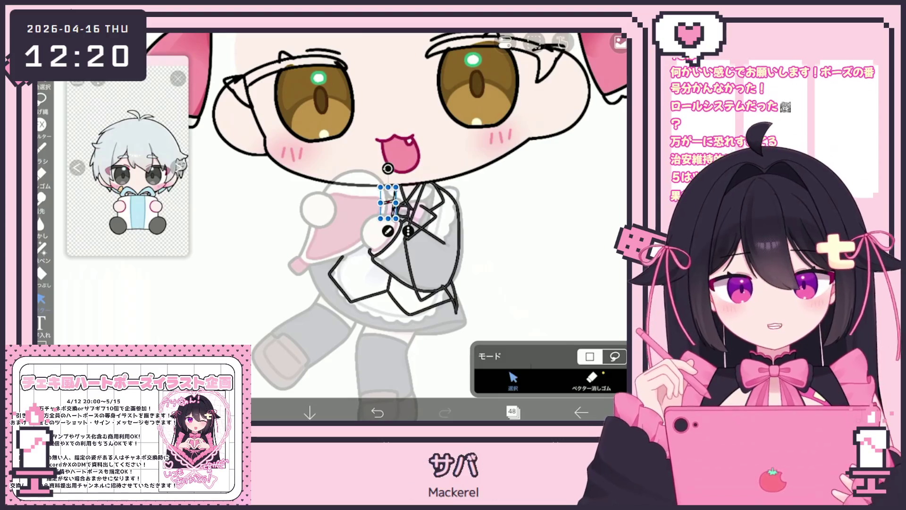
{"action": "scroll", "coordinate": [378, 199], "scroll_direction": "up", "scroll_amount": 5}
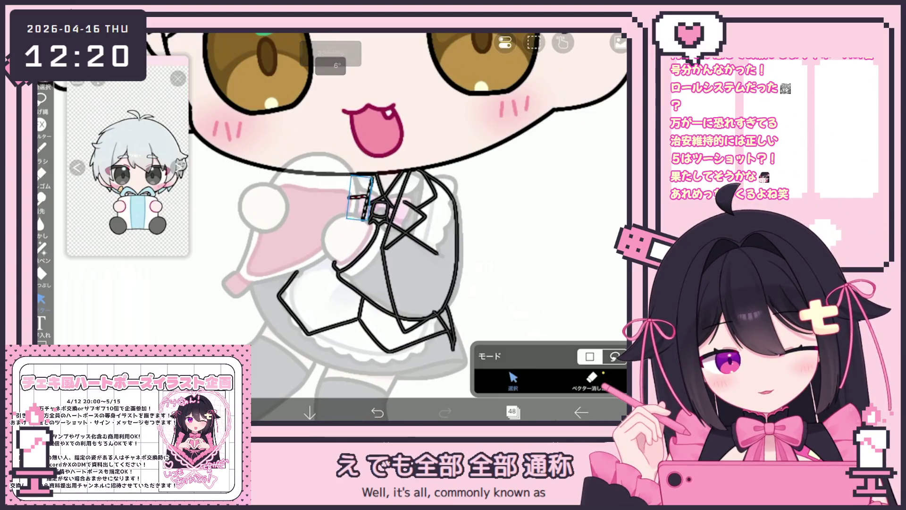
{"action": "key", "text": "Escape"}
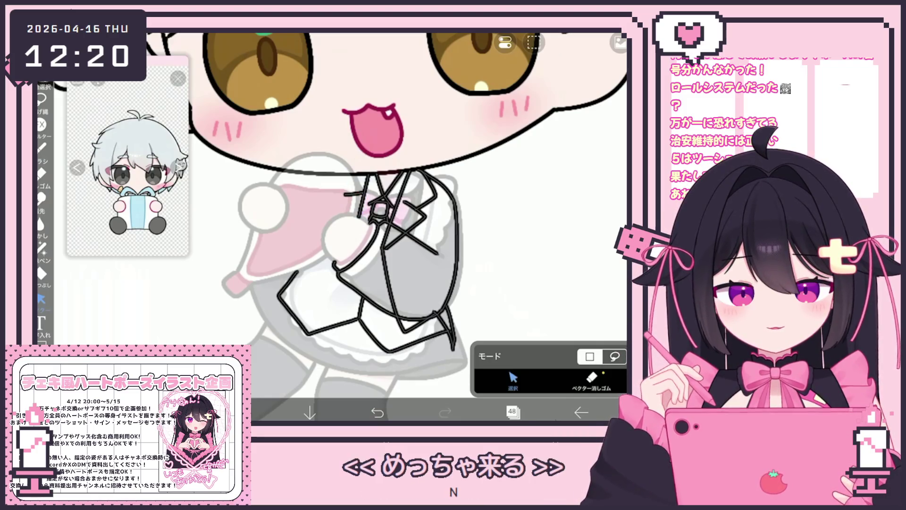
{"action": "left_click", "coordinate": [42, 147]}
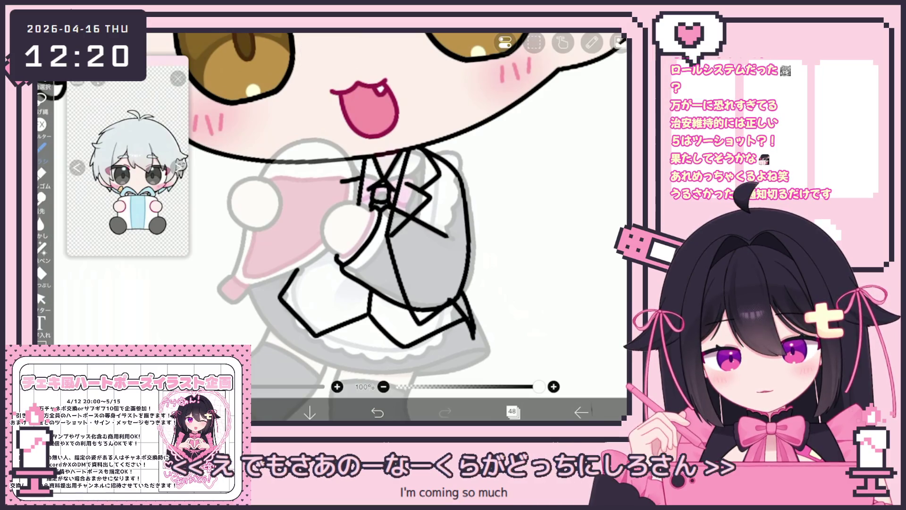
Rotate the short line beside the collar to a steeper angle, about 14°.
{"action": "left_click", "coordinate": [41, 299]}
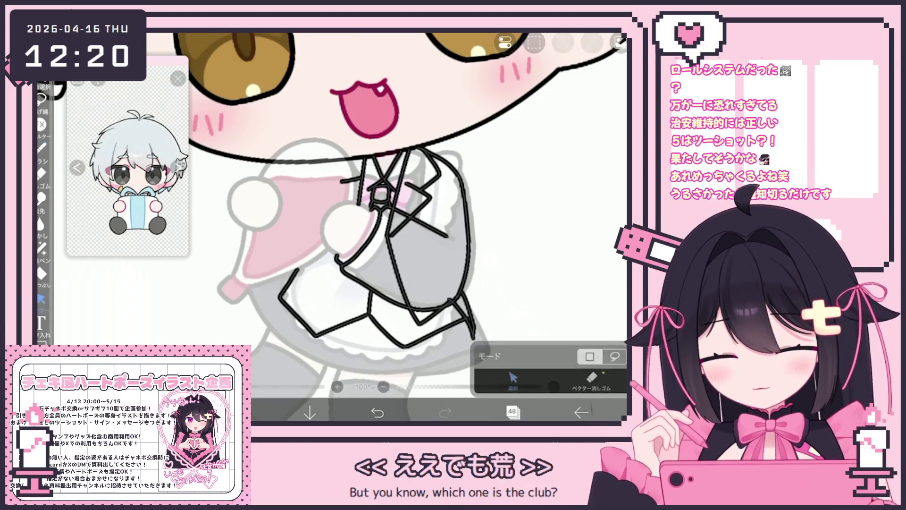
{"action": "left_click", "coordinate": [354, 180]}
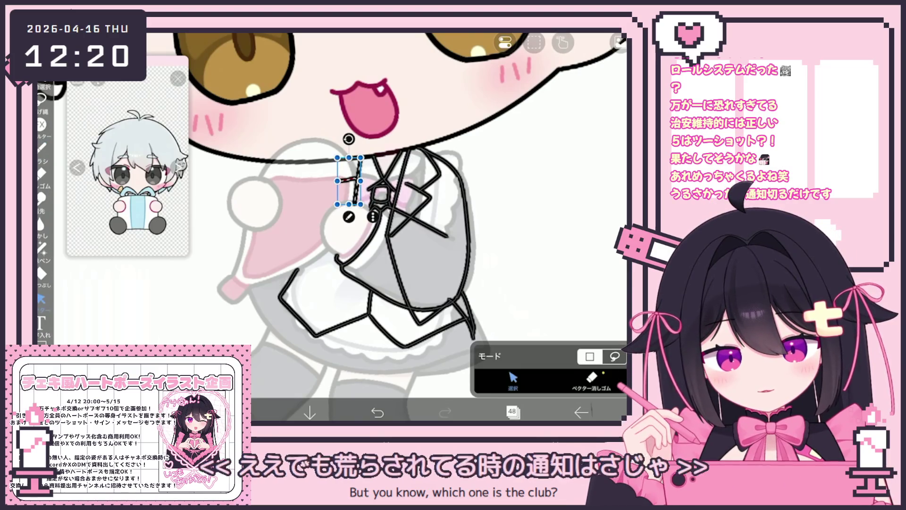
{"action": "mouse_move", "coordinate": [348, 139]}
{"action": "left_mouse_down"}
{"action": "mouse_move", "coordinate": [390, 170]}
{"action": "mouse_move", "coordinate": [393, 187]}
{"action": "left_mouse_up"}
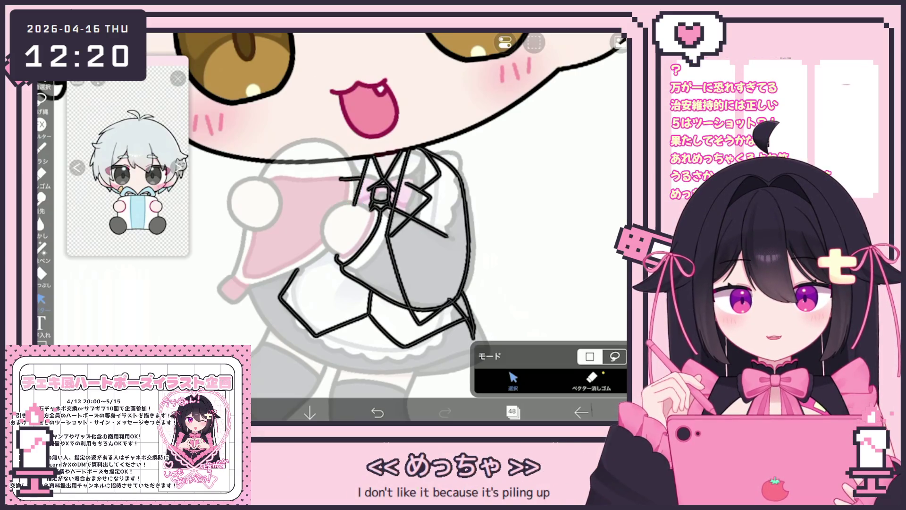
{"action": "left_click", "coordinate": [41, 148]}
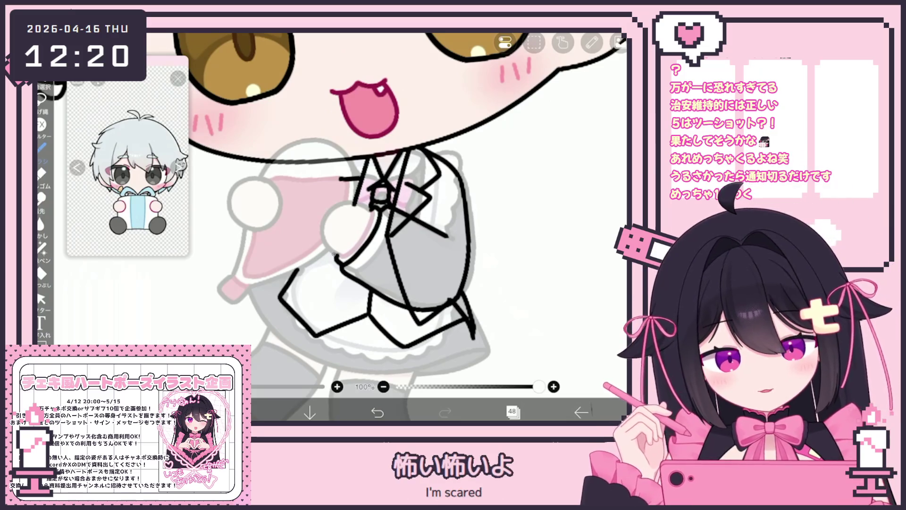
Ink the jacket's lower edge and short hem strokes, undoing misplaced marks.
{"action": "left_click_drag", "start_coordinate": [319, 285], "coordinate": [309, 298]}
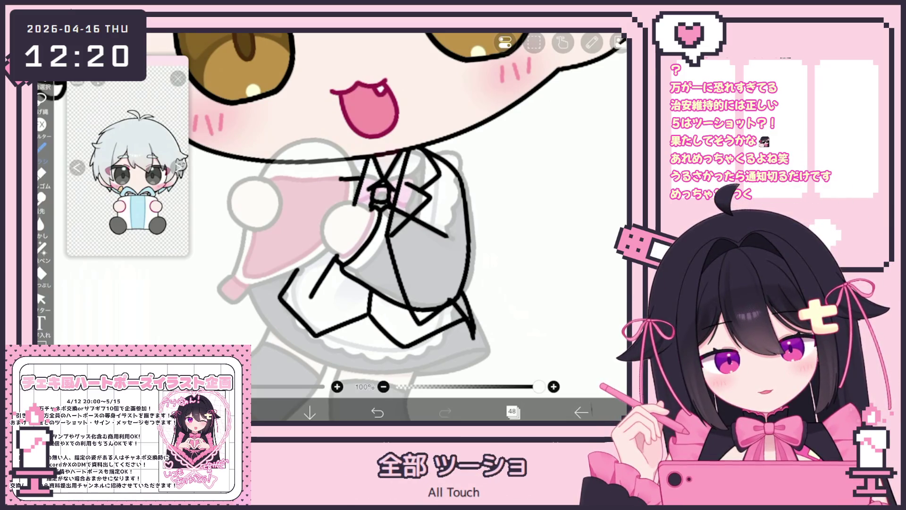
{"action": "left_click", "coordinate": [377, 412]}
{"action": "left_click_drag", "start_coordinate": [336, 260], "coordinate": [306, 309]}
{"action": "left_click", "coordinate": [377, 412]}
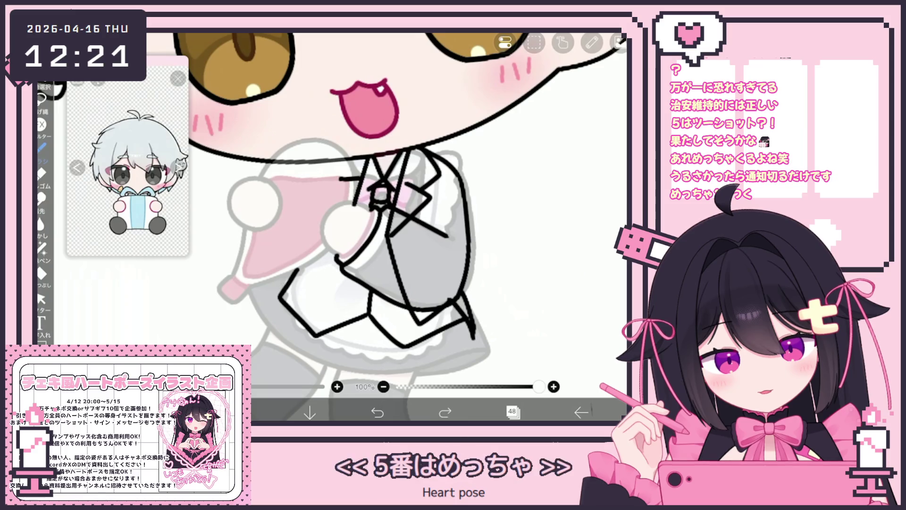
{"action": "left_click_drag", "start_coordinate": [275, 281], "coordinate": [281, 287]}
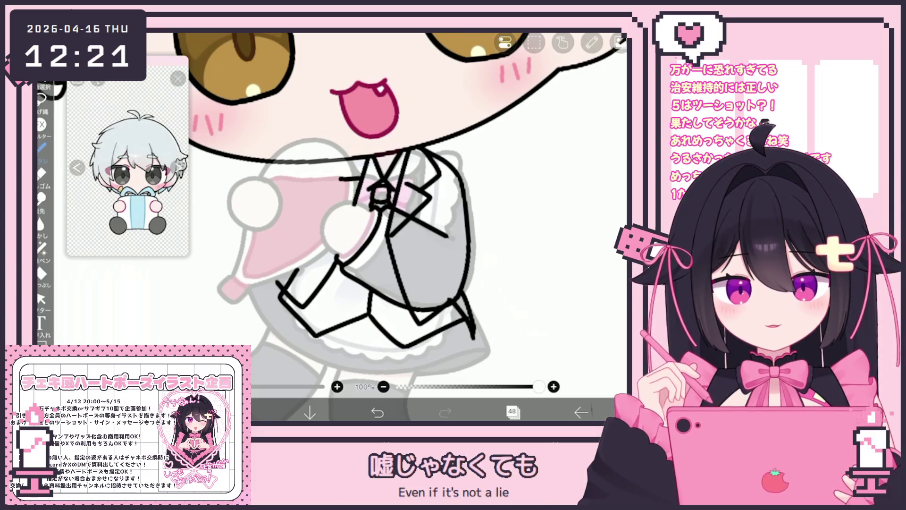
{"action": "scroll", "coordinate": [384, 226], "scroll_direction": "up", "scroll_amount": 1}
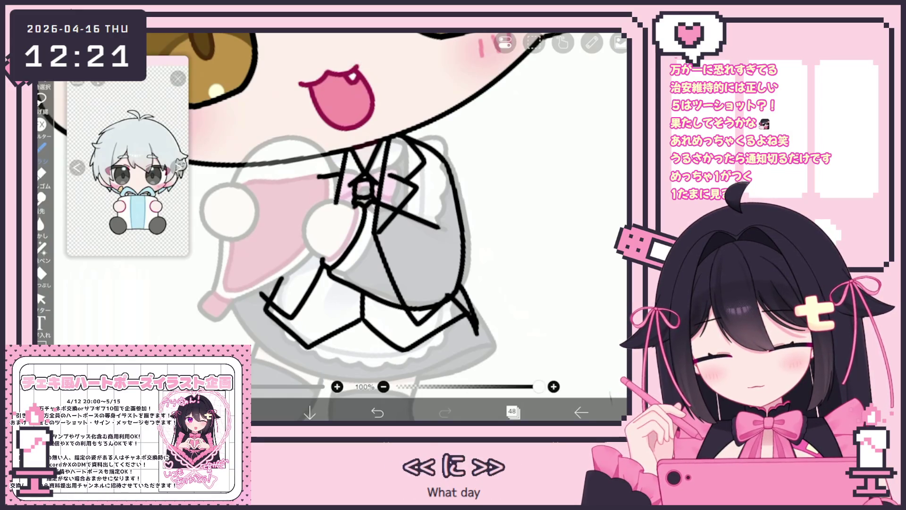
{"action": "scroll", "coordinate": [331, 227], "scroll_direction": "down", "scroll_amount": 1}
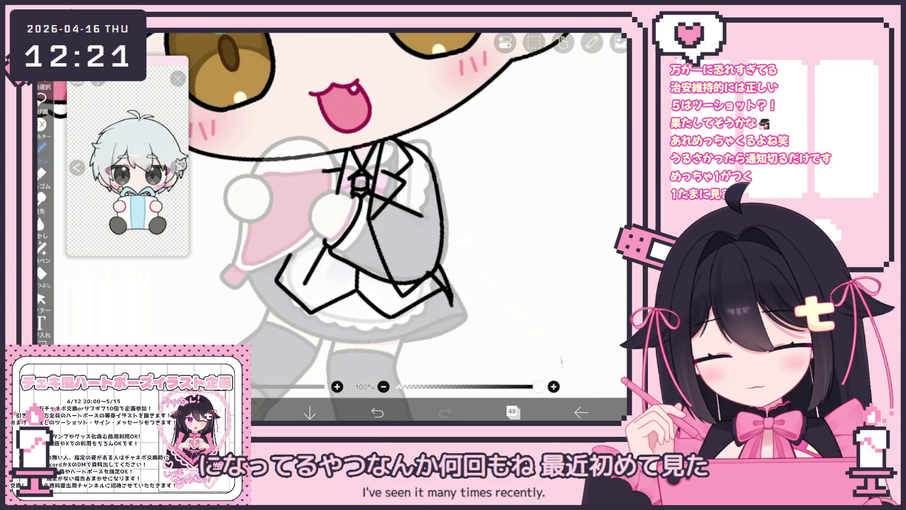
{"action": "left_click_drag", "start_coordinate": [326, 243], "coordinate": [306, 283]}
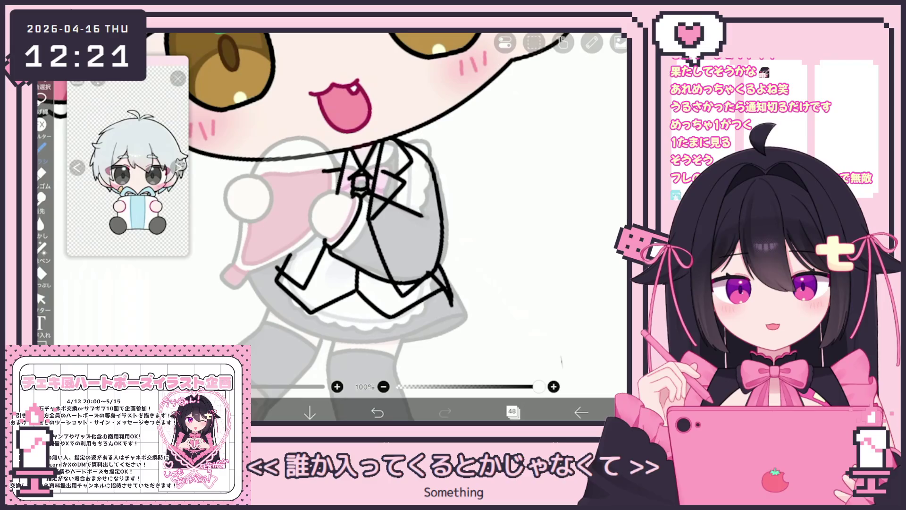
{"action": "scroll", "coordinate": [358, 227], "scroll_direction": "up", "scroll_amount": 2}
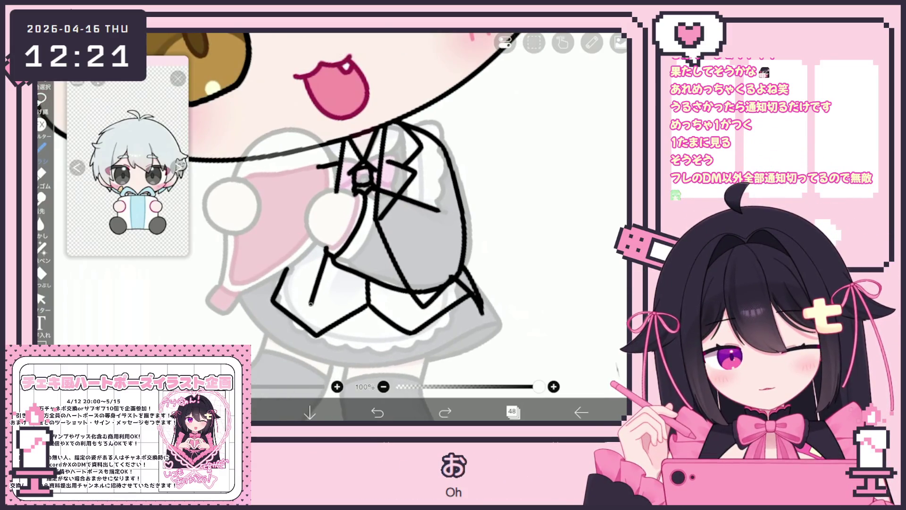
{"action": "left_click_drag", "start_coordinate": [267, 281], "coordinate": [279, 289]}
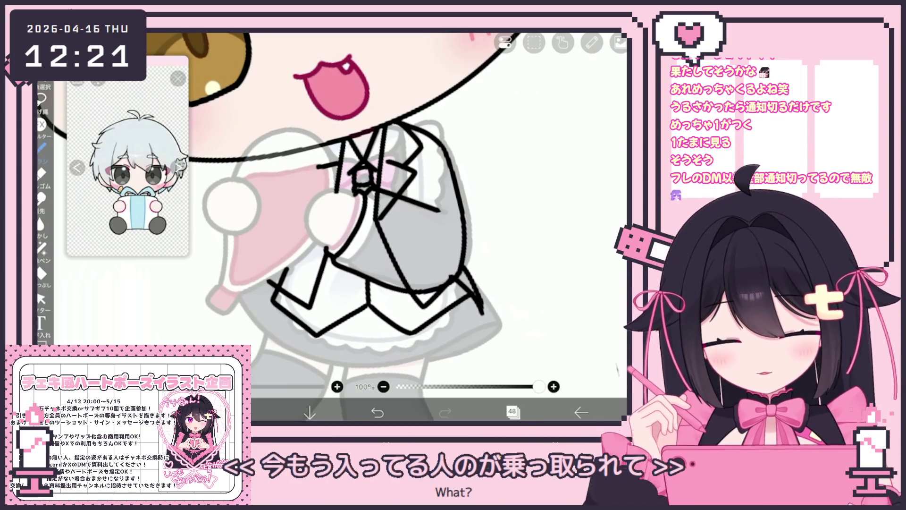
{"action": "scroll", "coordinate": [354, 212], "scroll_direction": "down", "scroll_amount": 2}
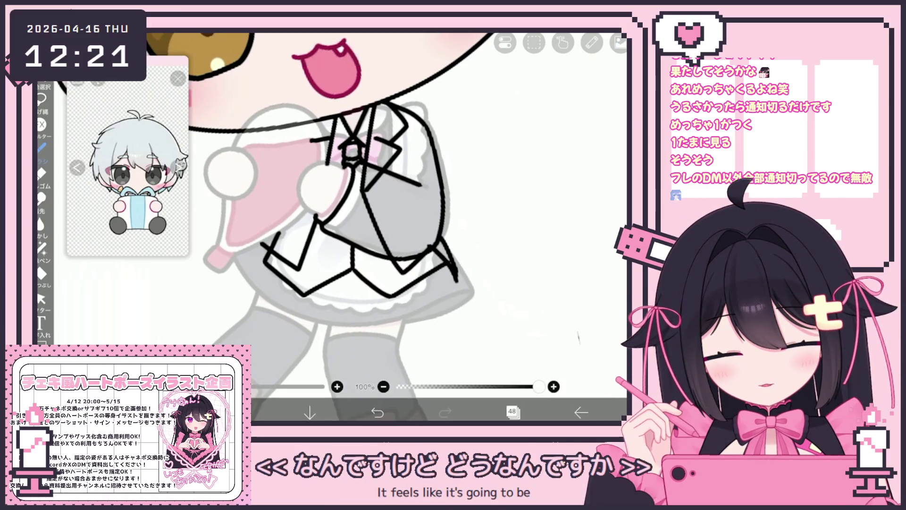
{"action": "scroll", "coordinate": [321, 227], "scroll_direction": "down", "scroll_amount": 2}
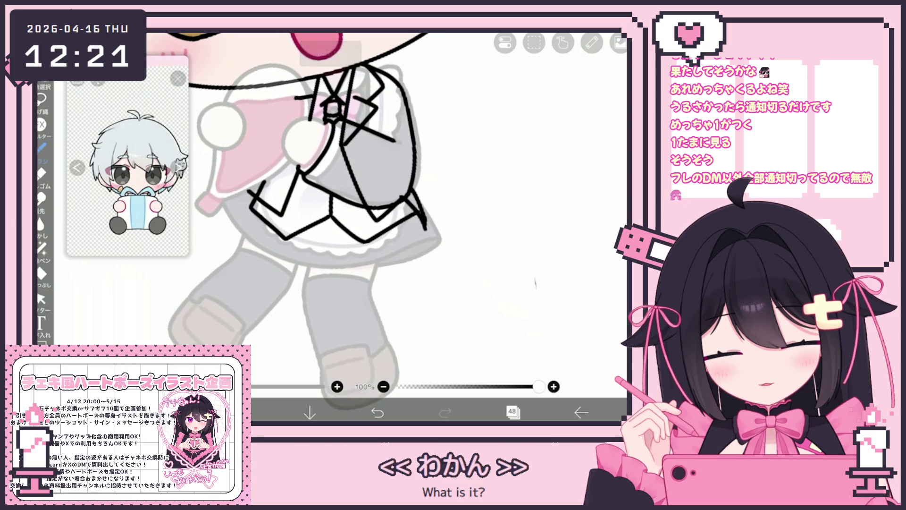
{"action": "scroll", "coordinate": [315, 207], "scroll_direction": "up", "scroll_amount": 1}
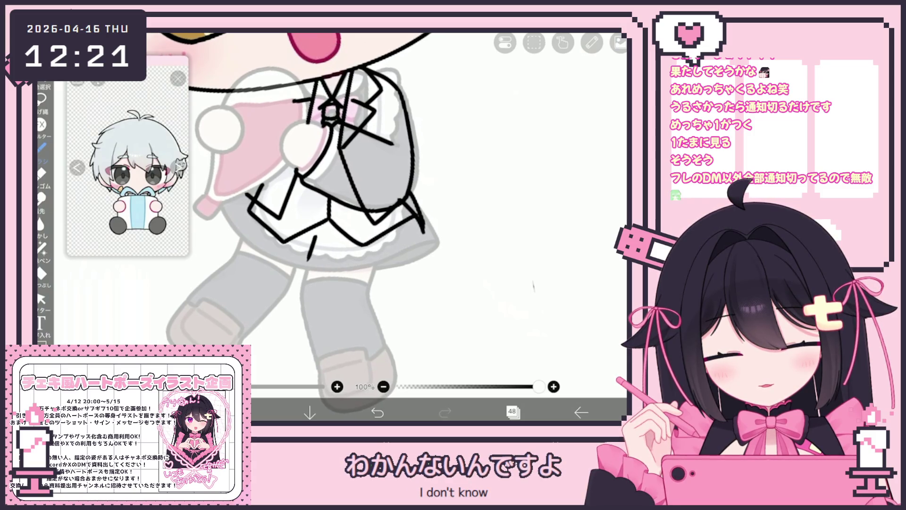
{"action": "scroll", "coordinate": [345, 222], "scroll_direction": "down", "scroll_amount": 3}
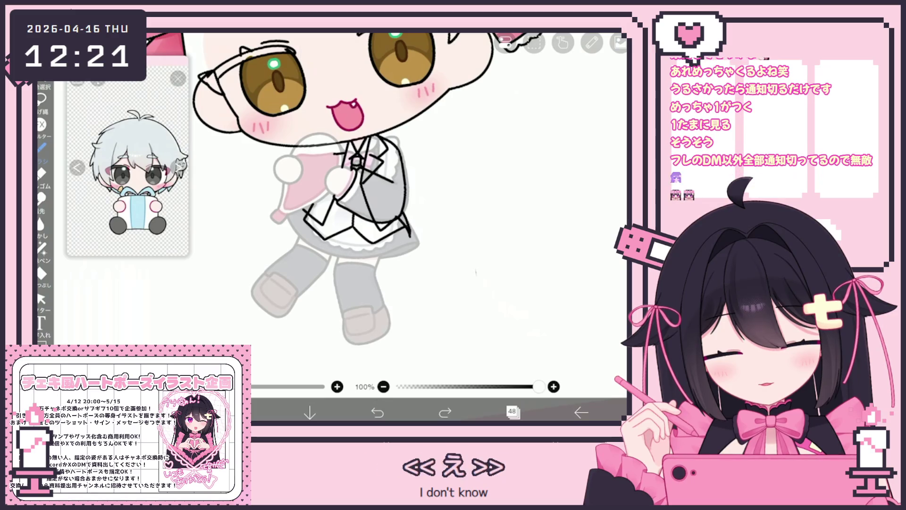
{"action": "scroll", "coordinate": [345, 198], "scroll_direction": "up", "scroll_amount": 2}
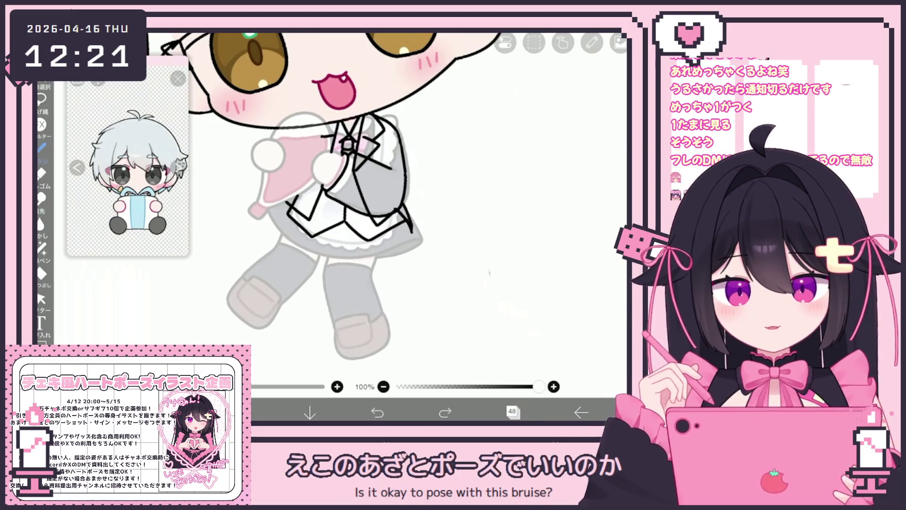
Draw both sides of the trouser leg below the skirt, undoing stray strokes.
{"action": "left_click_drag", "start_coordinate": [335, 232], "coordinate": [329, 322]}
{"action": "left_click", "coordinate": [377, 412]}
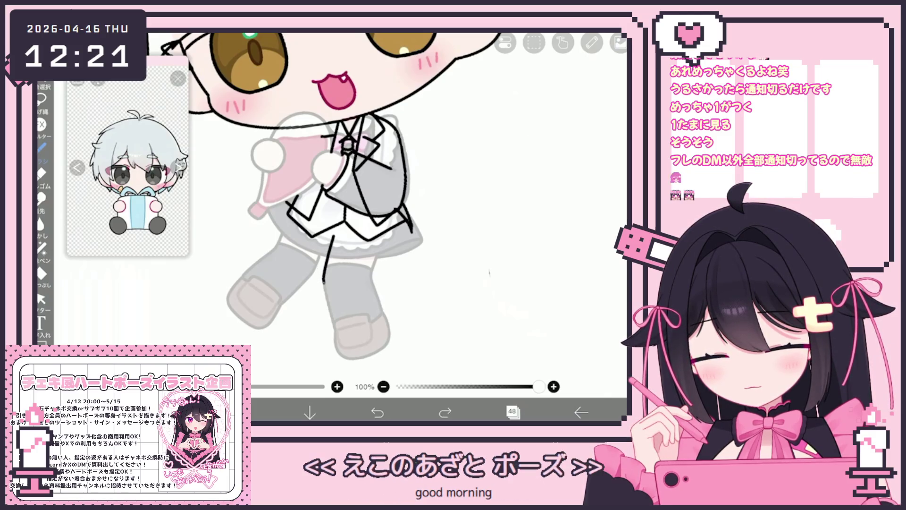
{"action": "left_click_drag", "start_coordinate": [382, 245], "coordinate": [388, 317]}
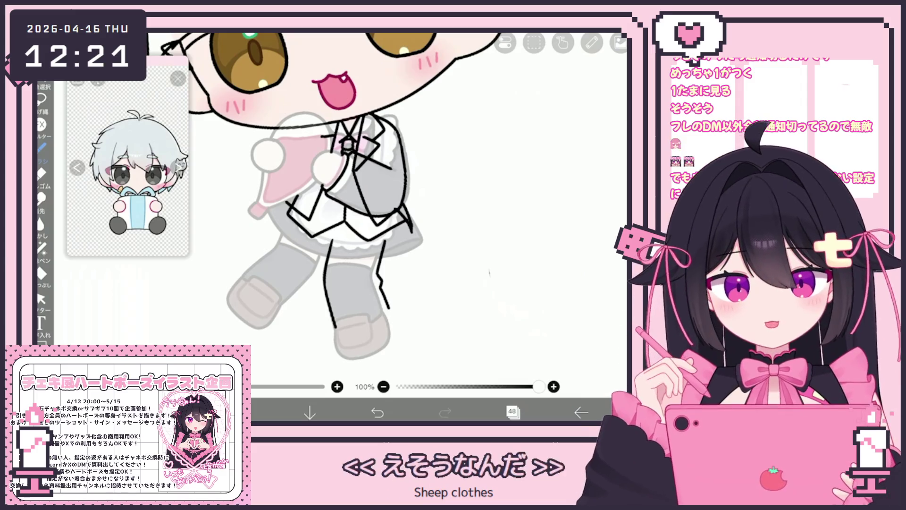
{"action": "left_click_drag", "start_coordinate": [330, 189], "coordinate": [321, 193]}
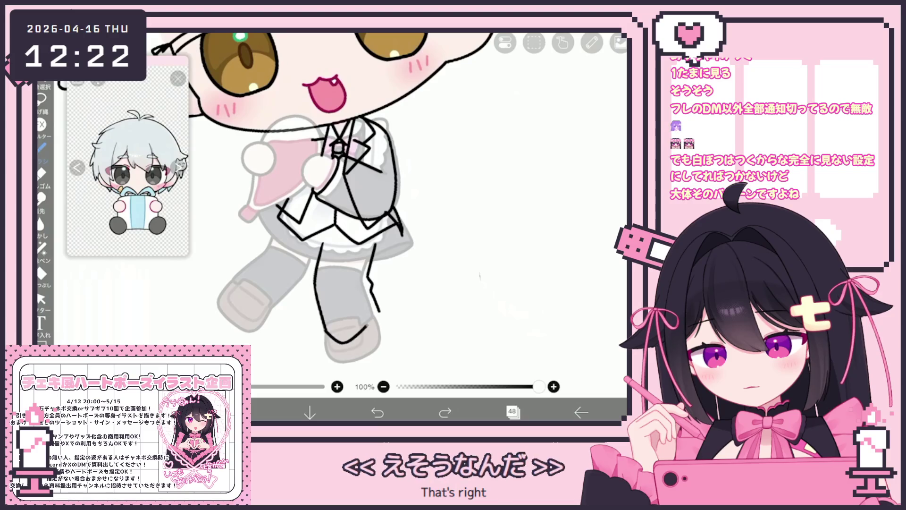
{"action": "key", "text": "ctrl+z"}
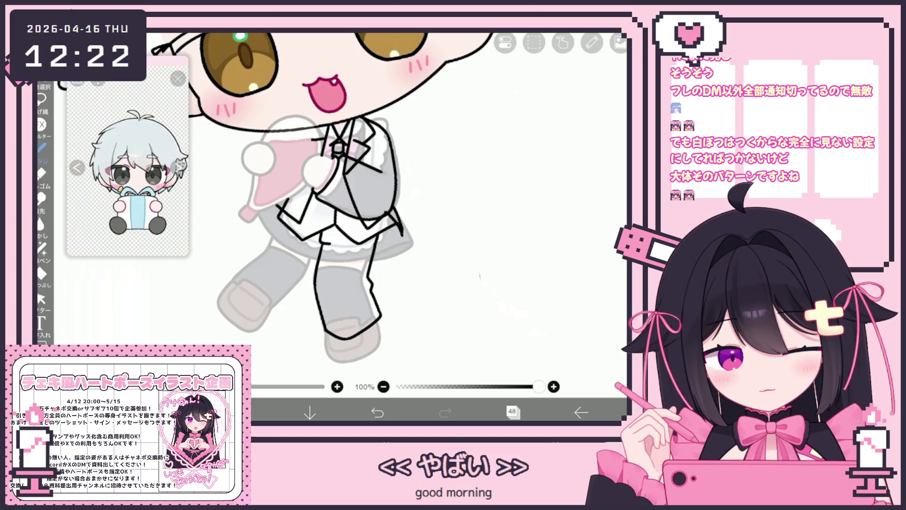
{"action": "scroll", "coordinate": [330, 213], "scroll_direction": "up", "scroll_amount": 1}
{"action": "key", "text": "ctrl+z"}
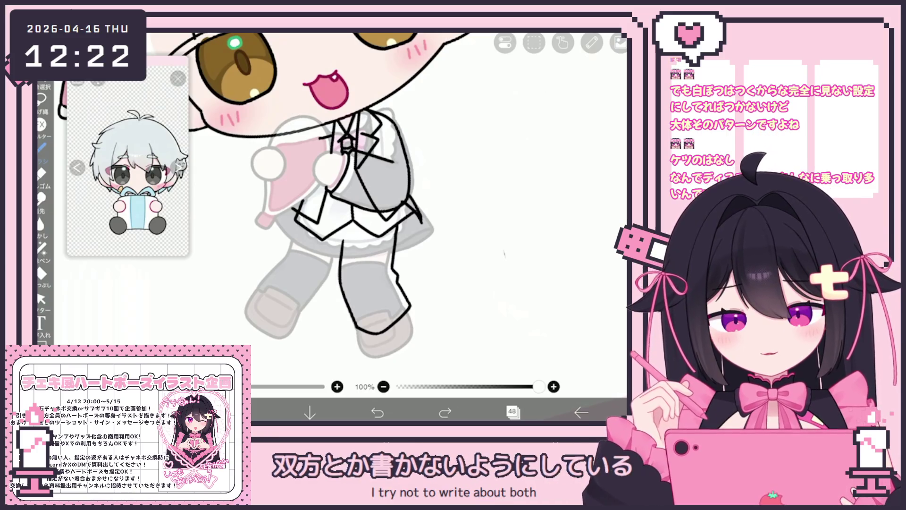
{"action": "scroll", "coordinate": [340, 199], "scroll_direction": "up", "scroll_amount": 1}
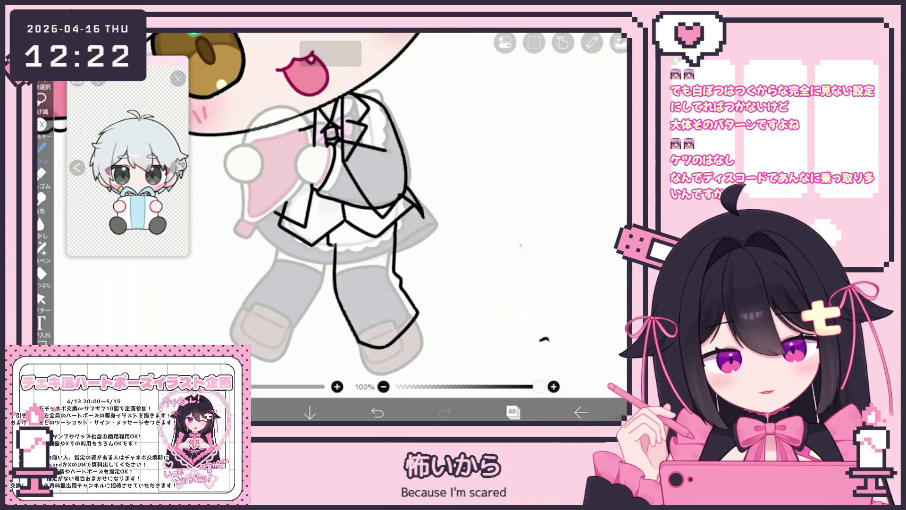
Undo the stray marks and move the trouser-leg line up and right to meet the jacket.
{"action": "key", "text": "ctrl+z"}
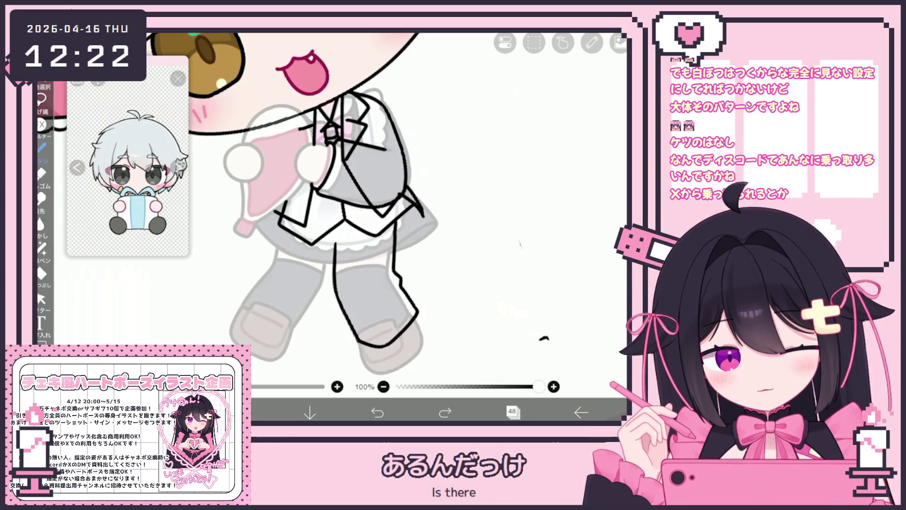
{"action": "key", "text": "ctrl+z"}
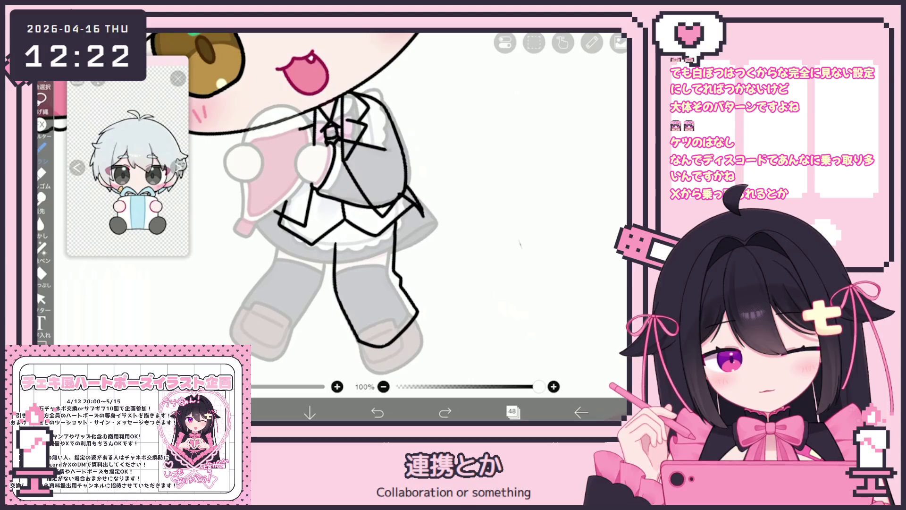
{"action": "left_click", "coordinate": [42, 298]}
{"action": "left_click", "coordinate": [402, 283]}
{"action": "left_click", "coordinate": [394, 242]}
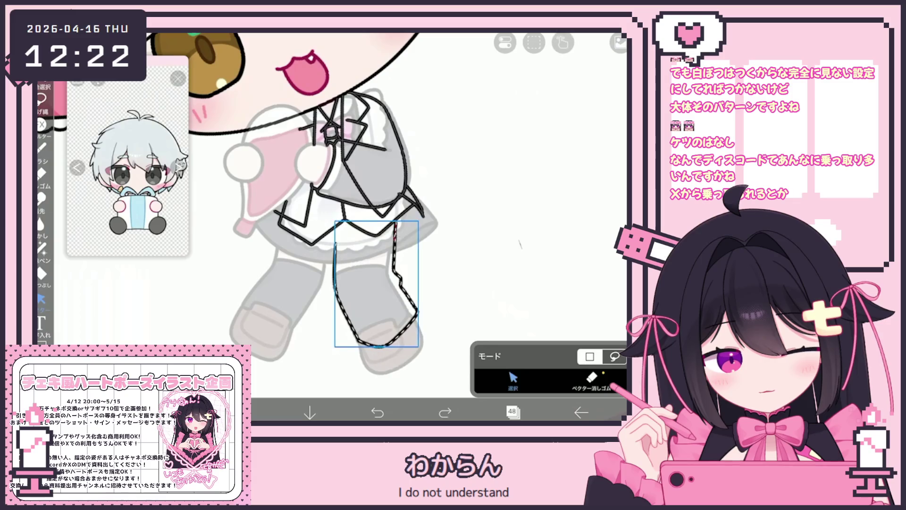
{"action": "left_click_drag", "start_coordinate": [376, 292], "coordinate": [383, 281]}
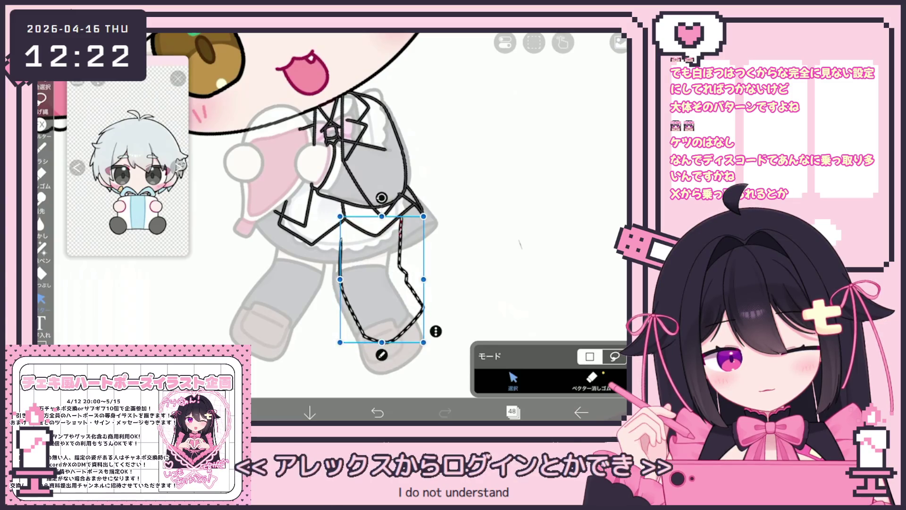
{"action": "left_click", "coordinate": [42, 147]}
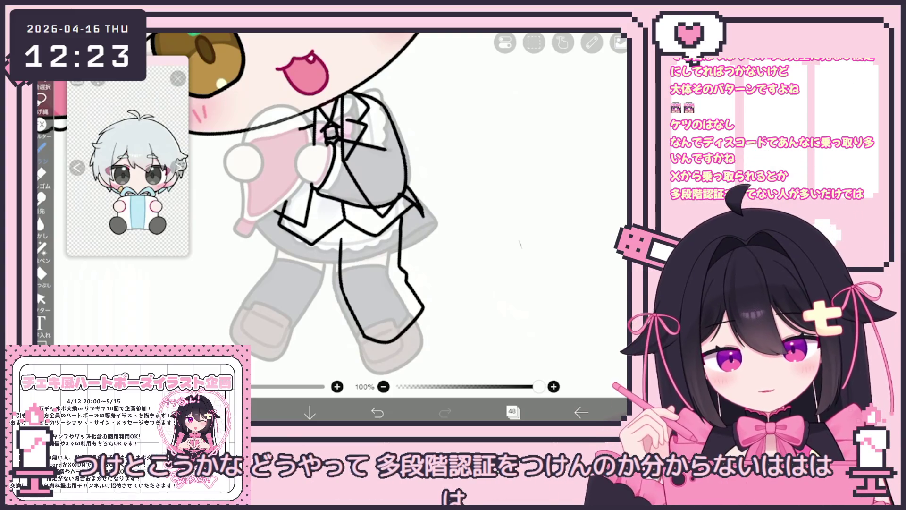
Try several short lines on the trousers below the jacket, undoing the bad ones.
{"action": "left_click_drag", "start_coordinate": [352, 224], "coordinate": [352, 233]}
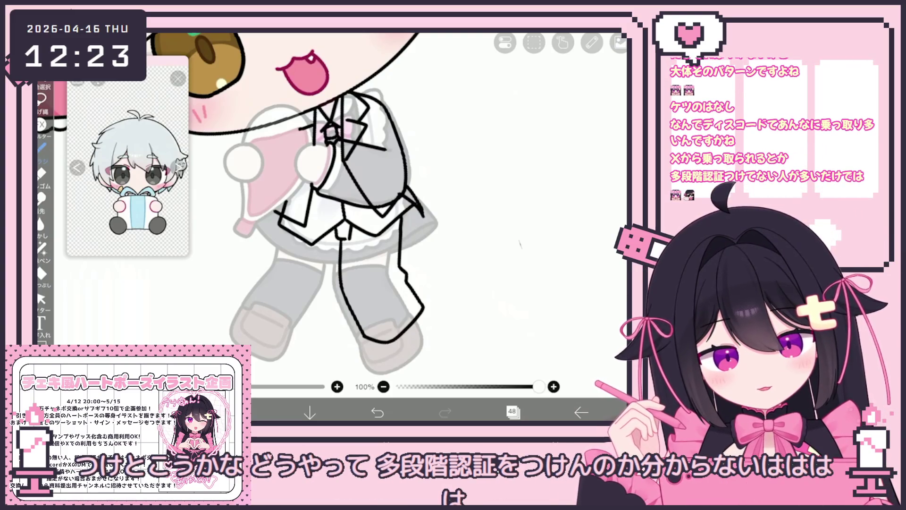
{"action": "key", "text": "ctrl+z"}
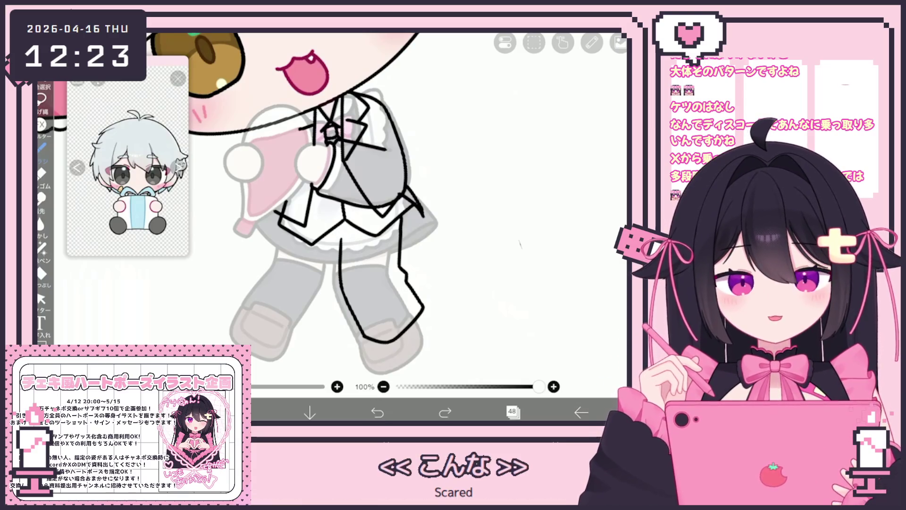
{"action": "left_click_drag", "start_coordinate": [330, 212], "coordinate": [330, 281]}
{"action": "left_click", "coordinate": [377, 412]}
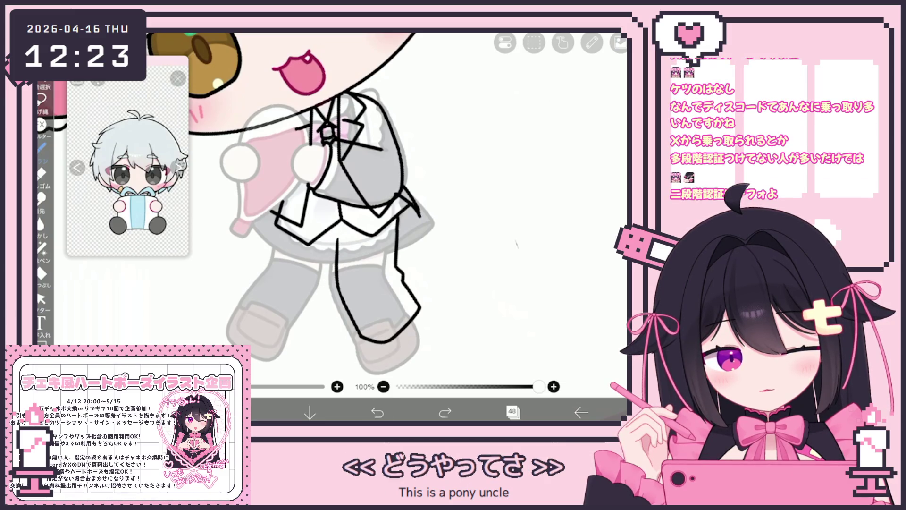
{"action": "left_click", "coordinate": [378, 412]}
{"action": "mouse_move", "coordinate": [330, 240]}
{"action": "left_mouse_down"}
{"action": "mouse_move", "coordinate": [345, 236]}
{"action": "mouse_move", "coordinate": [296, 325]}
{"action": "left_mouse_up"}
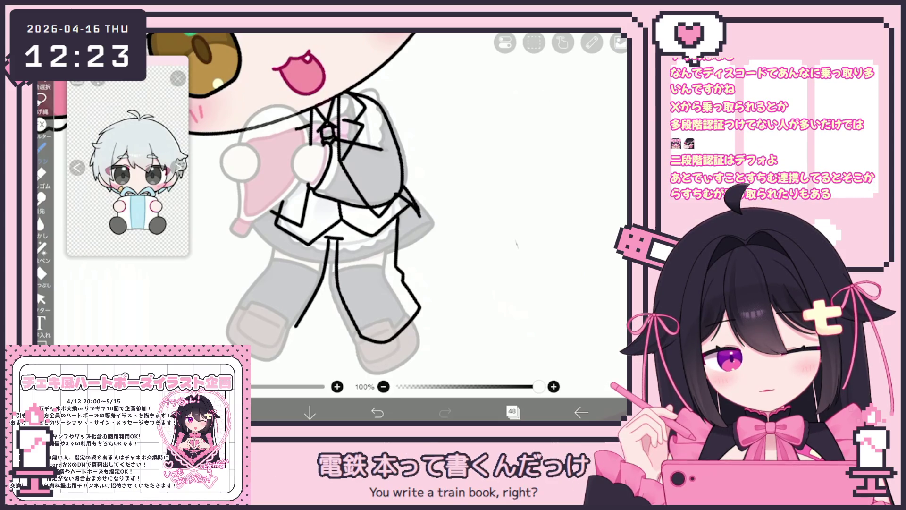
{"action": "left_click", "coordinate": [378, 412]}
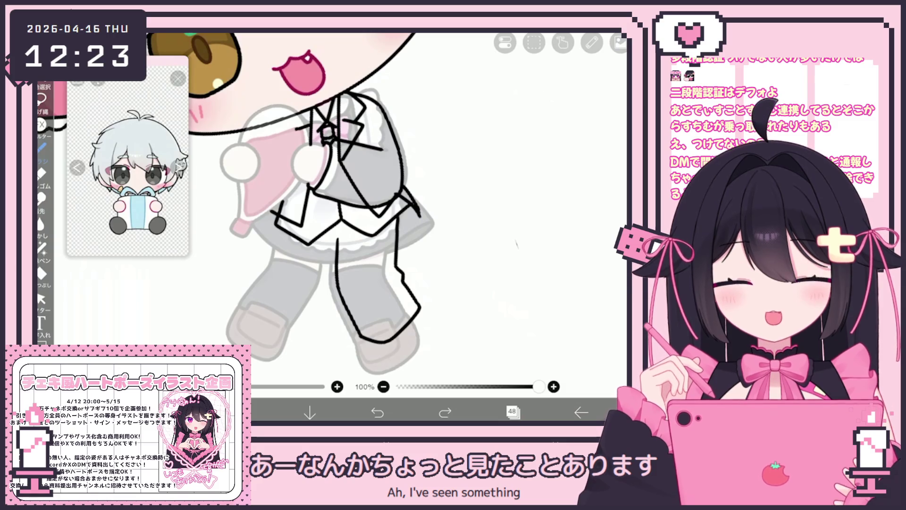
{"action": "mouse_move", "coordinate": [328, 237]}
{"action": "left_mouse_down"}
{"action": "mouse_move", "coordinate": [346, 235]}
{"action": "mouse_move", "coordinate": [293, 330]}
{"action": "left_mouse_up"}
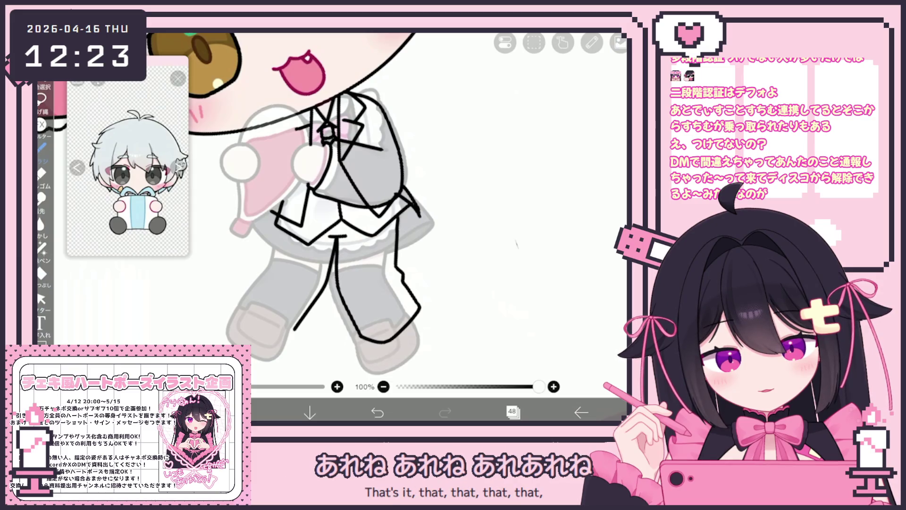
Draw the outer edge of one trouser leg and the inner line of the other.
{"action": "left_click_drag", "start_coordinate": [334, 237], "coordinate": [306, 323]}
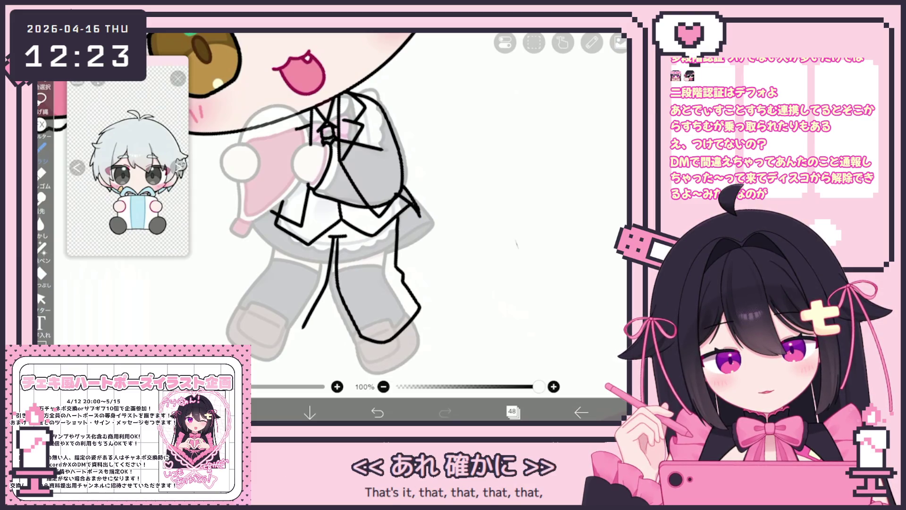
{"action": "left_click_drag", "start_coordinate": [275, 215], "coordinate": [265, 266]}
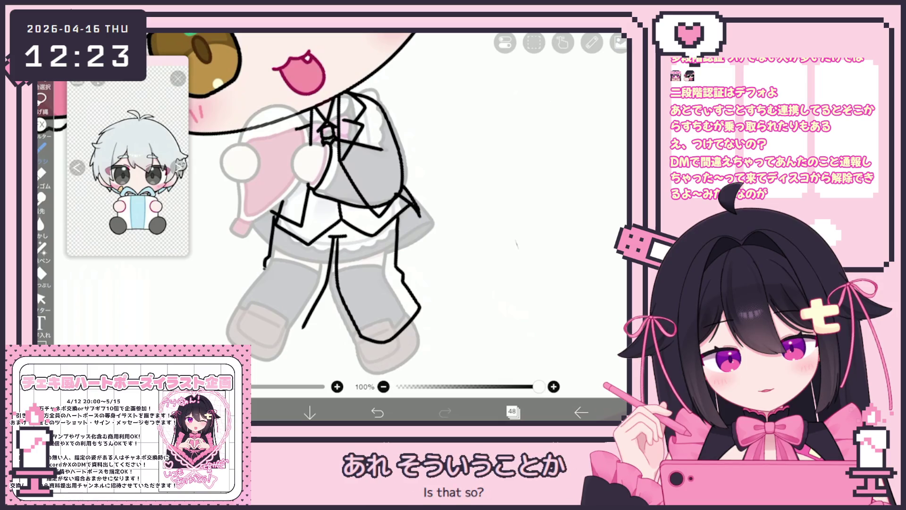
{"action": "left_click_drag", "start_coordinate": [331, 212], "coordinate": [368, 203]}
{"action": "left_click", "coordinate": [377, 412]}
{"action": "mouse_move", "coordinate": [286, 305]}
{"action": "left_mouse_down"}
{"action": "mouse_move", "coordinate": [317, 326]}
{"action": "mouse_move", "coordinate": [352, 313]}
{"action": "left_mouse_up"}
{"action": "scroll", "coordinate": [392, 212], "scroll_direction": "down", "scroll_amount": 5}
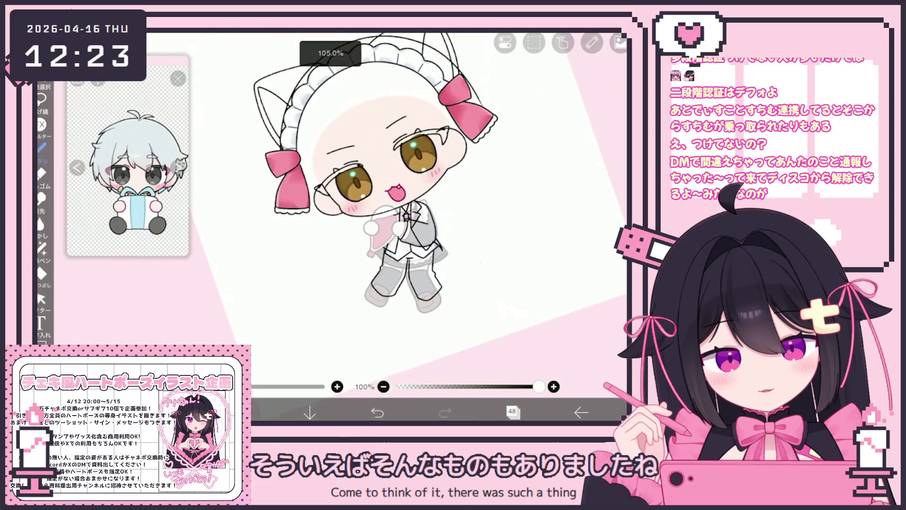
{"action": "scroll", "coordinate": [392, 212], "scroll_direction": "up", "scroll_amount": 5}
{"action": "scroll", "coordinate": [392, 198], "scroll_direction": "up", "scroll_amount": 2}
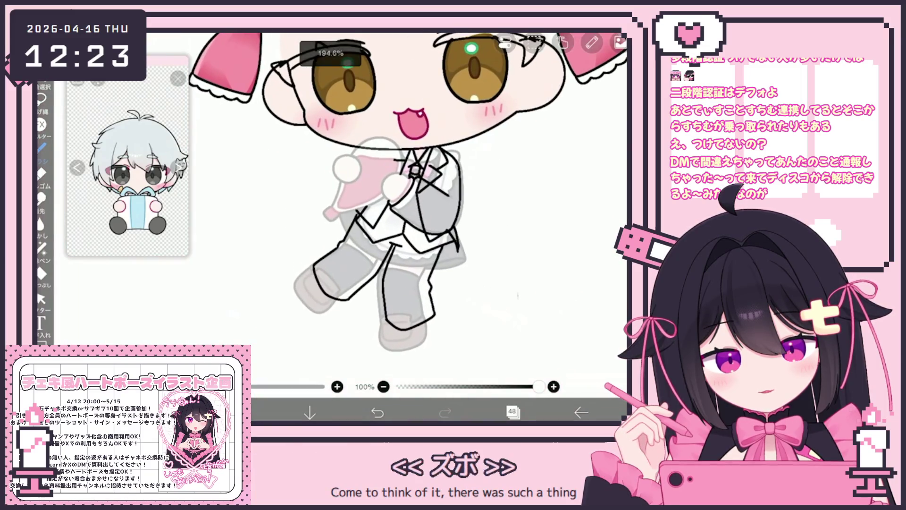
{"action": "scroll", "coordinate": [391, 198], "scroll_direction": "up", "scroll_amount": 3}
{"action": "left_click_drag", "start_coordinate": [403, 222], "coordinate": [397, 326]}
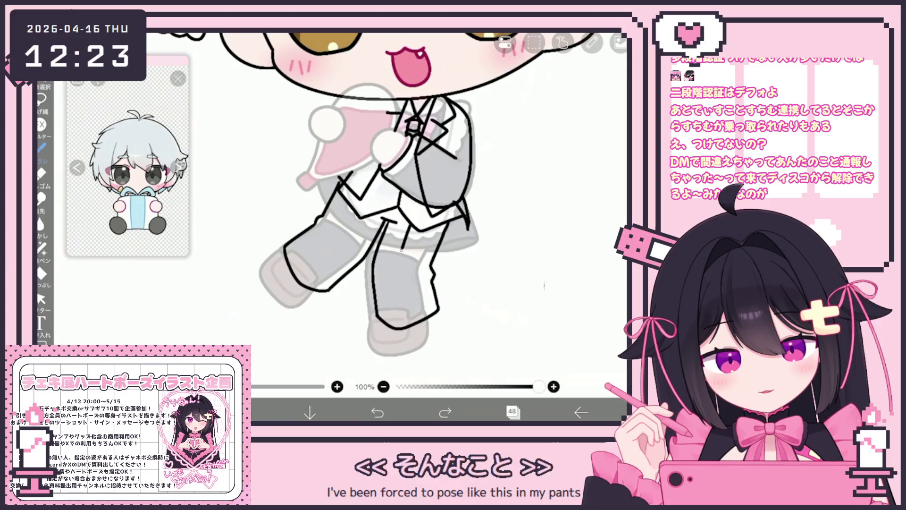
{"action": "key", "text": "ctrl+z"}
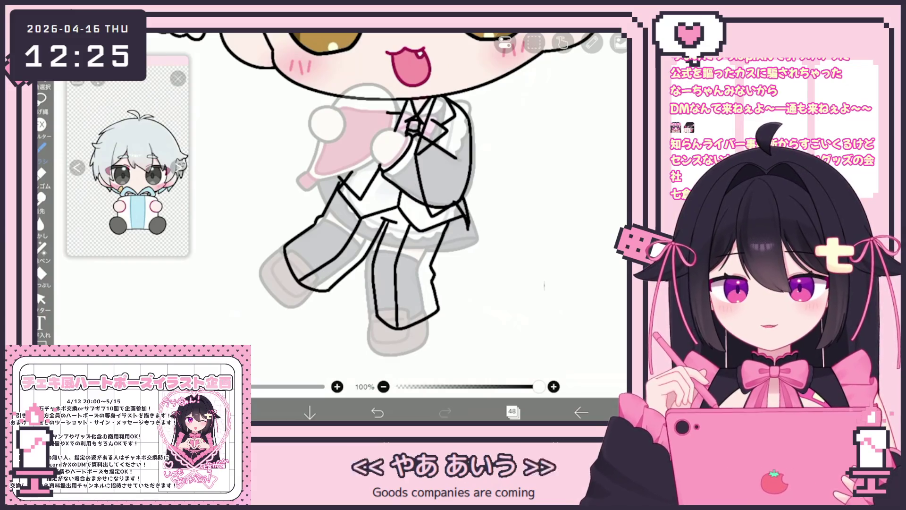
Scroll the canvas up to review the jacket and trouser outlines.
{"action": "scroll", "coordinate": [405, 200], "scroll_direction": "up", "scroll_amount": 1}
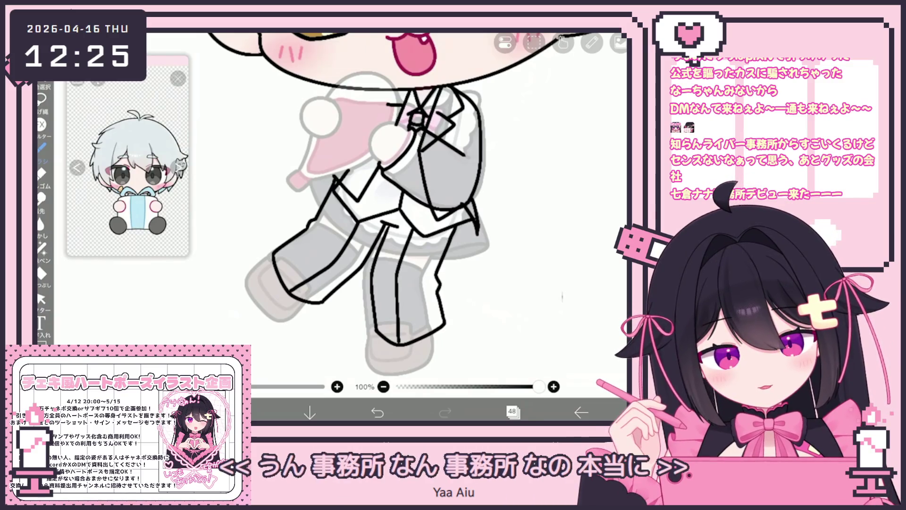
Zoom in on the trouser legs and undo the last strokes, including a small stray mark.
{"action": "key", "text": "ctrl+z"}
{"action": "scroll", "coordinate": [336, 178], "scroll_direction": "down", "scroll_amount": 2}
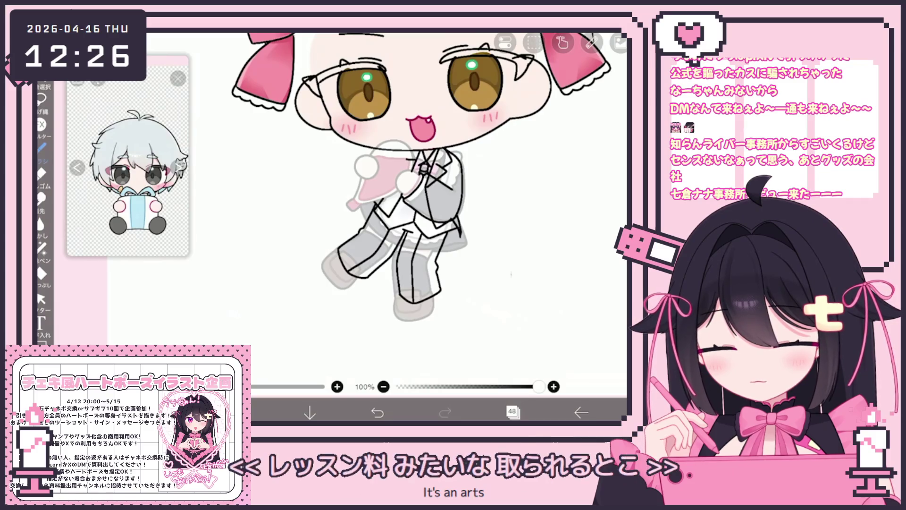
{"action": "scroll", "coordinate": [509, 236], "scroll_direction": "up", "scroll_amount": 3}
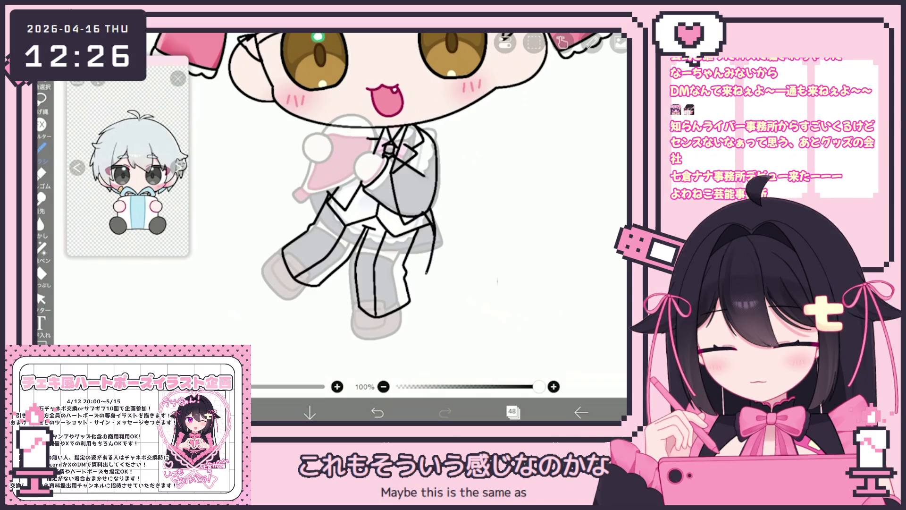
{"action": "scroll", "coordinate": [476, 222], "scroll_direction": "up", "scroll_amount": 2}
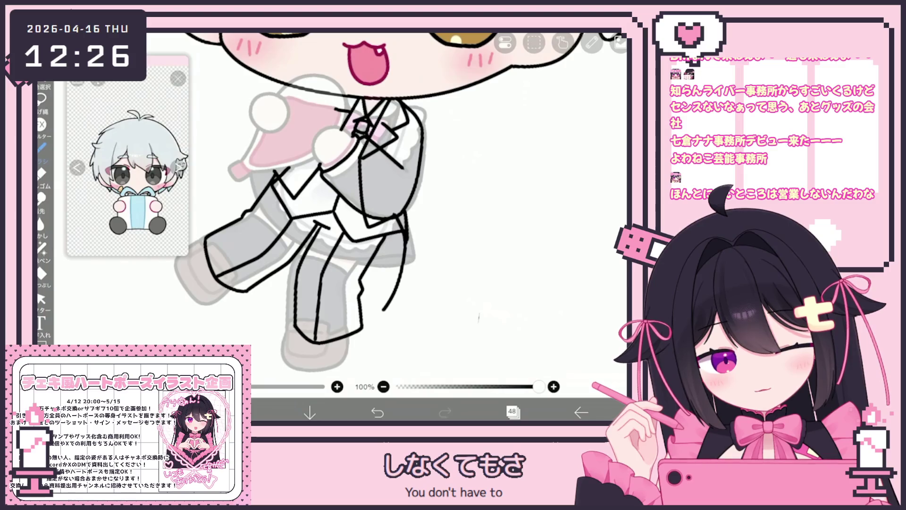
{"action": "key", "text": "ctrl+z"}
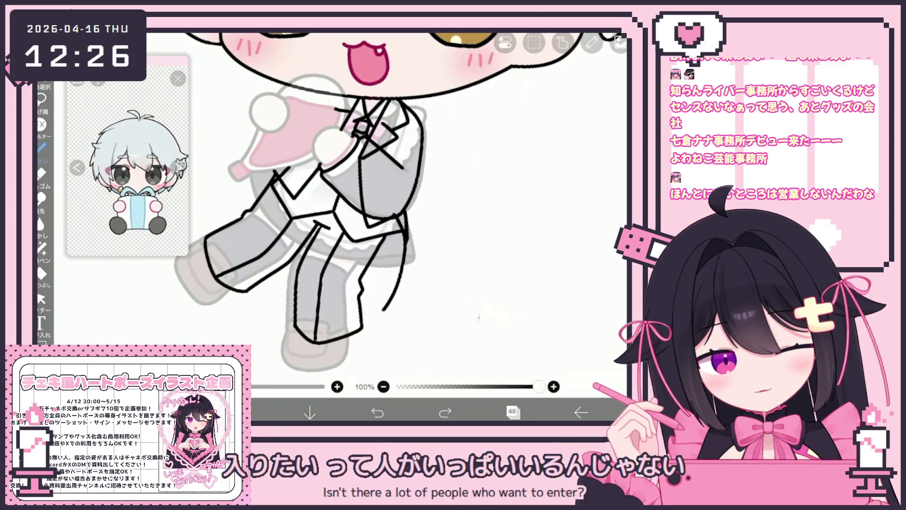
{"action": "left_click", "coordinate": [377, 412]}
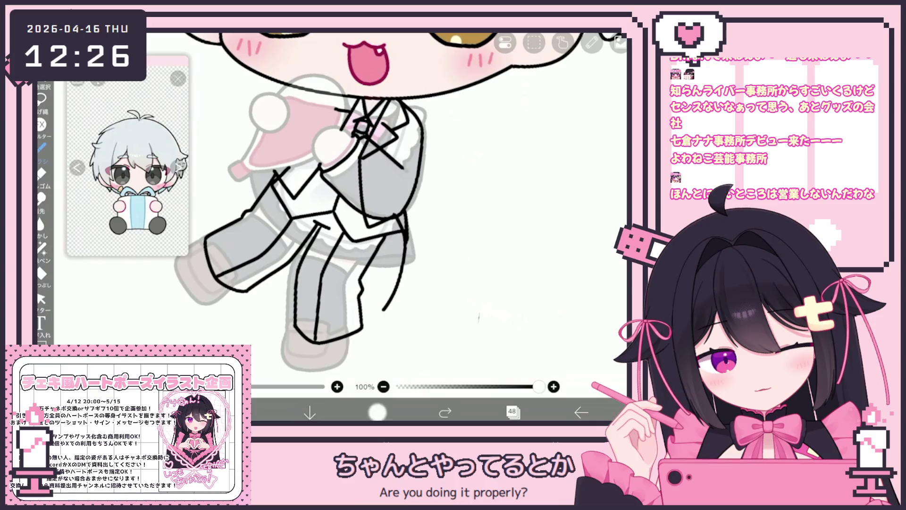
Delete a selected vector stroke, then undo to restore the small line.
{"action": "left_click", "coordinate": [41, 298]}
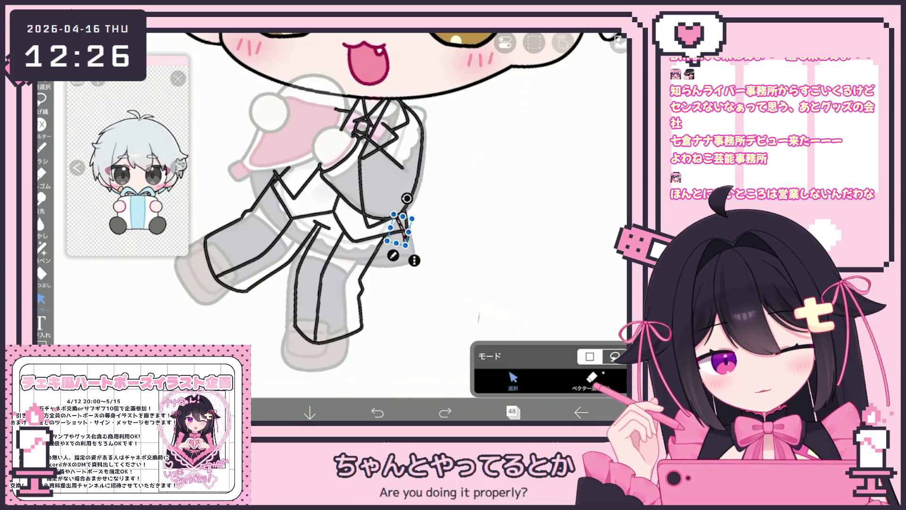
{"action": "left_click", "coordinate": [564, 43]}
{"action": "left_click", "coordinate": [490, 94]}
{"action": "left_click", "coordinate": [42, 148]}
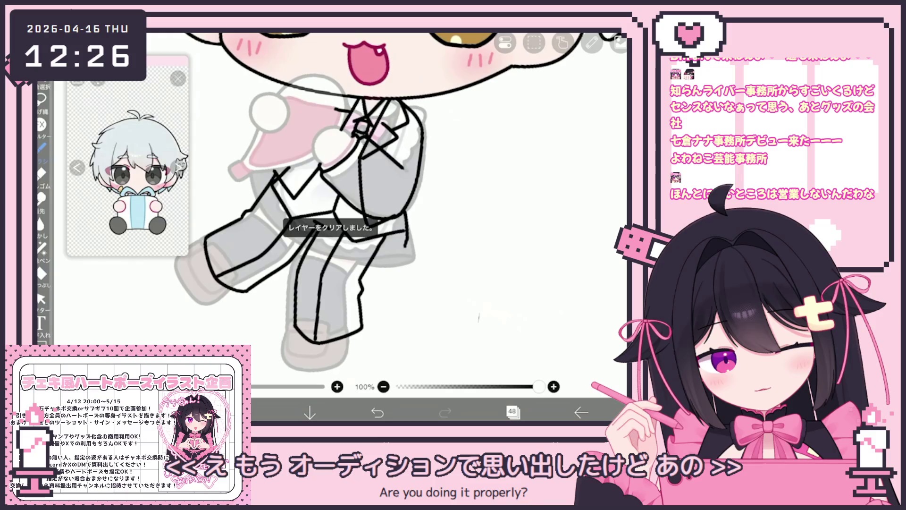
{"action": "key", "text": "ctrl+z"}
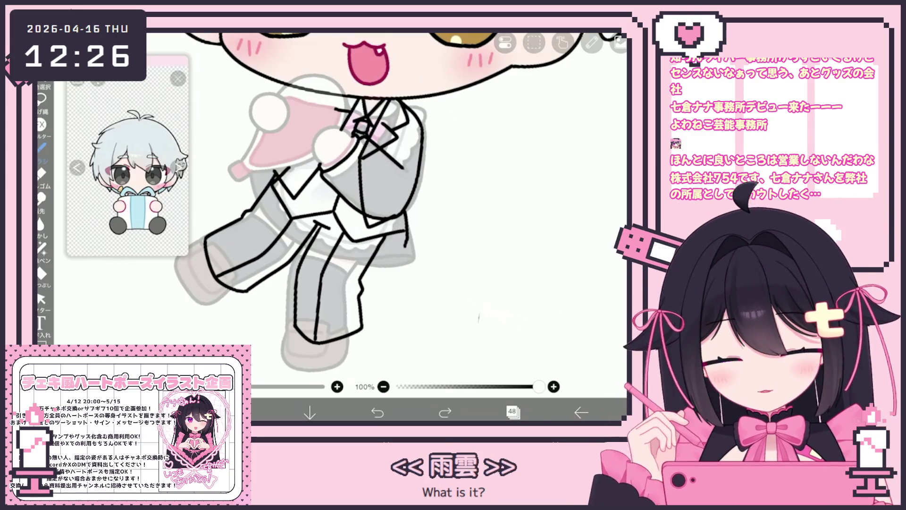
Delete the short stroke on the trouser leg, then undo to restore it.
{"action": "left_click", "coordinate": [41, 298]}
{"action": "left_click", "coordinate": [405, 227]}
{"action": "left_click", "coordinate": [505, 42]}
{"action": "left_click", "coordinate": [479, 96]}
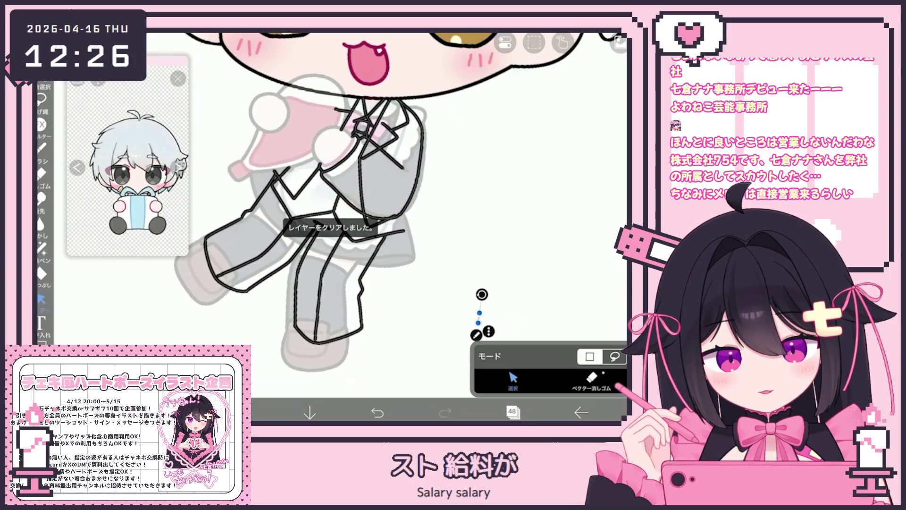
{"action": "left_click", "coordinate": [505, 42]}
{"action": "left_click", "coordinate": [479, 137]}
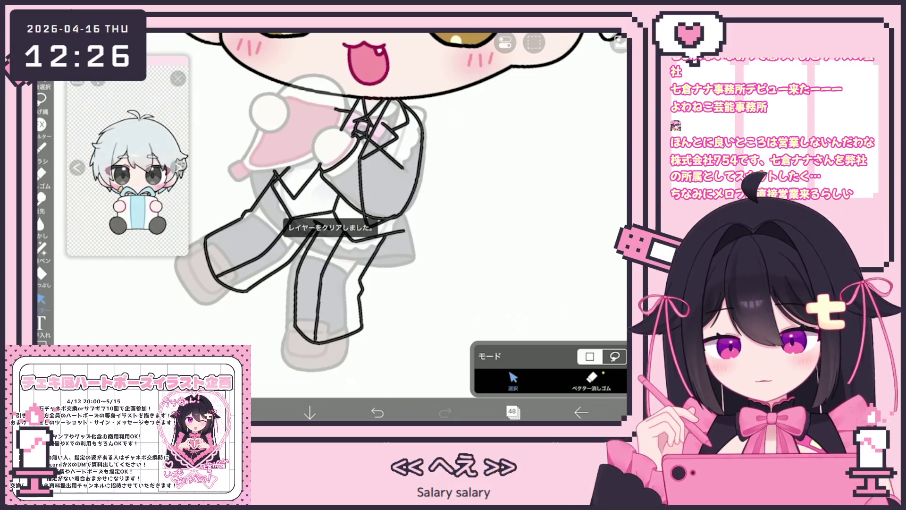
{"action": "left_click", "coordinate": [41, 148]}
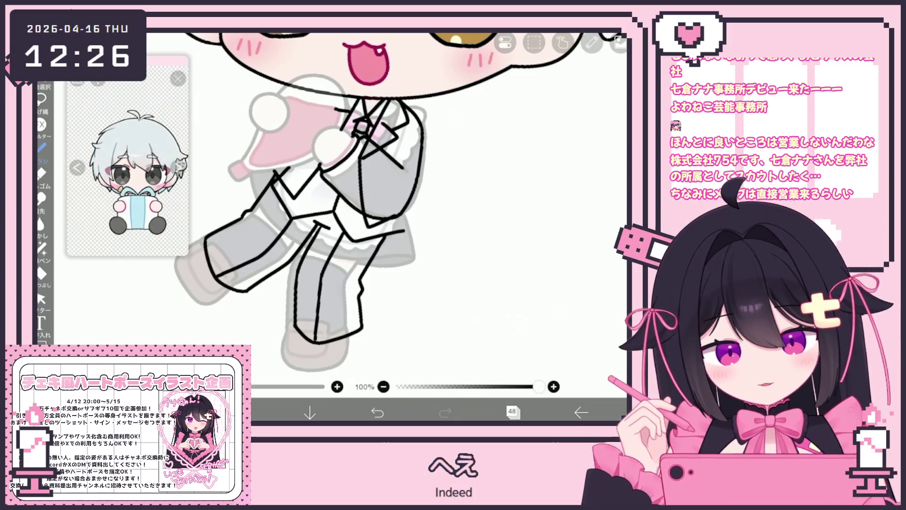
{"action": "key", "text": "ctrl+z"}
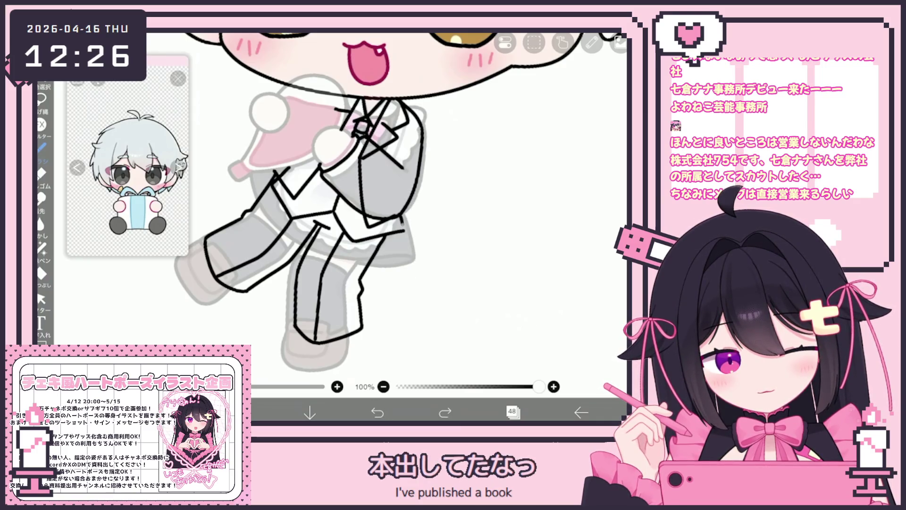
Draw the long vertical crease down the trouser leg, redrawing it until it fits.
{"action": "left_click_drag", "start_coordinate": [401, 218], "coordinate": [410, 305]}
{"action": "key", "text": "ctrl+z"}
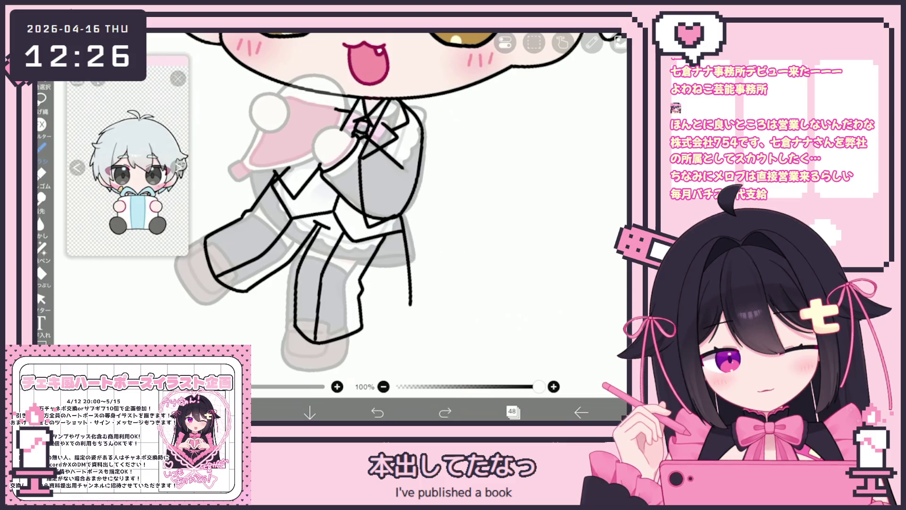
{"action": "left_click_drag", "start_coordinate": [408, 203], "coordinate": [410, 306]}
{"action": "key", "text": "ctrl+z"}
{"action": "left_click_drag", "start_coordinate": [411, 218], "coordinate": [411, 317]}
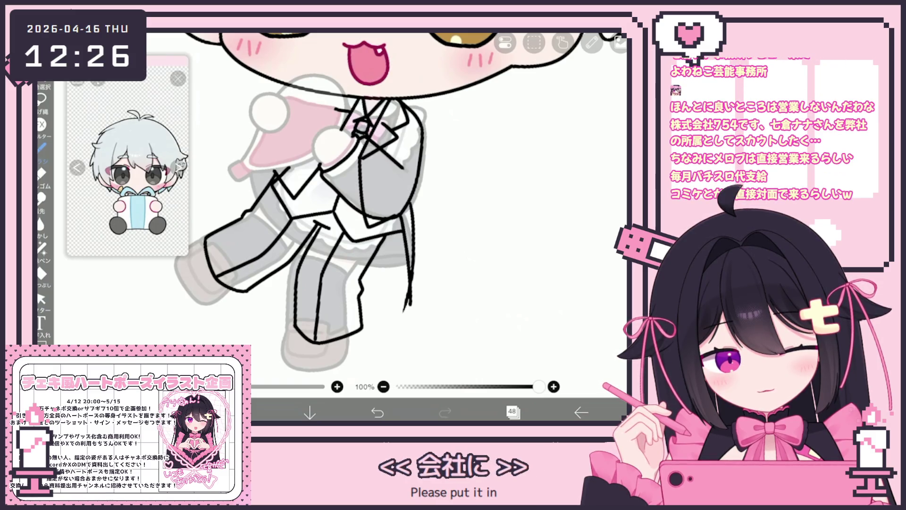
{"action": "left_click", "coordinate": [41, 298]}
{"action": "left_click", "coordinate": [591, 380]}
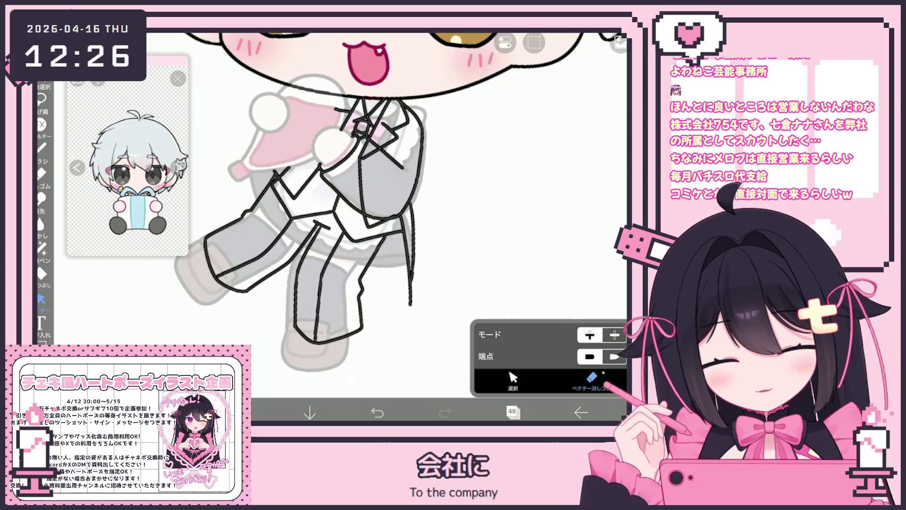
{"action": "left_click", "coordinate": [42, 148]}
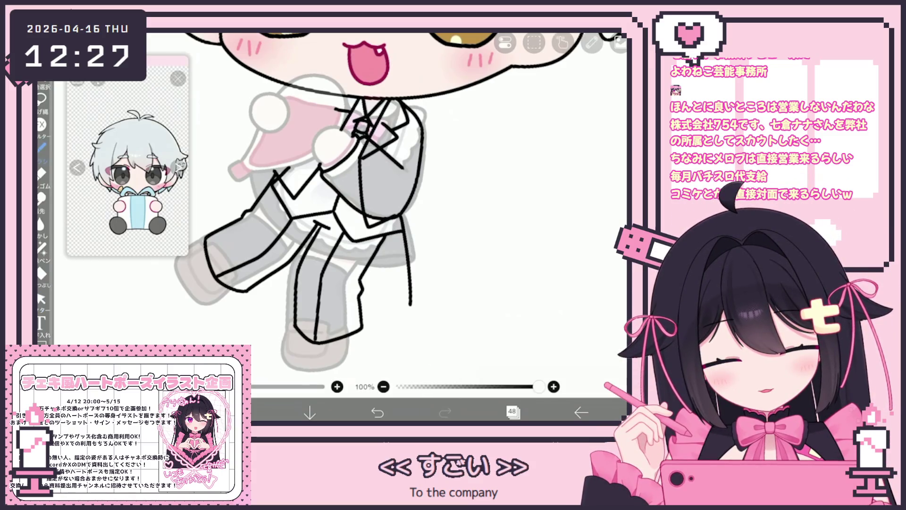
{"action": "key", "text": "ctrl+z"}
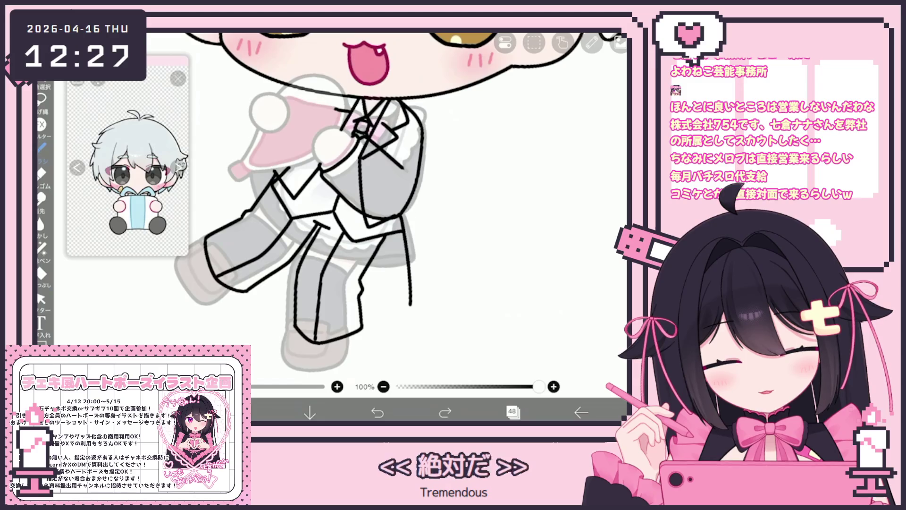
{"action": "left_click_drag", "start_coordinate": [412, 198], "coordinate": [410, 311]}
Draw a diagonal line beside the leg, undoing the final attempt.
{"action": "left_click_drag", "start_coordinate": [369, 264], "coordinate": [404, 312]}
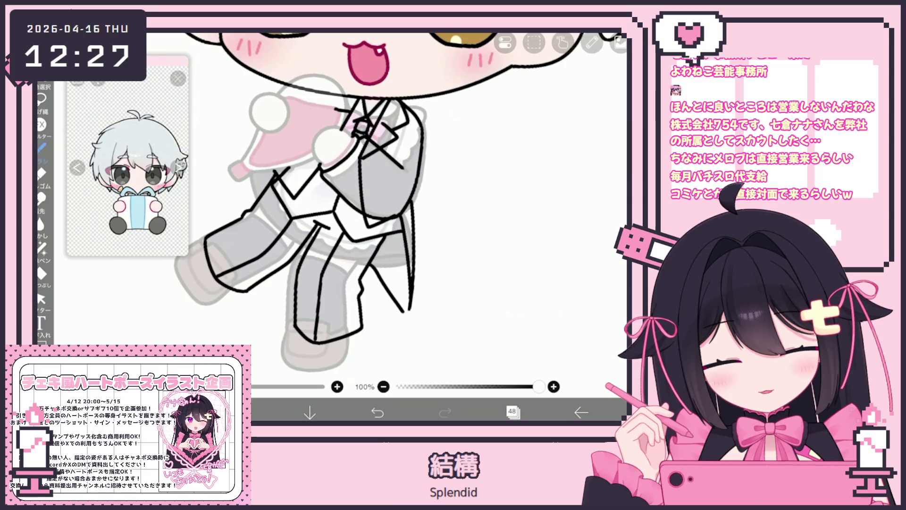
{"action": "left_click_drag", "start_coordinate": [366, 254], "coordinate": [407, 311]}
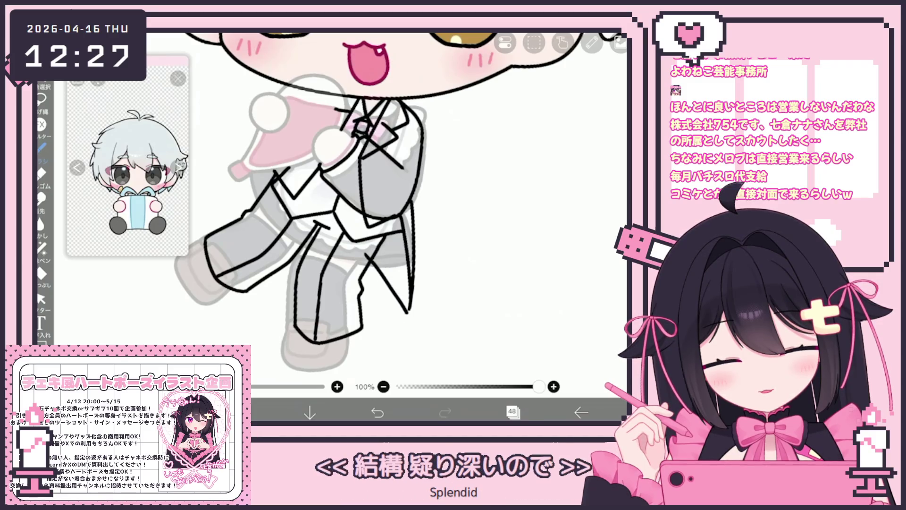
{"action": "left_click_drag", "start_coordinate": [364, 247], "coordinate": [408, 306]}
{"action": "key", "text": "ctrl+z"}
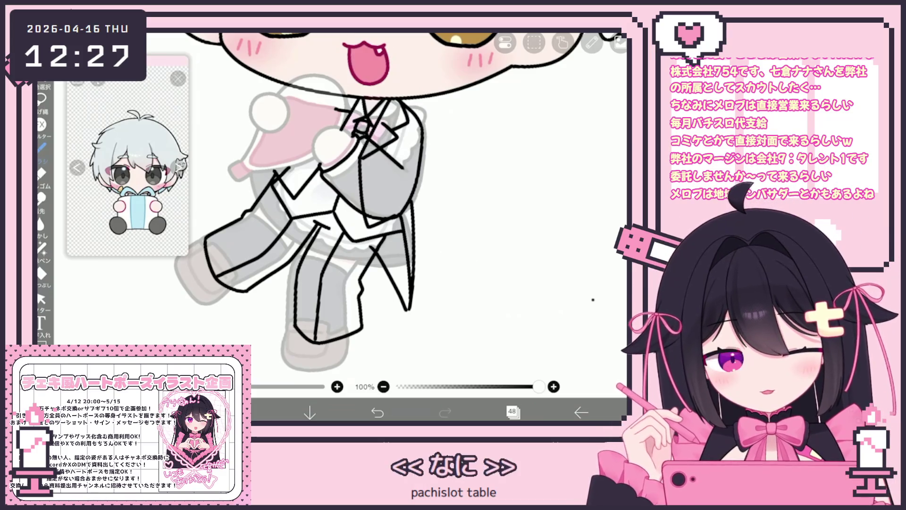
Select the right trouser leg stroke by area and switch to Vector Eraser to trim overlaps.
{"action": "left_click", "coordinate": [41, 298]}
{"action": "left_click", "coordinate": [513, 377]}
{"action": "left_click", "coordinate": [390, 277]}
{"action": "left_click", "coordinate": [397, 283]}
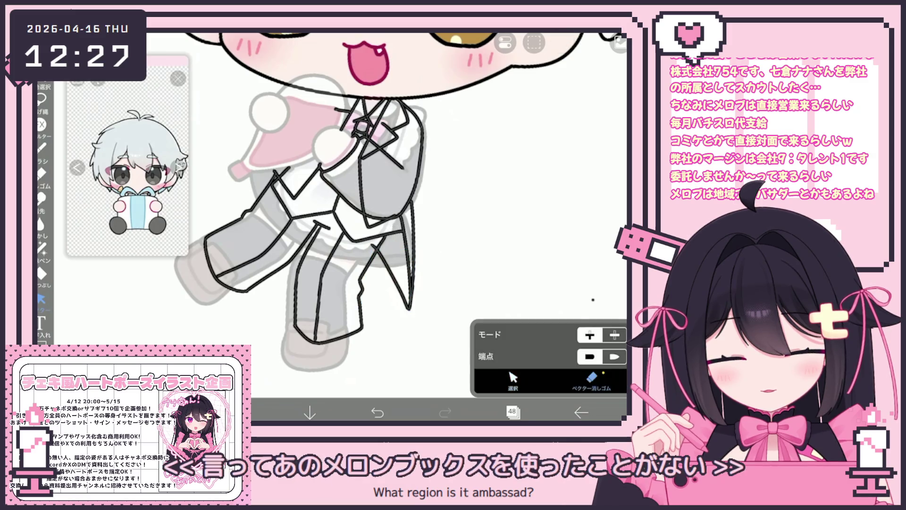
{"action": "left_click", "coordinate": [590, 309]}
{"action": "scroll", "coordinate": [415, 189], "scroll_direction": "down", "scroll_amount": 5}
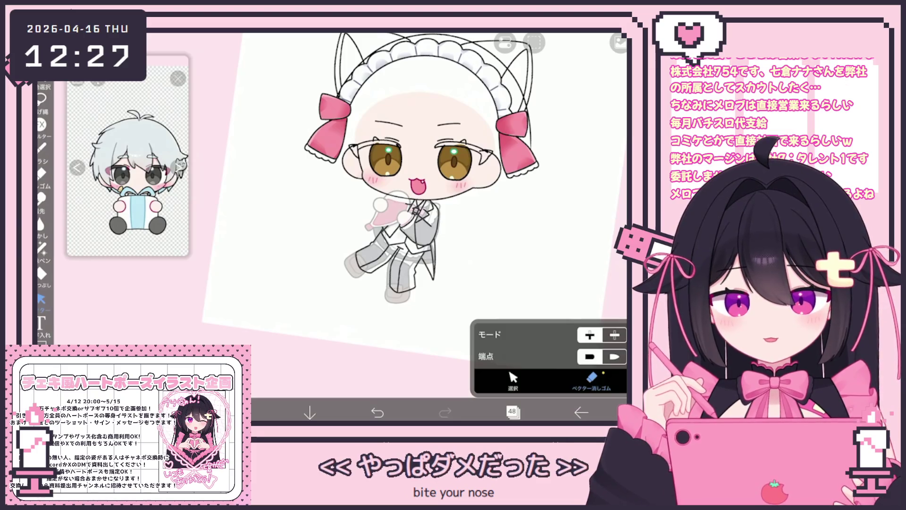
{"action": "scroll", "coordinate": [489, 234], "scroll_direction": "up", "scroll_amount": 5}
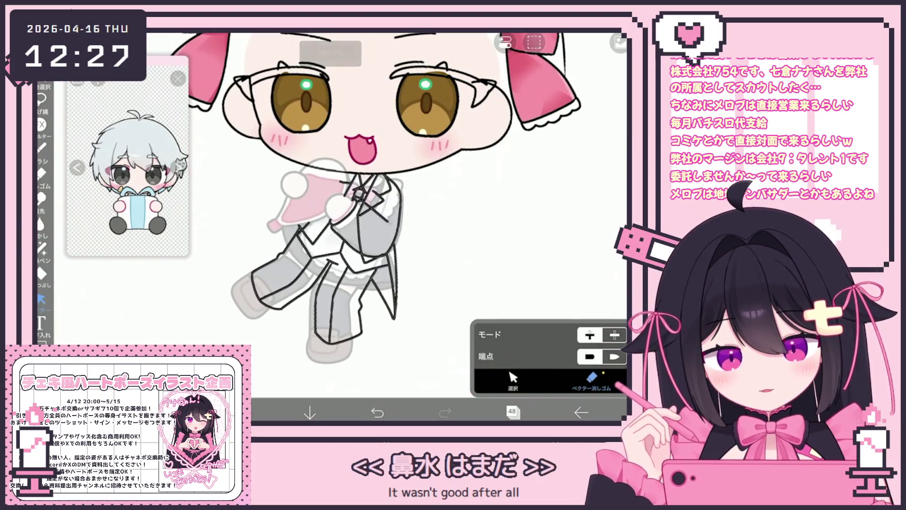
{"action": "left_click", "coordinate": [42, 149]}
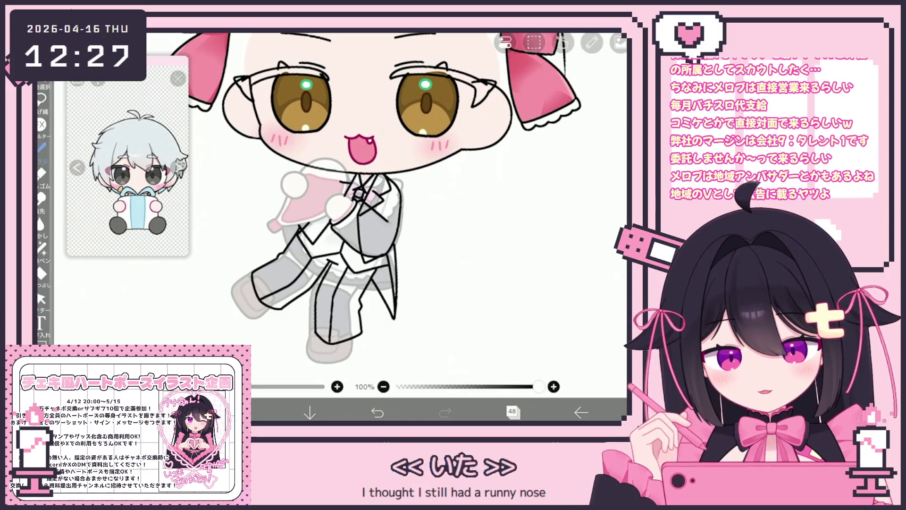
{"action": "scroll", "coordinate": [387, 213], "scroll_direction": "up", "scroll_amount": 2}
{"action": "scroll", "coordinate": [358, 213], "scroll_direction": "down", "scroll_amount": 2}
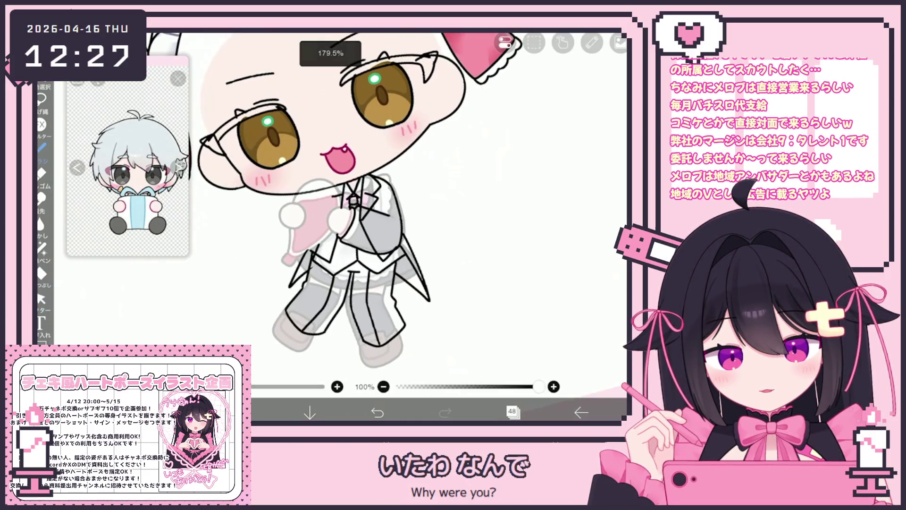
{"action": "scroll", "coordinate": [354, 203], "scroll_direction": "up", "scroll_amount": 1}
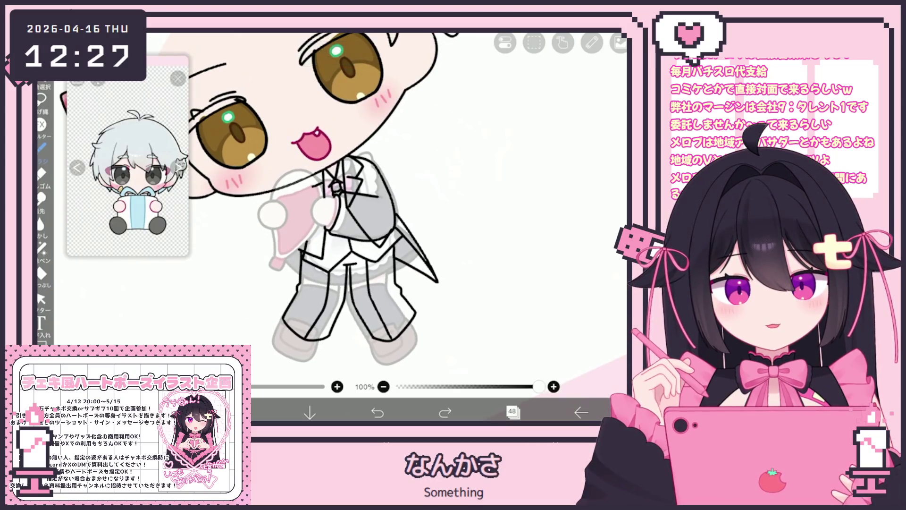
{"action": "scroll", "coordinate": [312, 198], "scroll_direction": "up", "scroll_amount": 1}
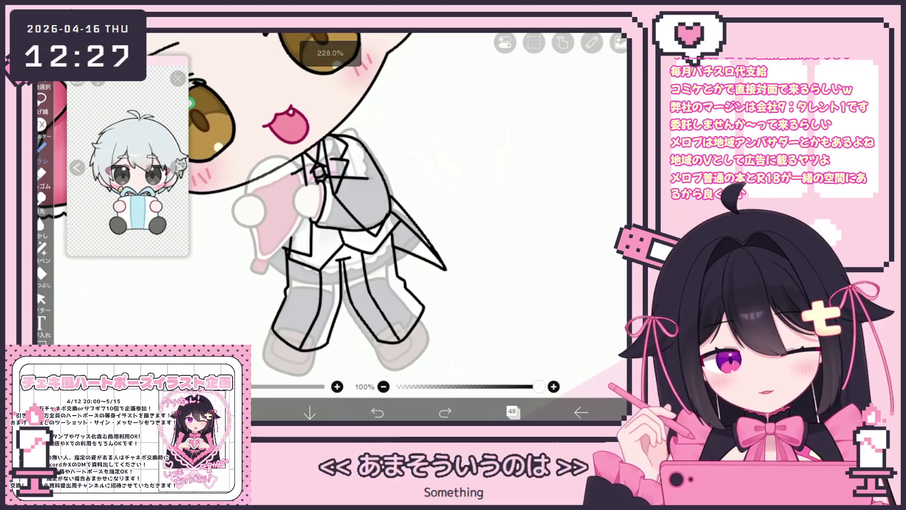
{"action": "left_click_drag", "start_coordinate": [287, 259], "coordinate": [271, 295]}
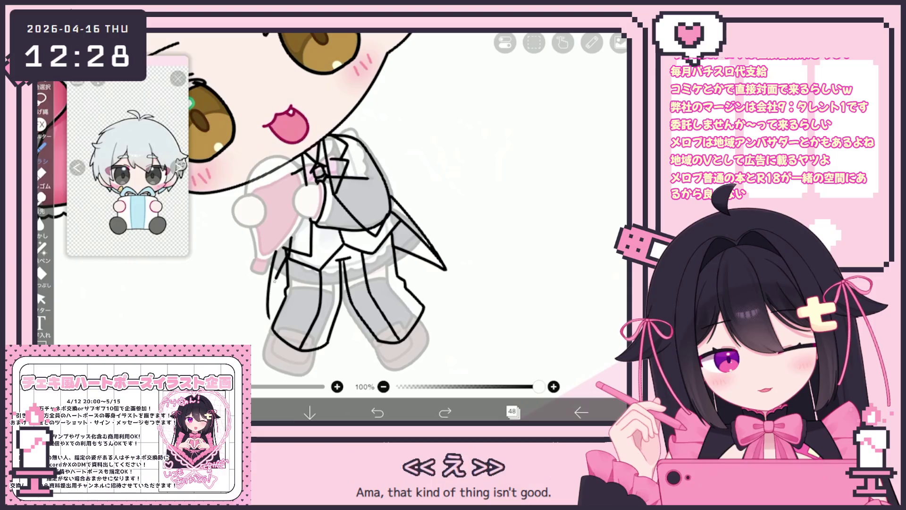
{"action": "key", "text": "ctrl+z"}
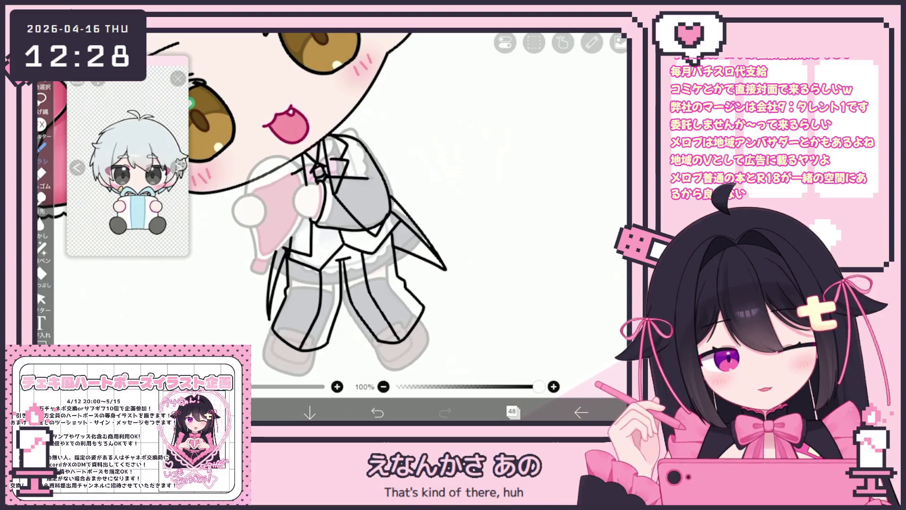
{"action": "key", "text": "ctrl+z"}
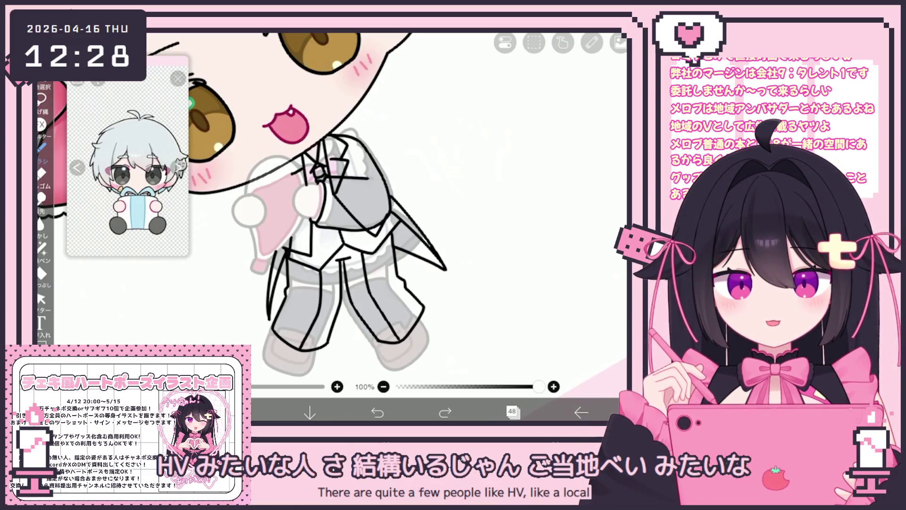
{"action": "key", "text": "ctrl+y"}
{"action": "key", "text": "ctrl+z"}
{"action": "left_click", "coordinate": [41, 298]}
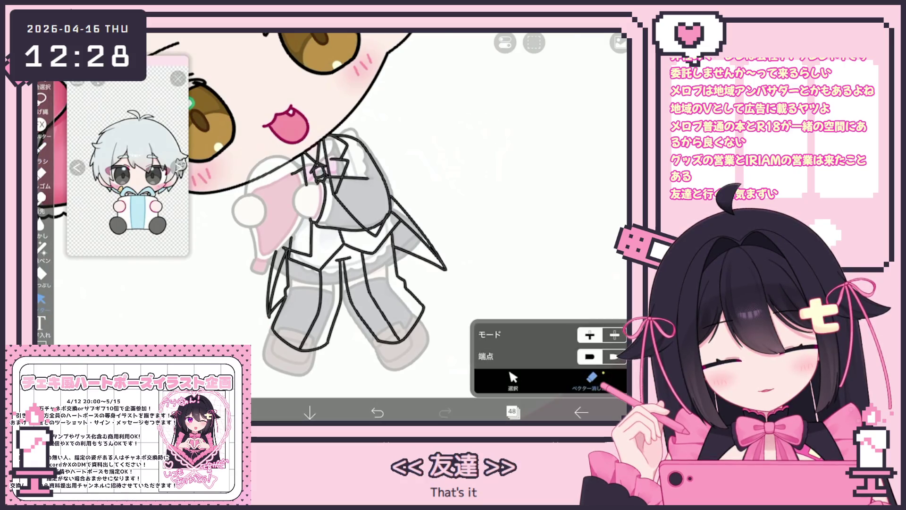
Area-select the left trouser leg stroke and trim its stray parts with Vector Eraser.
{"action": "scroll", "coordinate": [318, 204], "scroll_direction": "down", "scroll_amount": 2}
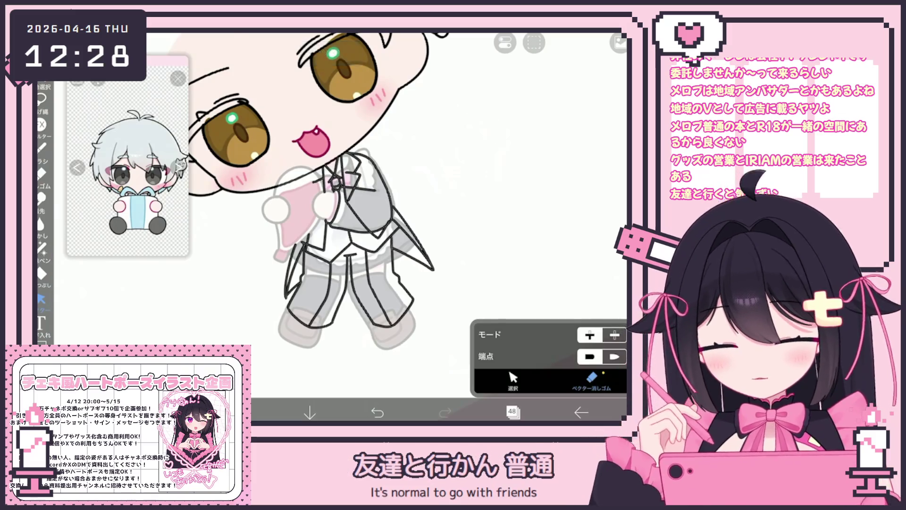
{"action": "scroll", "coordinate": [354, 227], "scroll_direction": "up", "scroll_amount": 2}
{"action": "left_click", "coordinate": [513, 380]}
{"action": "left_click_drag", "start_coordinate": [265, 222], "coordinate": [330, 326]}
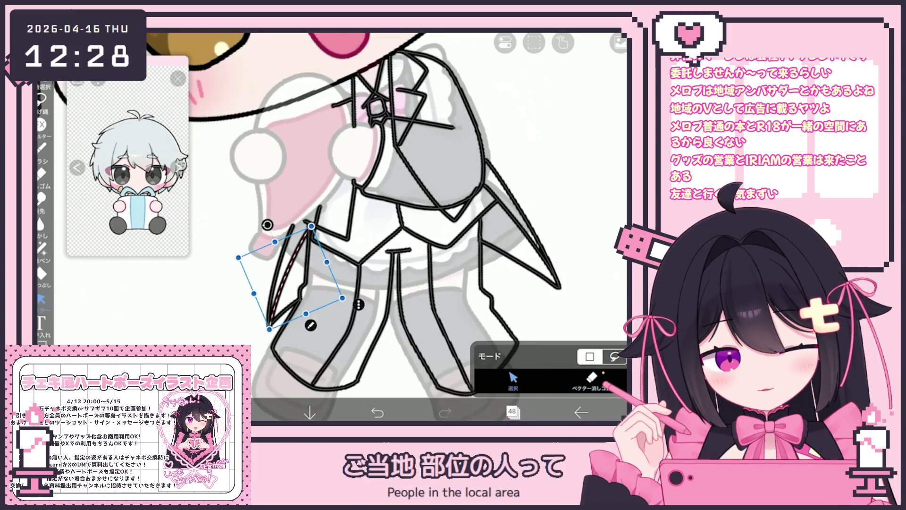
{"action": "left_click", "coordinate": [590, 378]}
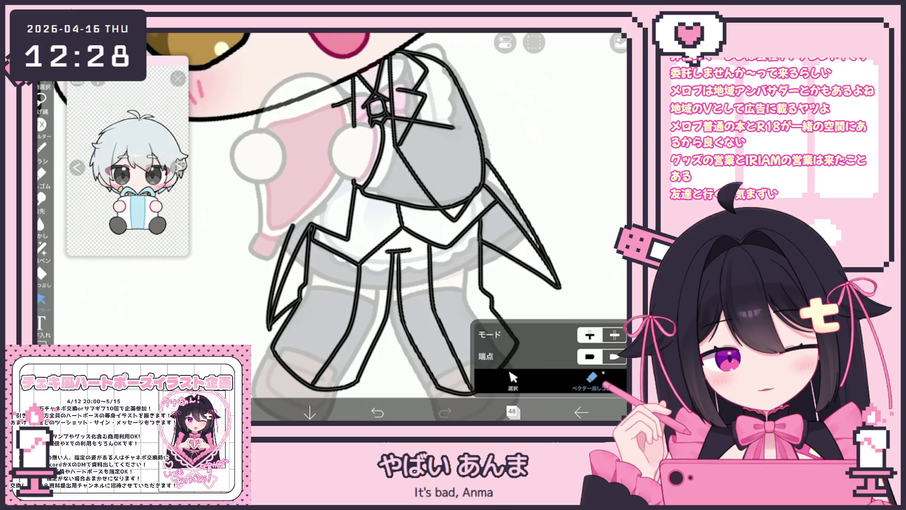
{"action": "scroll", "coordinate": [392, 222], "scroll_direction": "down", "scroll_amount": 3}
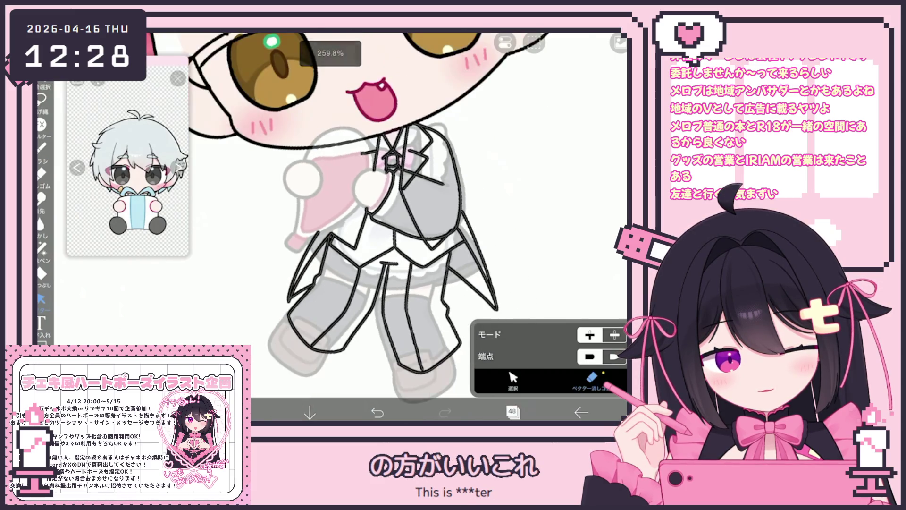
{"action": "scroll", "coordinate": [392, 222], "scroll_direction": "up", "scroll_amount": 3}
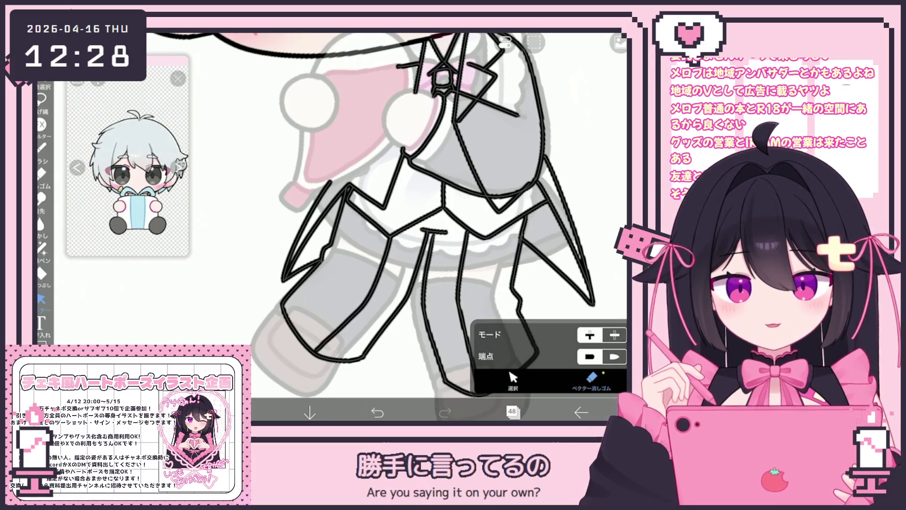
{"action": "scroll", "coordinate": [391, 222], "scroll_direction": "down", "scroll_amount": 2}
{"action": "scroll", "coordinate": [391, 222], "scroll_direction": "up", "scroll_amount": 1}
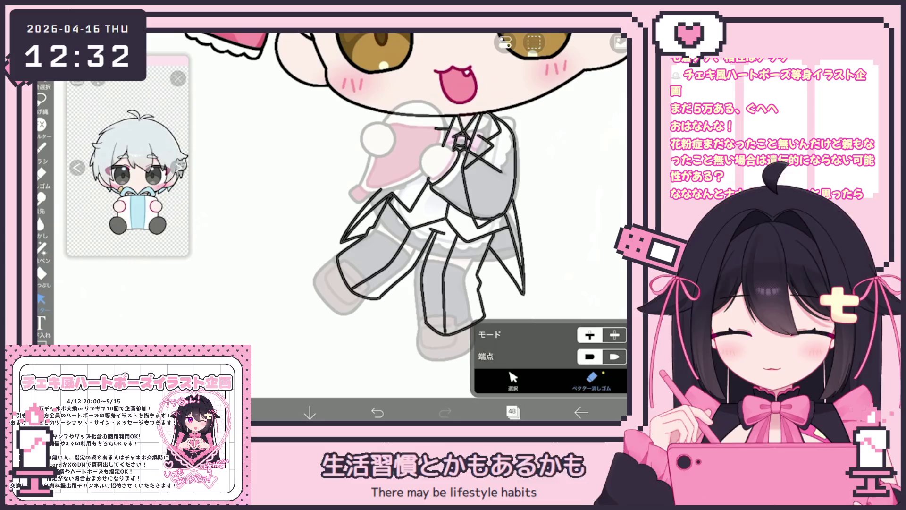
{"action": "left_click", "coordinate": [41, 148]}
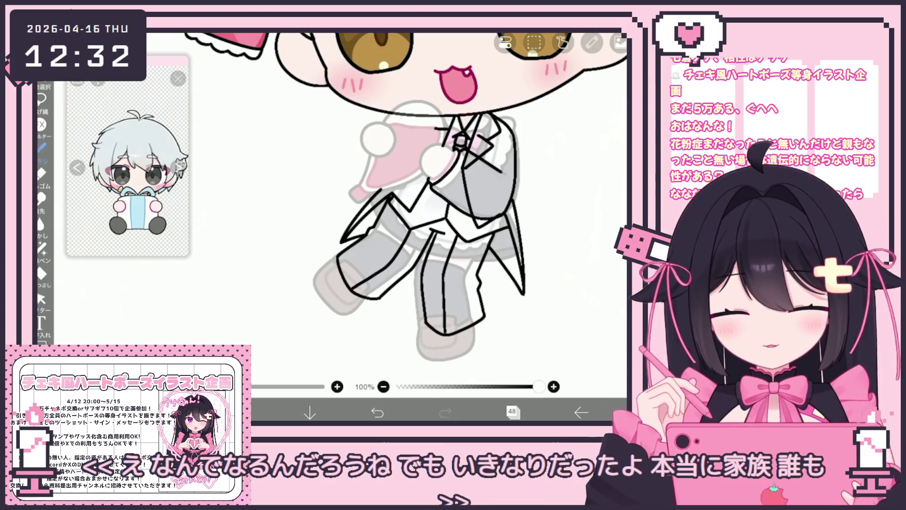
Draw the curved outline along the shoe's bottom and right side, undoing trial strokes.
{"action": "scroll", "coordinate": [406, 198], "scroll_direction": "up", "scroll_amount": 3}
{"action": "left_click_drag", "start_coordinate": [359, 337], "coordinate": [401, 319]}
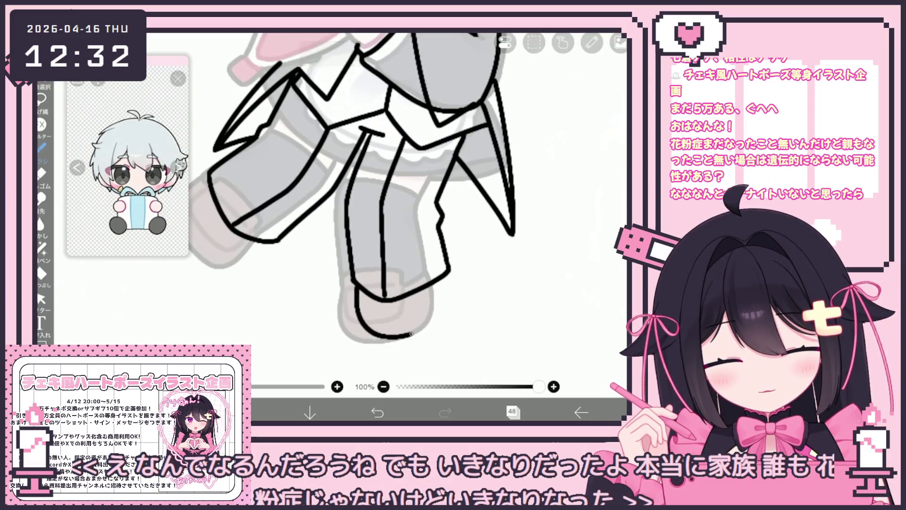
{"action": "key", "text": "ctrl+z"}
{"action": "left_click_drag", "start_coordinate": [354, 301], "coordinate": [442, 316]}
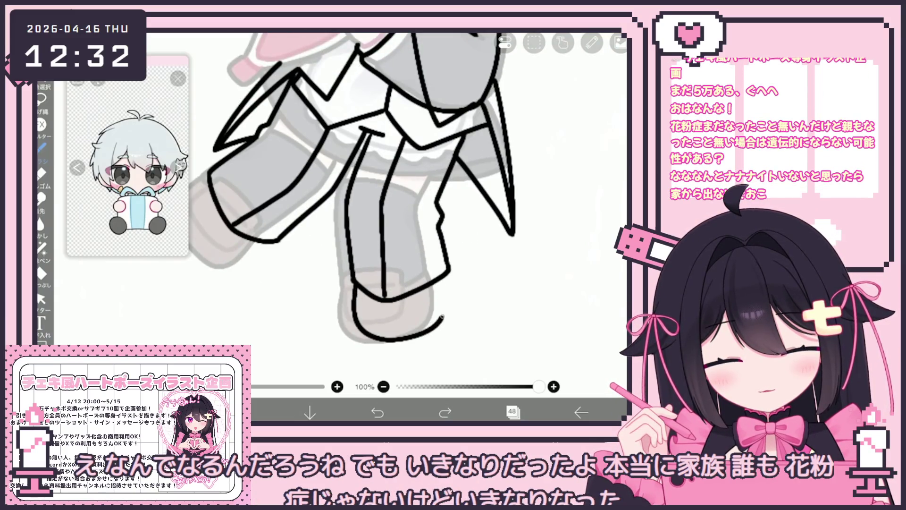
{"action": "key", "text": "ctrl+z"}
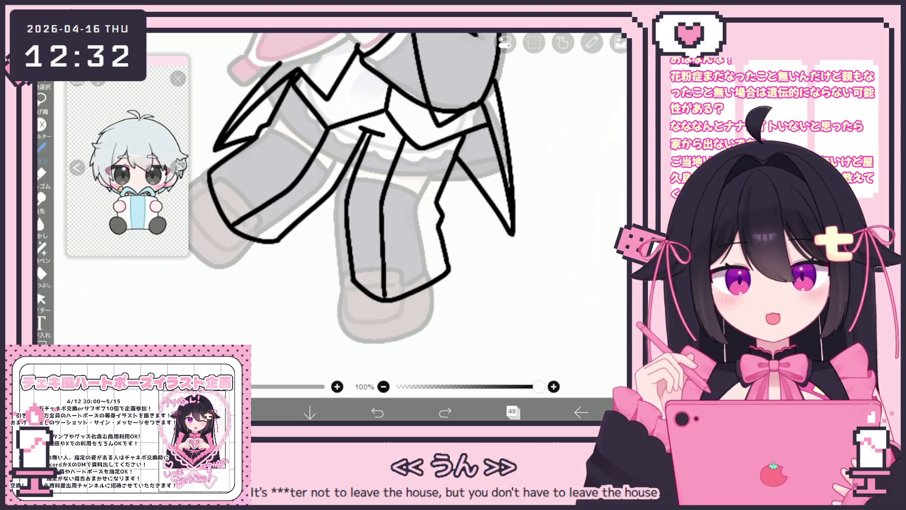
{"action": "mouse_move", "coordinate": [353, 283]}
{"action": "left_mouse_down"}
{"action": "mouse_move", "coordinate": [351, 309]}
{"action": "mouse_move", "coordinate": [434, 334]}
{"action": "mouse_move", "coordinate": [446, 275]}
{"action": "left_mouse_up"}
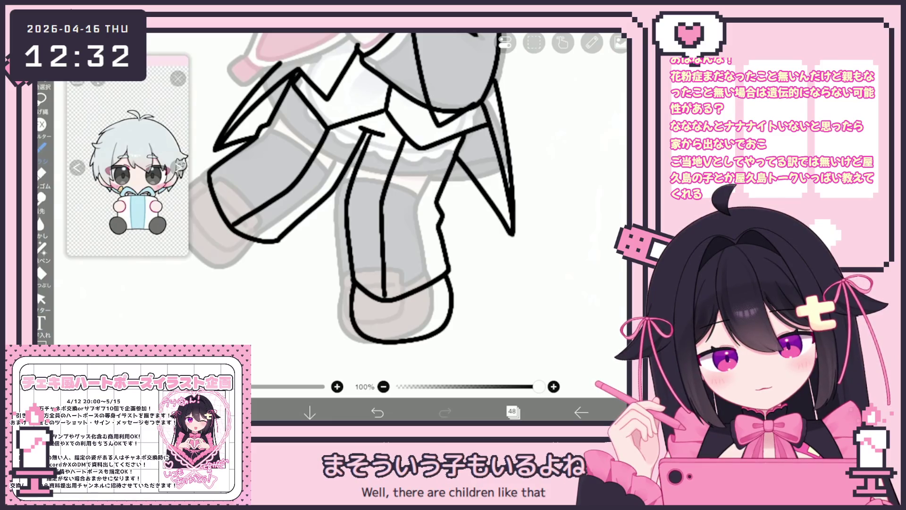
{"action": "left_click_drag", "start_coordinate": [399, 329], "coordinate": [427, 302]}
{"action": "key", "text": "ctrl+z"}
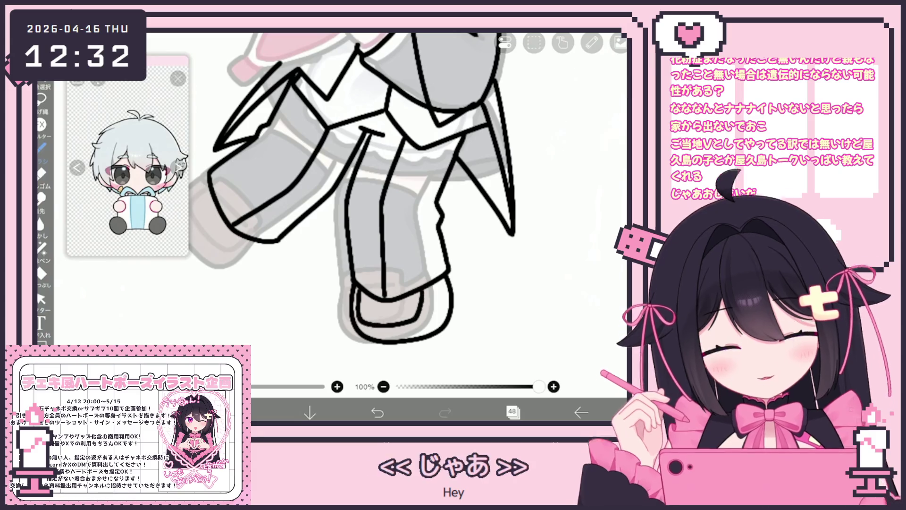
{"action": "scroll", "coordinate": [351, 189], "scroll_direction": "down", "scroll_amount": 1}
{"action": "key", "text": "ctrl+z"}
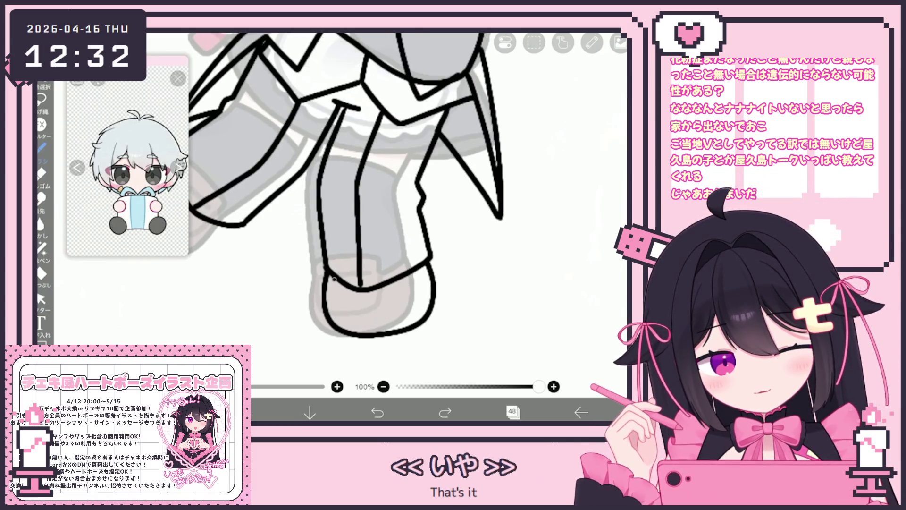
{"action": "left_click", "coordinate": [378, 413]}
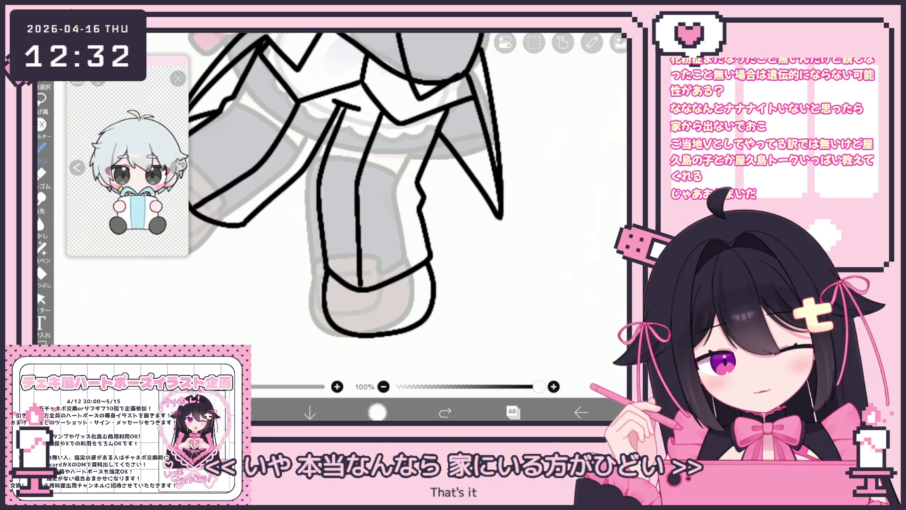
{"action": "mouse_move", "coordinate": [343, 327]}
{"action": "left_mouse_down"}
{"action": "mouse_move", "coordinate": [411, 321]}
{"action": "mouse_move", "coordinate": [422, 267]}
{"action": "left_mouse_up"}
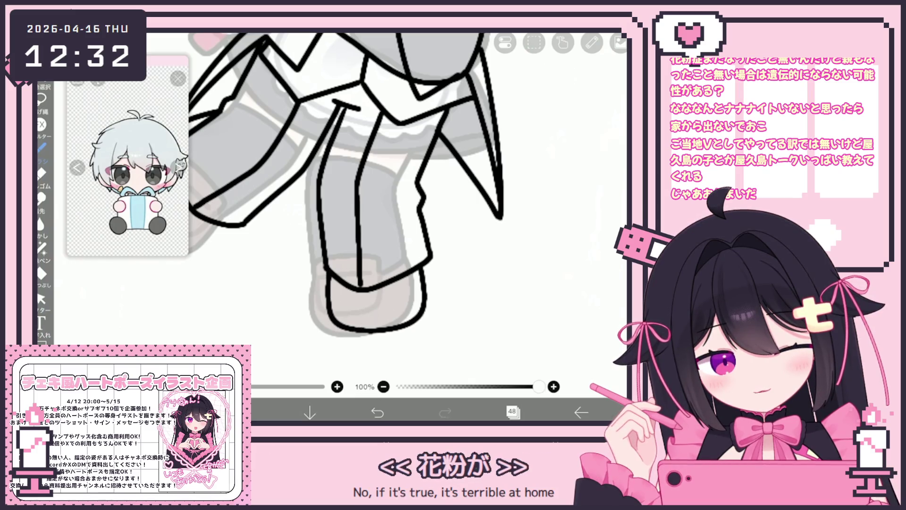
{"action": "left_click", "coordinate": [377, 412]}
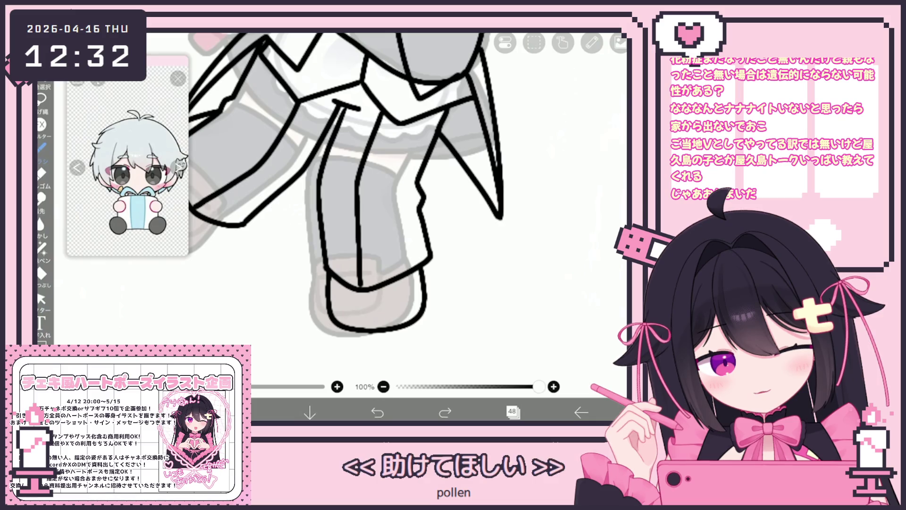
Redraw the inner shoe line several times until it curves up to the right.
{"action": "left_click_drag", "start_coordinate": [365, 310], "coordinate": [399, 284]}
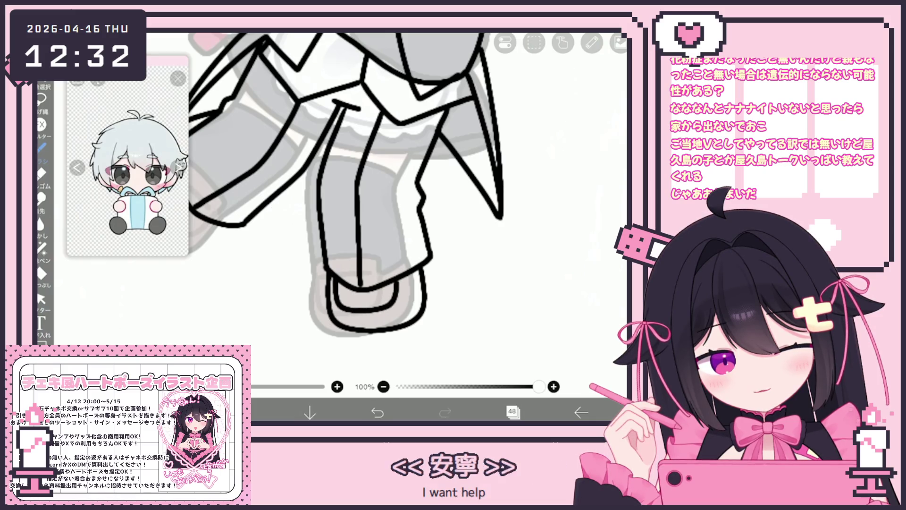
{"action": "key", "text": "ctrl+z"}
{"action": "left_click_drag", "start_coordinate": [402, 296], "coordinate": [403, 280]}
{"action": "key", "text": "ctrl+z"}
{"action": "left_click_drag", "start_coordinate": [376, 312], "coordinate": [401, 295]}
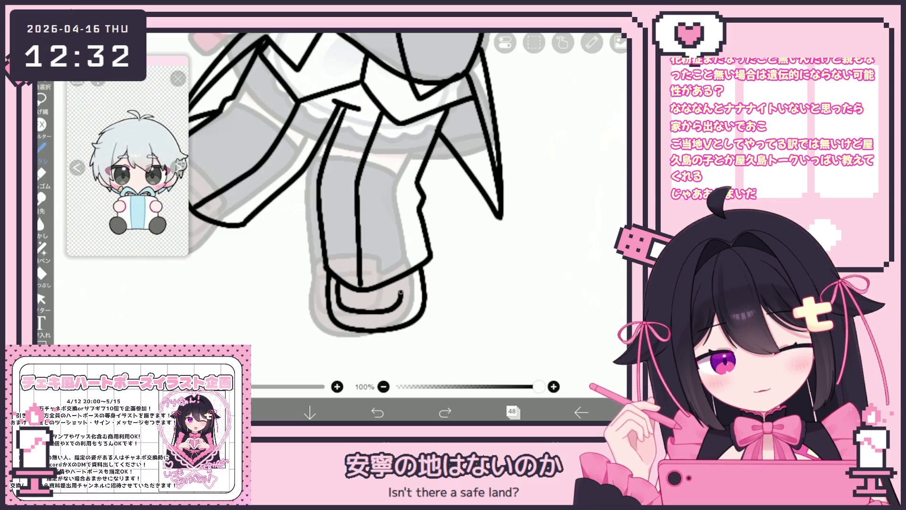
{"action": "key", "text": "ctrl+z"}
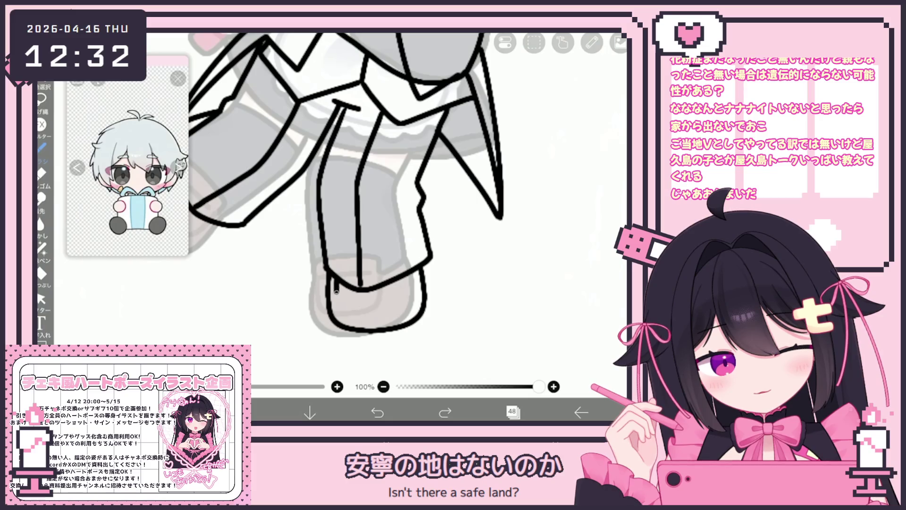
{"action": "left_click_drag", "start_coordinate": [392, 307], "coordinate": [400, 282]}
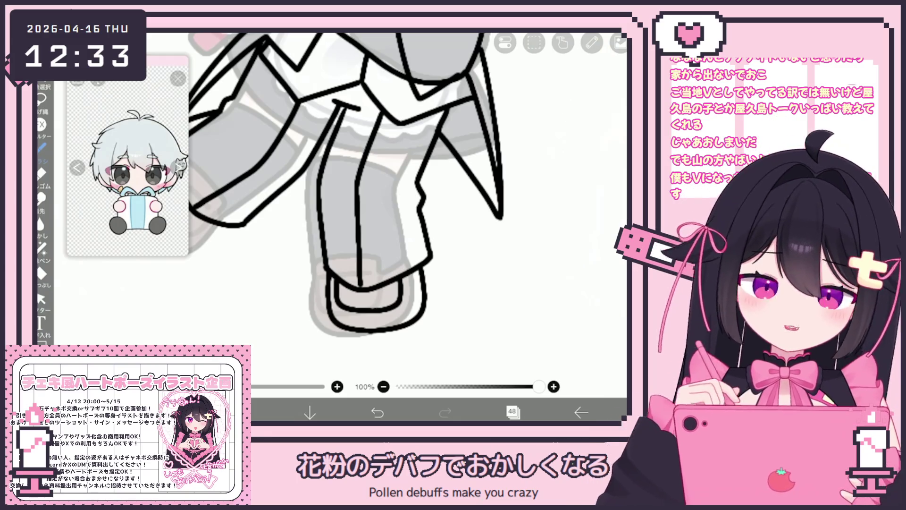
Try tracing and extending the lower shoe's bottom outline, undoing each attempt.
{"action": "scroll", "coordinate": [387, 188], "scroll_direction": "down", "scroll_amount": 3}
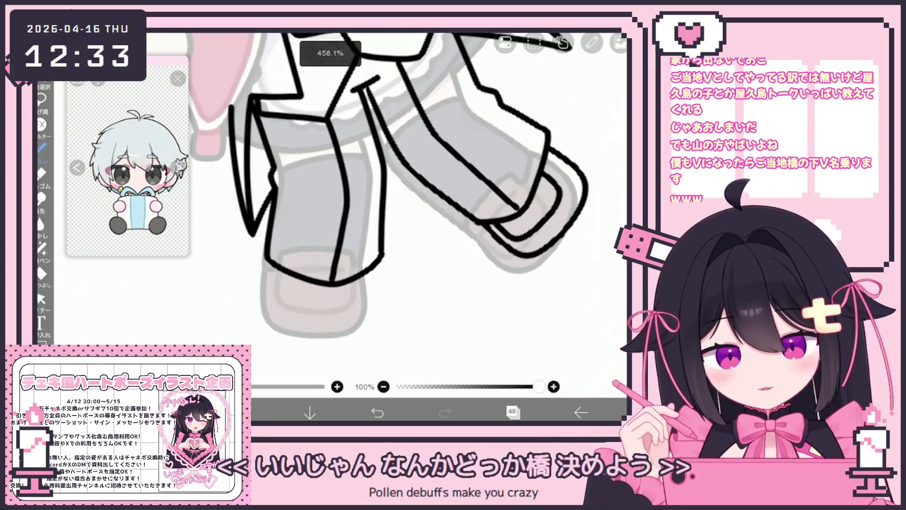
{"action": "mouse_move", "coordinate": [272, 263]}
{"action": "left_mouse_down"}
{"action": "mouse_move", "coordinate": [268, 293]}
{"action": "mouse_move", "coordinate": [358, 330]}
{"action": "mouse_move", "coordinate": [371, 276]}
{"action": "left_mouse_up"}
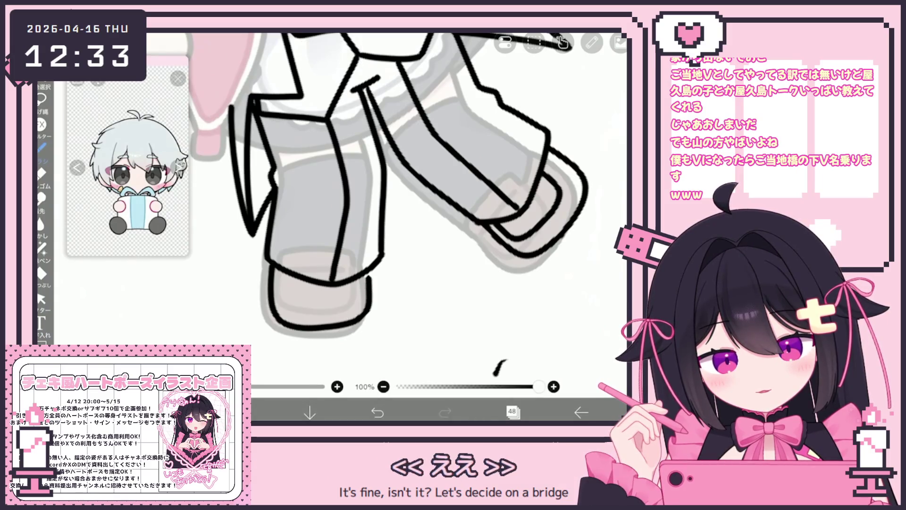
{"action": "key", "text": "ctrl+z"}
{"action": "left_click", "coordinate": [42, 298]}
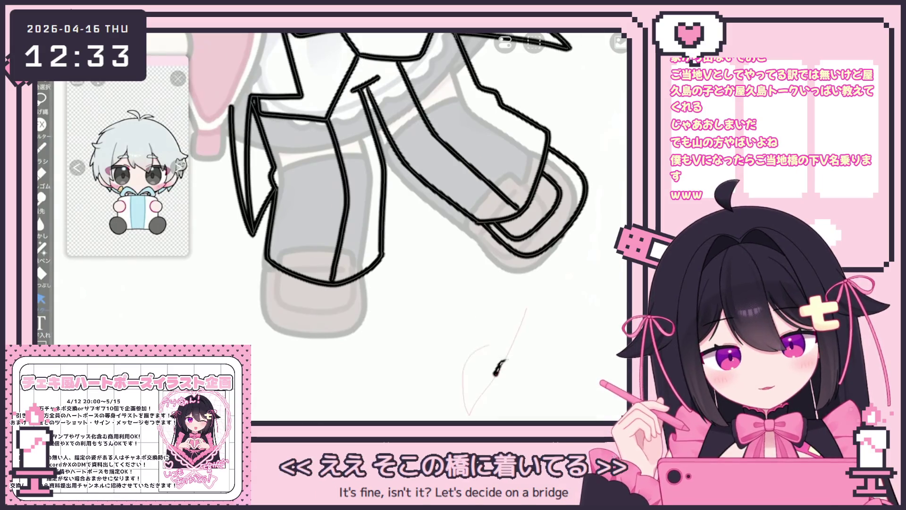
{"action": "left_click", "coordinate": [41, 147]}
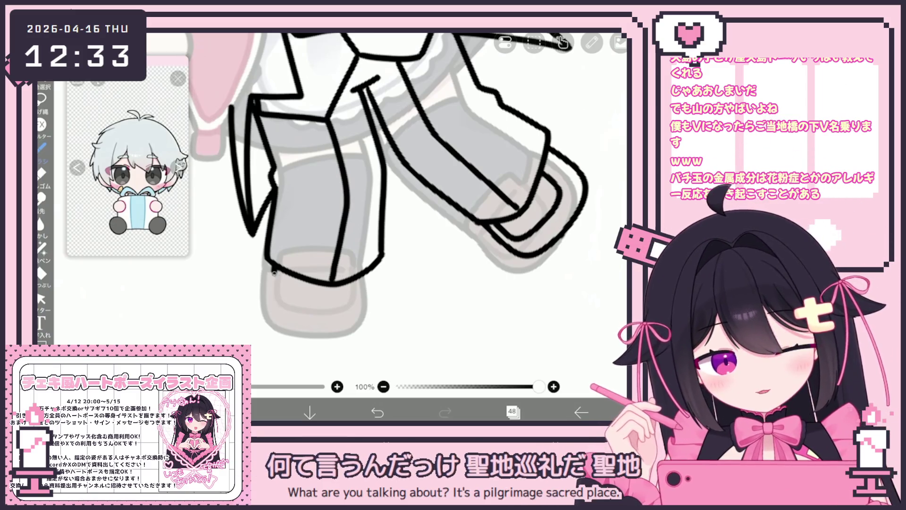
{"action": "key", "text": "ctrl+z"}
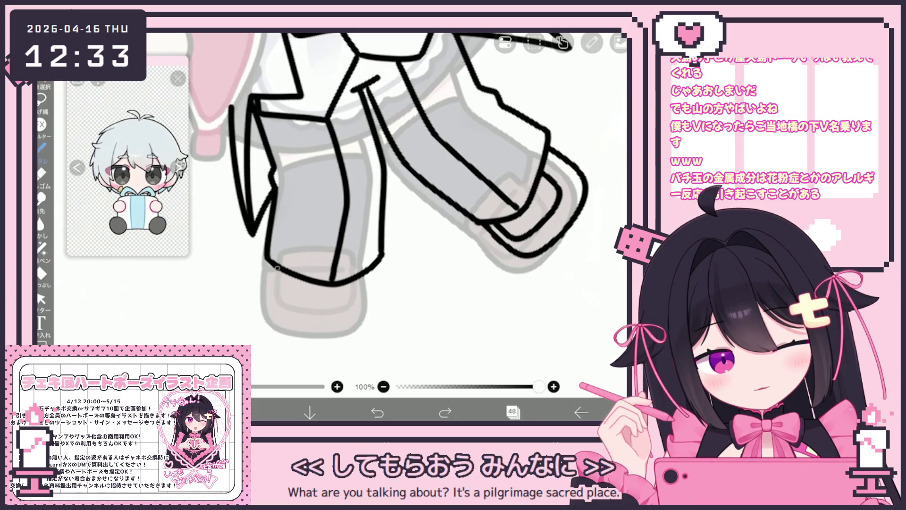
{"action": "left_click_drag", "start_coordinate": [325, 329], "coordinate": [371, 282]}
{"action": "key", "text": "ctrl+z"}
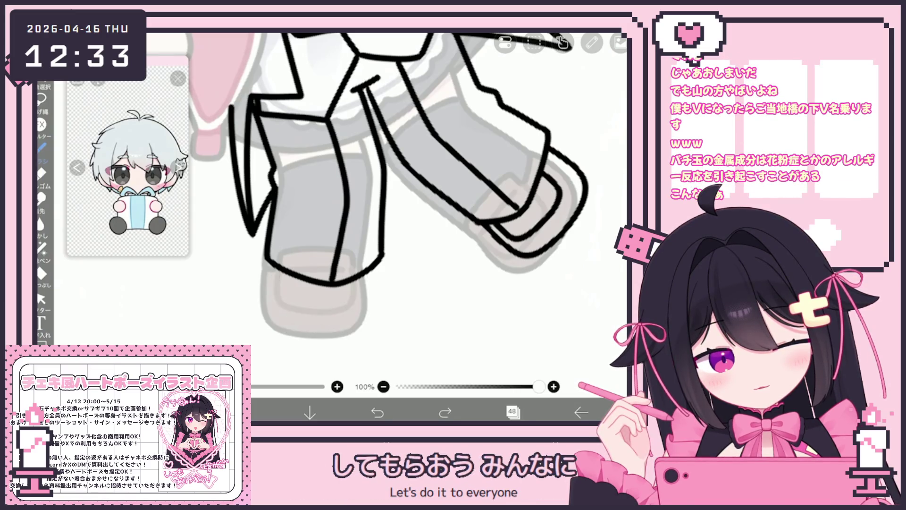
Draw the sole line and a slightly shorter inner sole line inside the left shoe.
{"action": "left_click_drag", "start_coordinate": [272, 264], "coordinate": [319, 327]}
{"action": "mouse_move", "coordinate": [283, 271]}
{"action": "left_mouse_down"}
{"action": "mouse_move", "coordinate": [313, 311]}
{"action": "mouse_move", "coordinate": [354, 279]}
{"action": "left_mouse_up"}
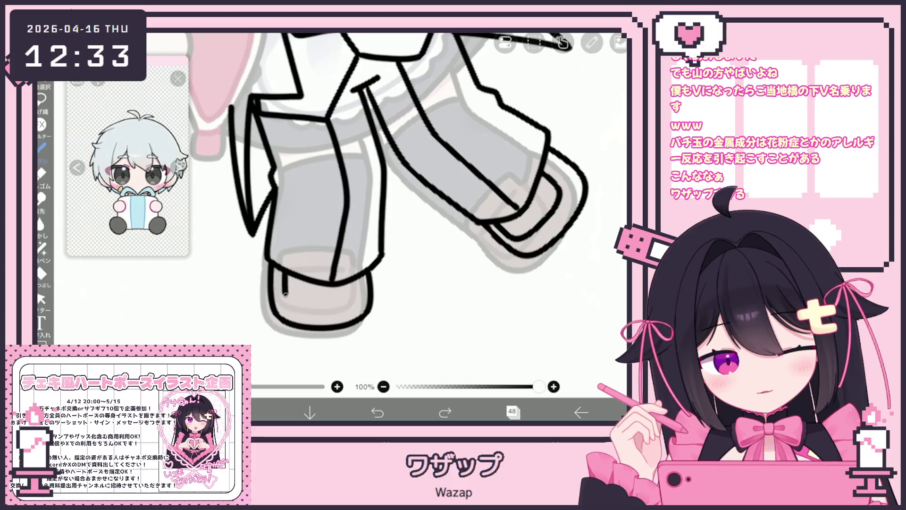
{"action": "left_click_drag", "start_coordinate": [289, 276], "coordinate": [307, 306]}
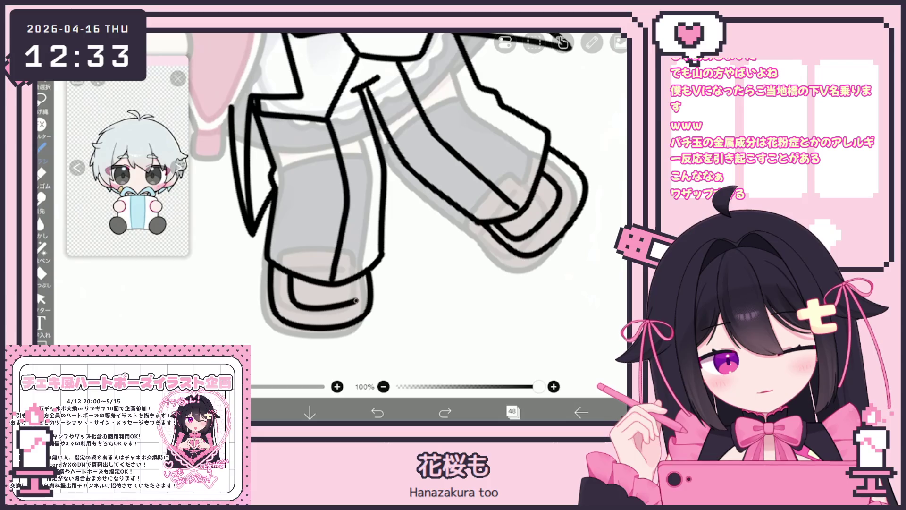
{"action": "key", "text": "ctrl+z"}
{"action": "left_click_drag", "start_coordinate": [288, 276], "coordinate": [337, 308]}
Try extending the inner sole line to the right, undoing the attempts.
{"action": "scroll", "coordinate": [387, 213], "scroll_direction": "down", "scroll_amount": 3}
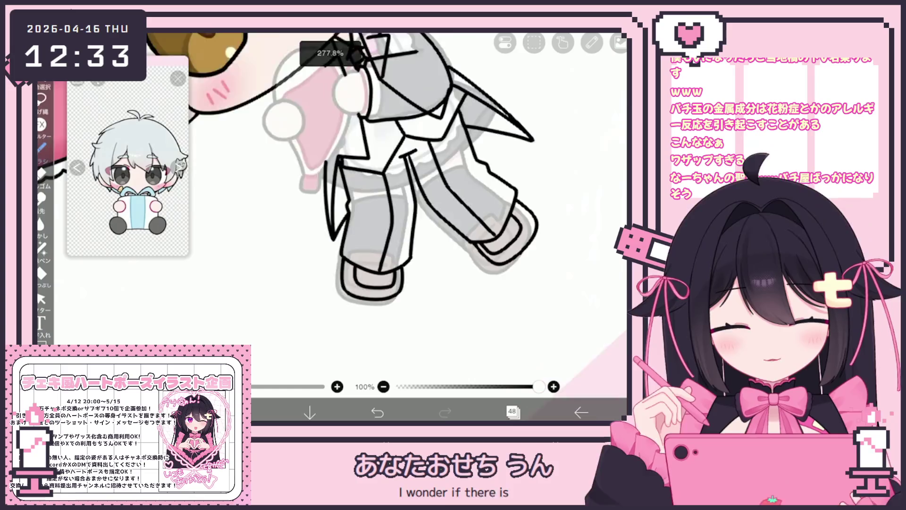
{"action": "scroll", "coordinate": [331, 199], "scroll_direction": "up", "scroll_amount": 3}
{"action": "key", "text": "ctrl+z"}
{"action": "mouse_move", "coordinate": [293, 329]}
{"action": "left_mouse_down"}
{"action": "mouse_move", "coordinate": [352, 302]}
{"action": "mouse_move", "coordinate": [351, 284]}
{"action": "left_mouse_up"}
{"action": "key", "text": "ctrl+z"}
{"action": "mouse_move", "coordinate": [291, 329]}
{"action": "left_mouse_down"}
{"action": "mouse_move", "coordinate": [334, 324]}
{"action": "mouse_move", "coordinate": [345, 302]}
{"action": "left_mouse_up"}
{"action": "key", "text": "ctrl+z"}
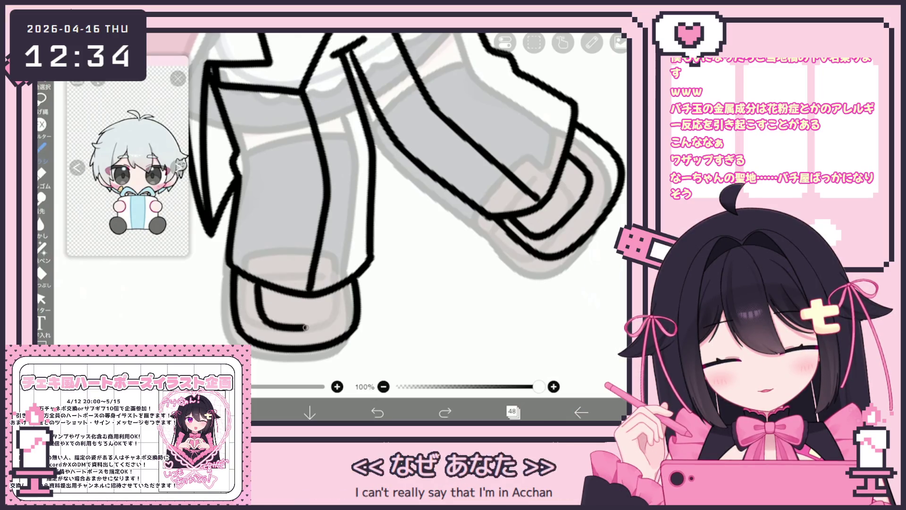
Retrace the inner sole line from the same start point until it fits the shoe.
{"action": "key", "text": "ctrl+z"}
{"action": "mouse_move", "coordinate": [259, 282]}
{"action": "left_mouse_down"}
{"action": "mouse_move", "coordinate": [266, 331]}
{"action": "mouse_move", "coordinate": [346, 308]}
{"action": "left_mouse_up"}
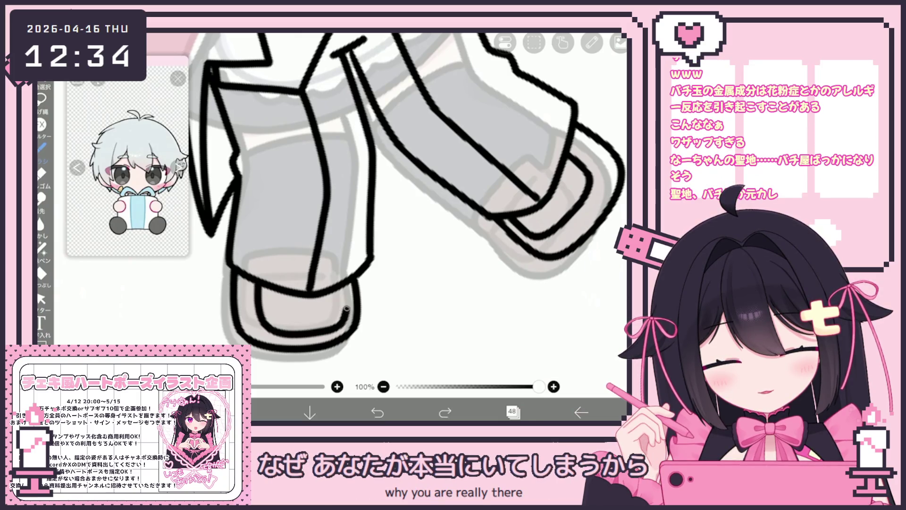
{"action": "left_click", "coordinate": [377, 412]}
{"action": "left_click_drag", "start_coordinate": [259, 283], "coordinate": [301, 323]}
{"action": "key", "text": "ctrl+z"}
{"action": "mouse_move", "coordinate": [259, 282]}
{"action": "left_mouse_down"}
{"action": "mouse_move", "coordinate": [264, 328]}
{"action": "mouse_move", "coordinate": [328, 325]}
{"action": "mouse_move", "coordinate": [344, 286]}
{"action": "left_mouse_up"}
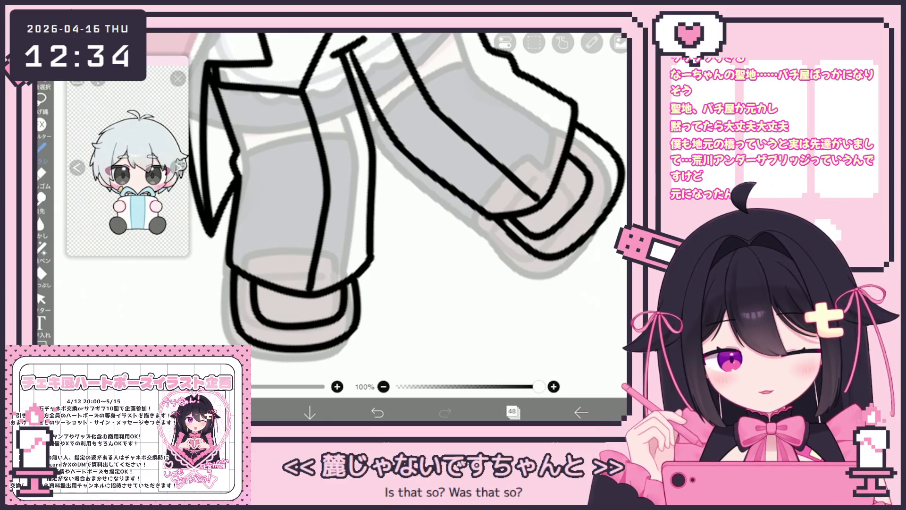
{"action": "scroll", "coordinate": [387, 198], "scroll_direction": "down", "scroll_amount": 10}
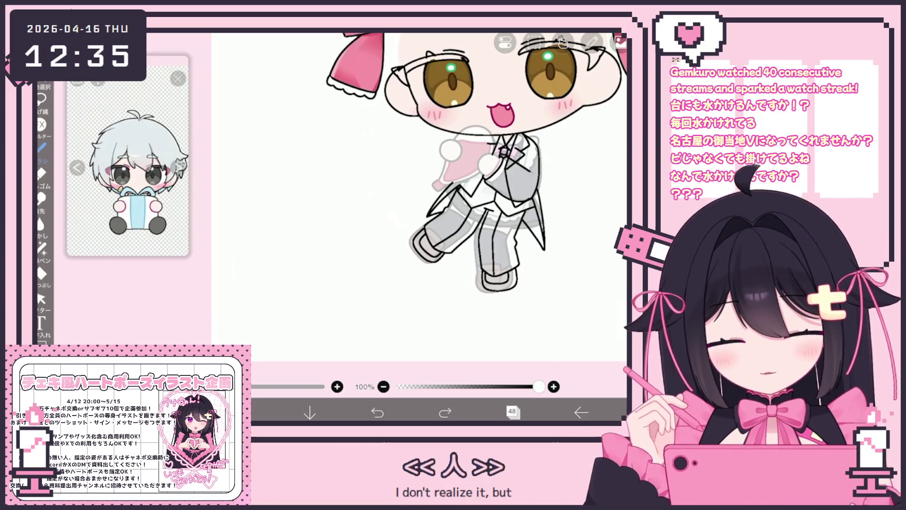
Draw a rounded bowl outline beside the butler's legs.
{"action": "left_click_drag", "start_coordinate": [287, 254], "coordinate": [325, 284]}
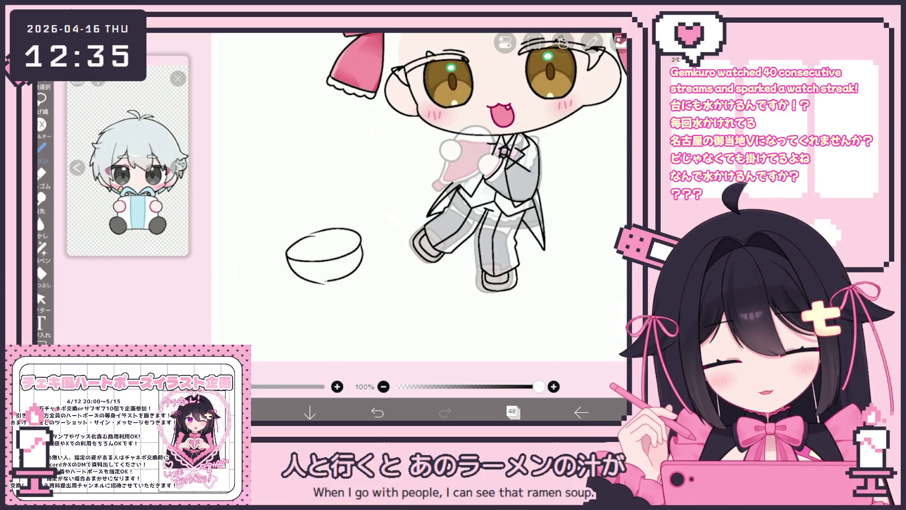
Draw a second bowl above the first and a soup line inside, undoing stray strokes.
{"action": "mouse_move", "coordinate": [286, 179]}
{"action": "left_mouse_down"}
{"action": "mouse_move", "coordinate": [335, 157]}
{"action": "mouse_move", "coordinate": [286, 182]}
{"action": "mouse_move", "coordinate": [303, 204]}
{"action": "left_mouse_up"}
{"action": "key", "text": "ctrl+z"}
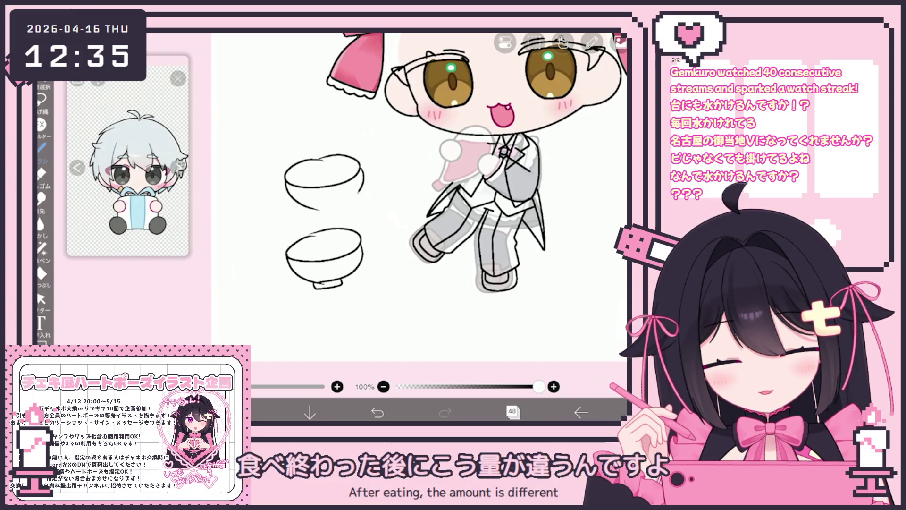
{"action": "left_click_drag", "start_coordinate": [300, 183], "coordinate": [358, 176]}
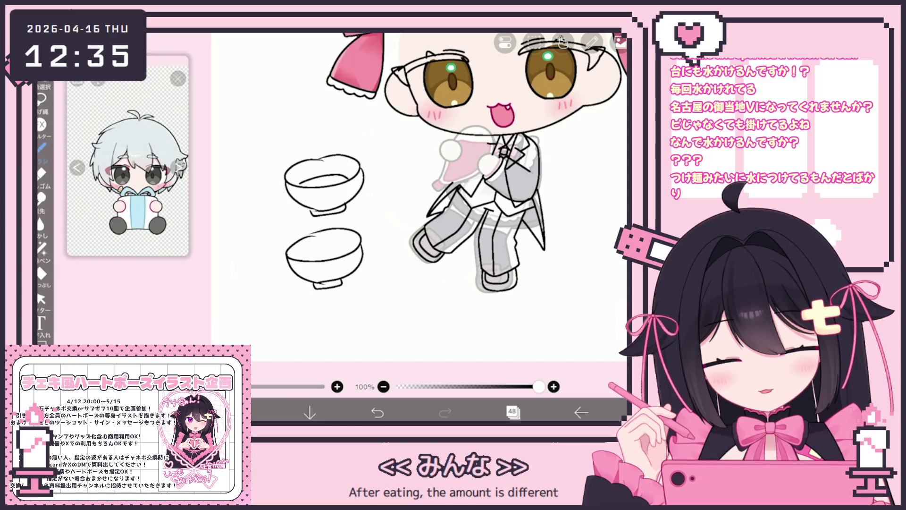
{"action": "key", "text": "ctrl+z"}
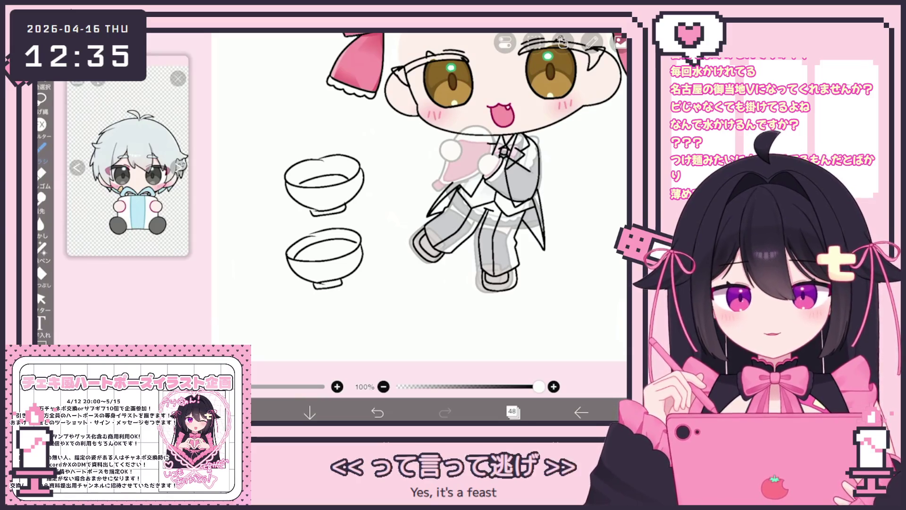
{"action": "left_click", "coordinate": [42, 298]}
Lasso both bowl doodles and delete them.
{"action": "left_click_drag", "start_coordinate": [333, 127], "coordinate": [316, 320]}
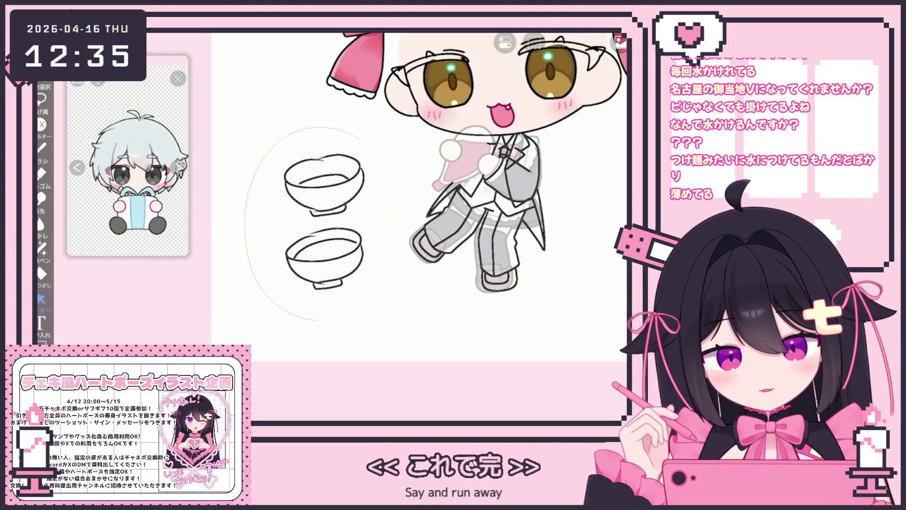
{"action": "left_click", "coordinate": [512, 412]}
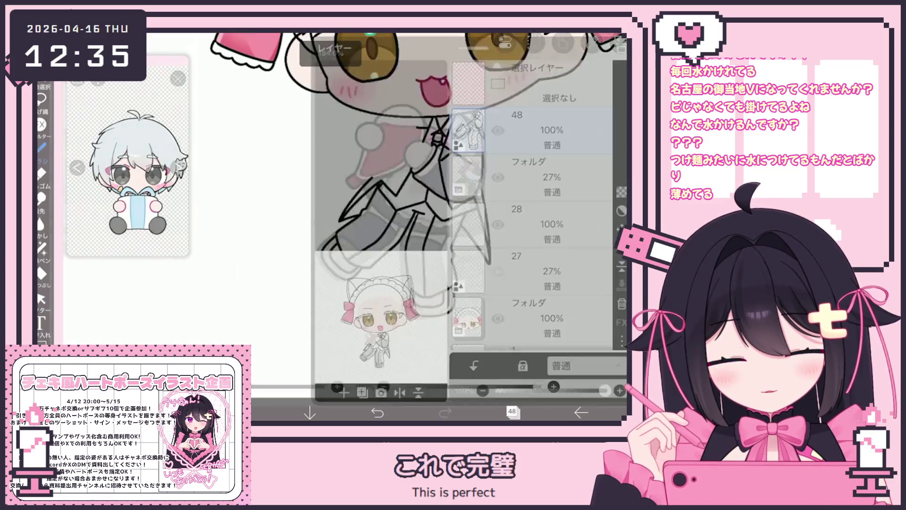
{"action": "left_click", "coordinate": [512, 412]}
{"action": "scroll", "coordinate": [392, 212], "scroll_direction": "up", "scroll_amount": 3}
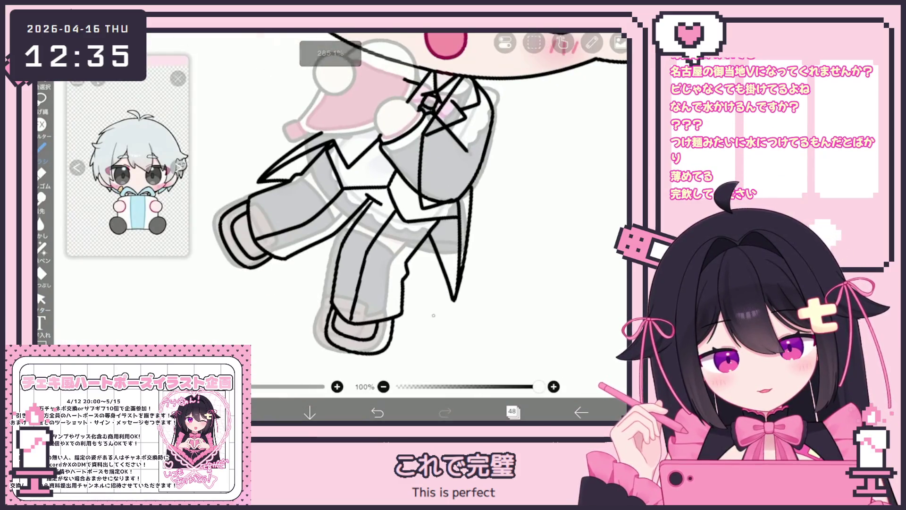
{"action": "scroll", "coordinate": [433, 315], "scroll_direction": "down", "scroll_amount": 3}
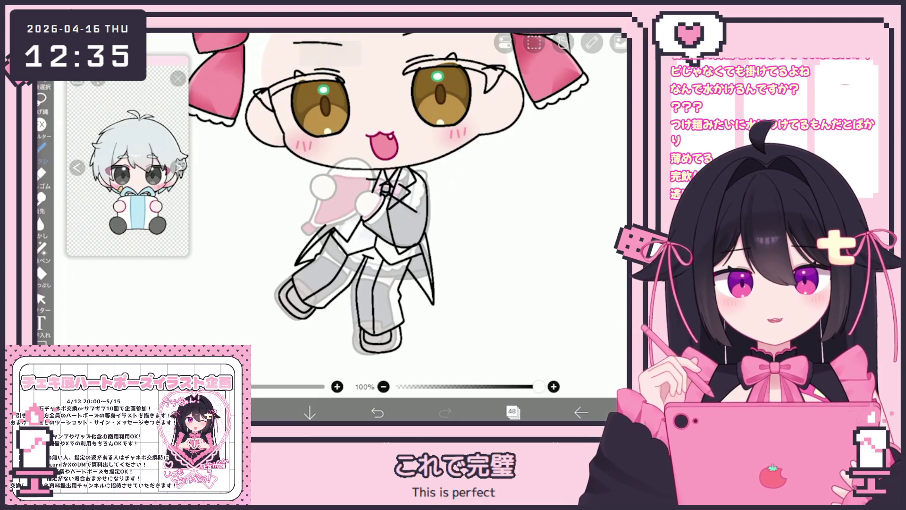
Select the coat line beside the leg, then undo and redraw the coat tail stroke.
{"action": "left_click", "coordinate": [41, 299]}
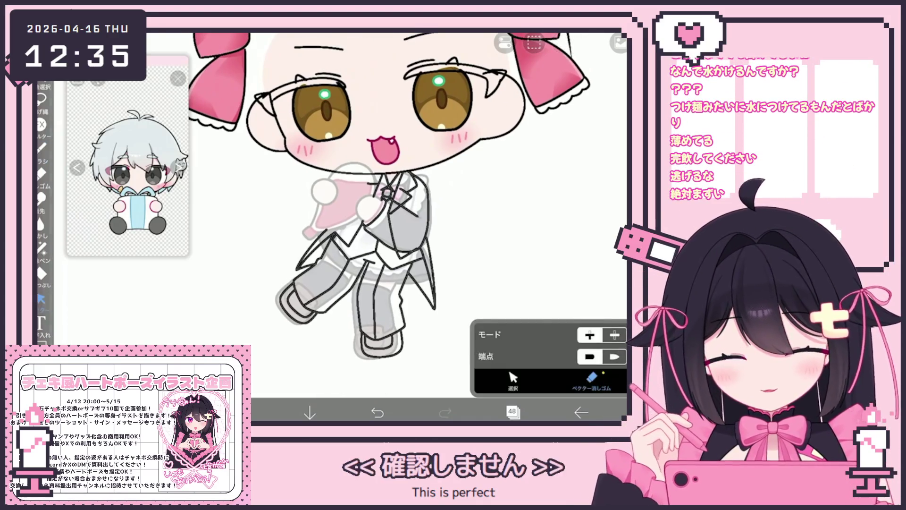
{"action": "scroll", "coordinate": [378, 212], "scroll_direction": "up", "scroll_amount": 3}
{"action": "left_click", "coordinate": [513, 380]}
{"action": "left_click_drag", "start_coordinate": [402, 263], "coordinate": [445, 321]}
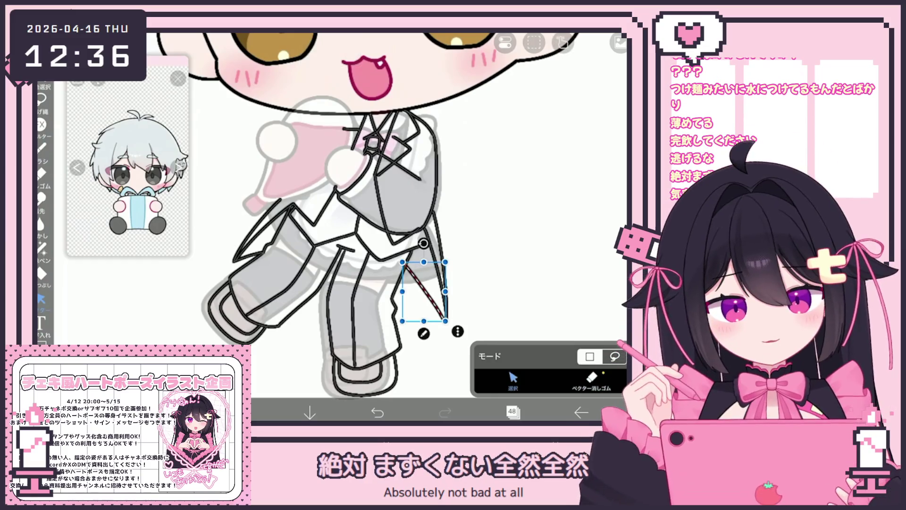
{"action": "left_click", "coordinate": [458, 330]}
{"action": "left_click", "coordinate": [41, 147]}
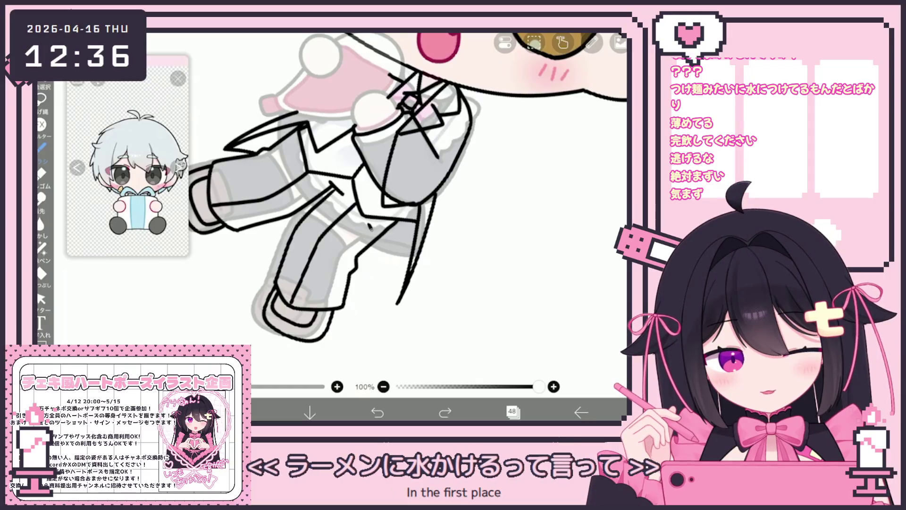
{"action": "key", "text": "ctrl+z"}
{"action": "left_click_drag", "start_coordinate": [367, 222], "coordinate": [385, 267]}
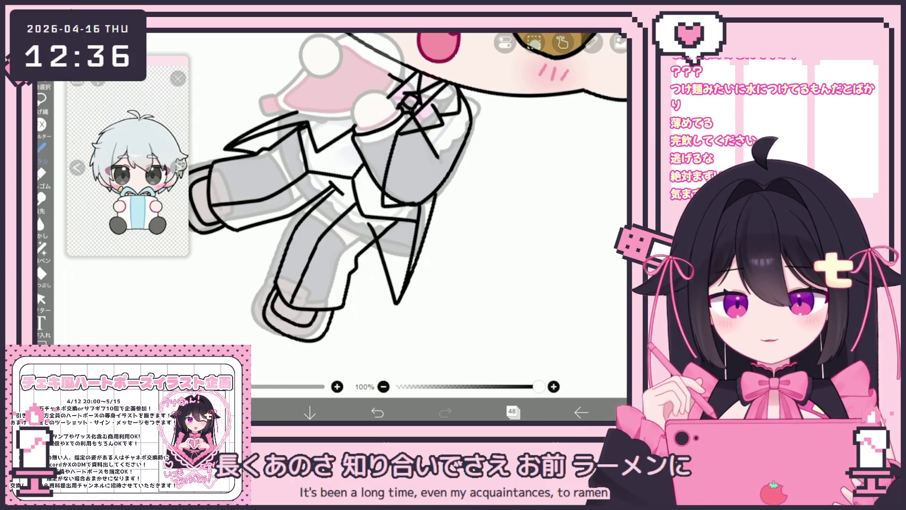
{"action": "left_click", "coordinate": [42, 298]}
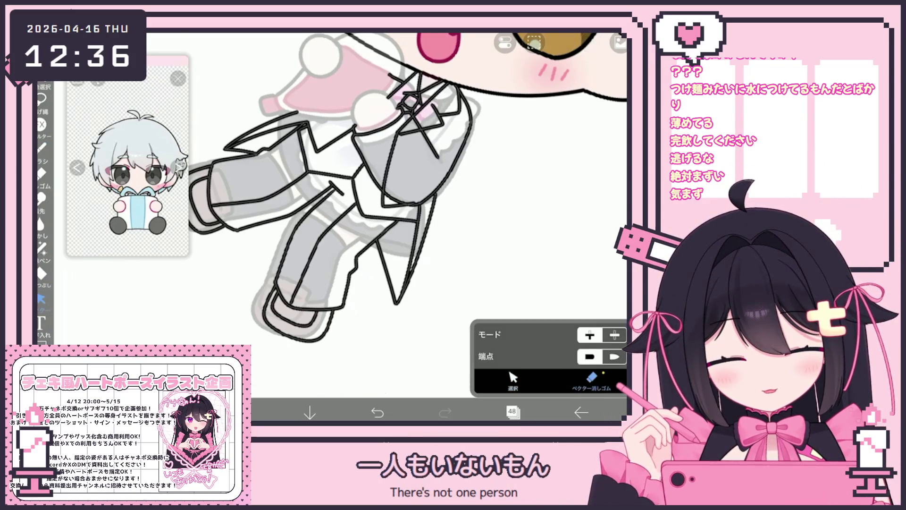
{"action": "scroll", "coordinate": [406, 198], "scroll_direction": "down", "scroll_amount": 2}
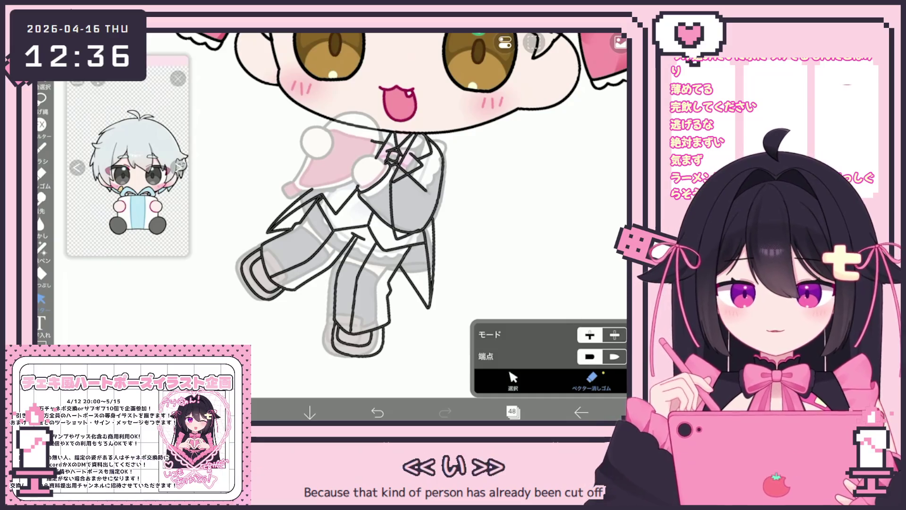
{"action": "scroll", "coordinate": [388, 210], "scroll_direction": "up", "scroll_amount": 2}
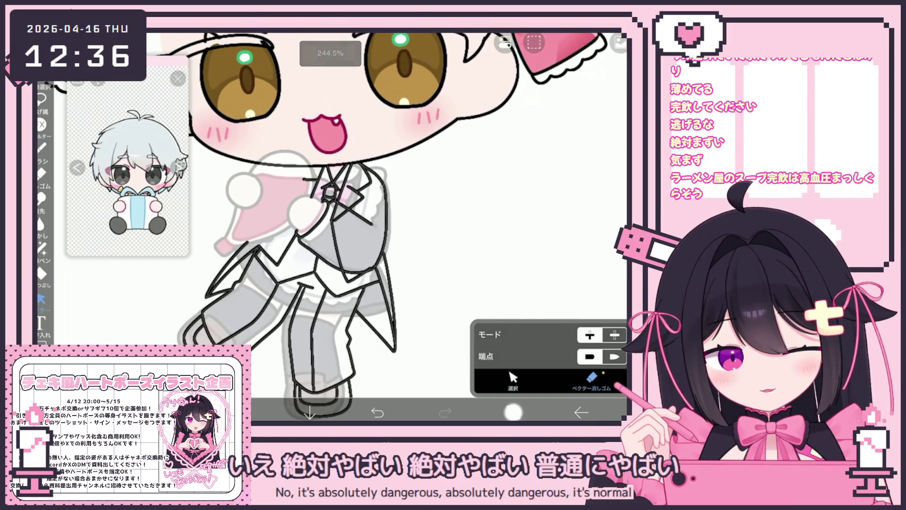
On layer 43, rectangle-select the white hands and pink piece and cut them.
{"action": "left_click", "coordinate": [512, 412]}
{"action": "scroll", "coordinate": [531, 199], "scroll_direction": "down", "scroll_amount": 5}
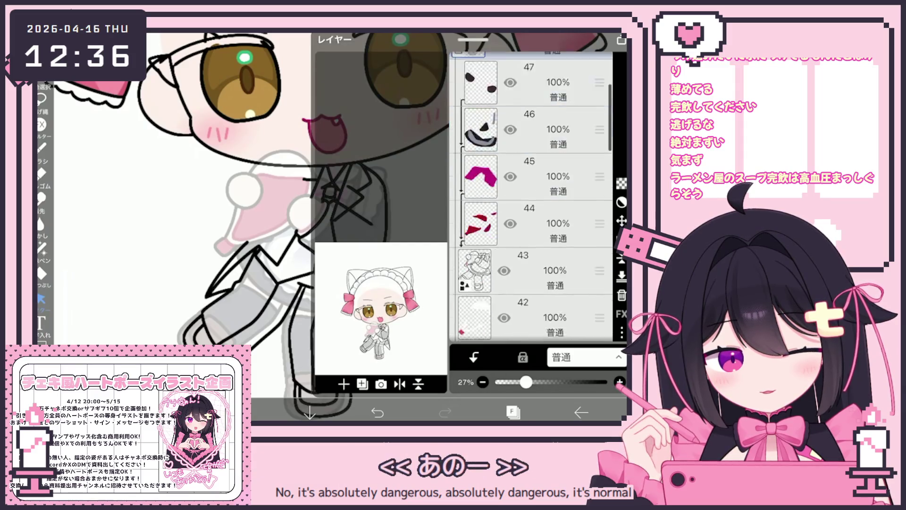
{"action": "left_click", "coordinate": [474, 145]}
{"action": "left_click", "coordinate": [512, 411]}
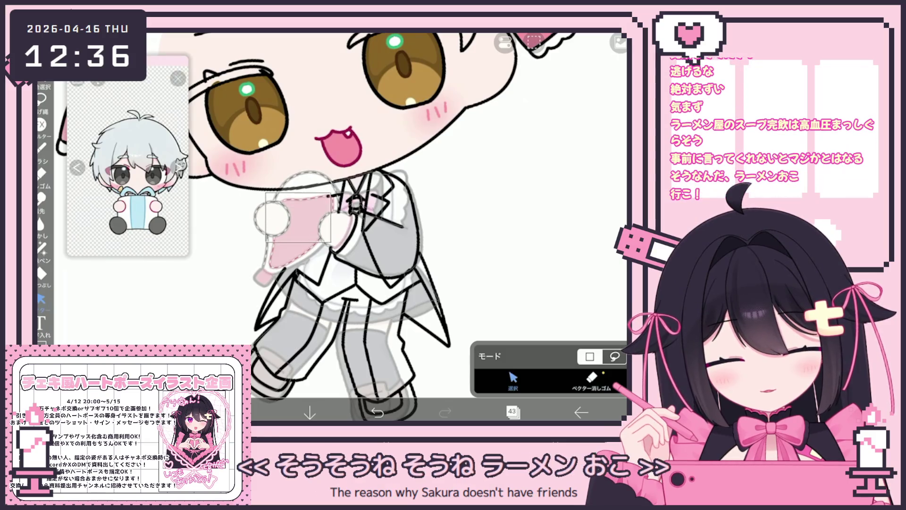
{"action": "left_click", "coordinate": [299, 217]}
{"action": "scroll", "coordinate": [302, 217], "scroll_direction": "up", "scroll_amount": 3}
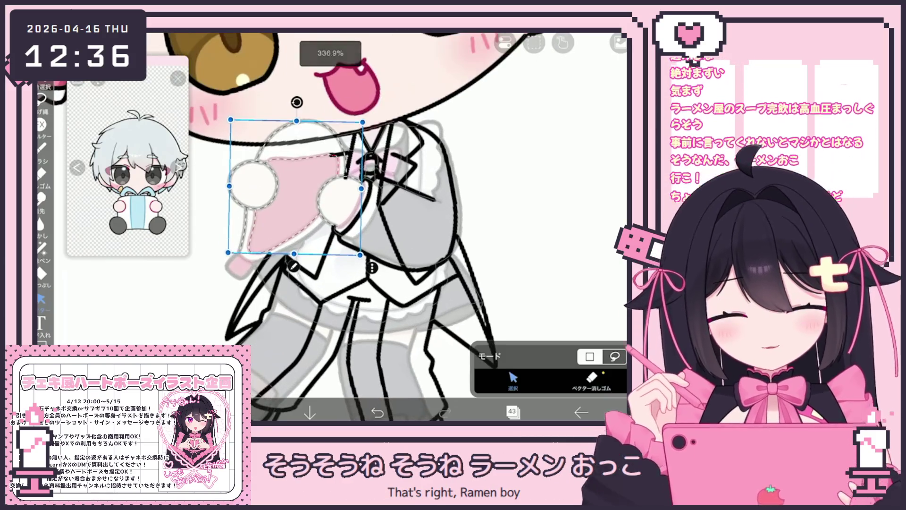
{"action": "left_click_drag", "start_coordinate": [292, 257], "coordinate": [292, 279]}
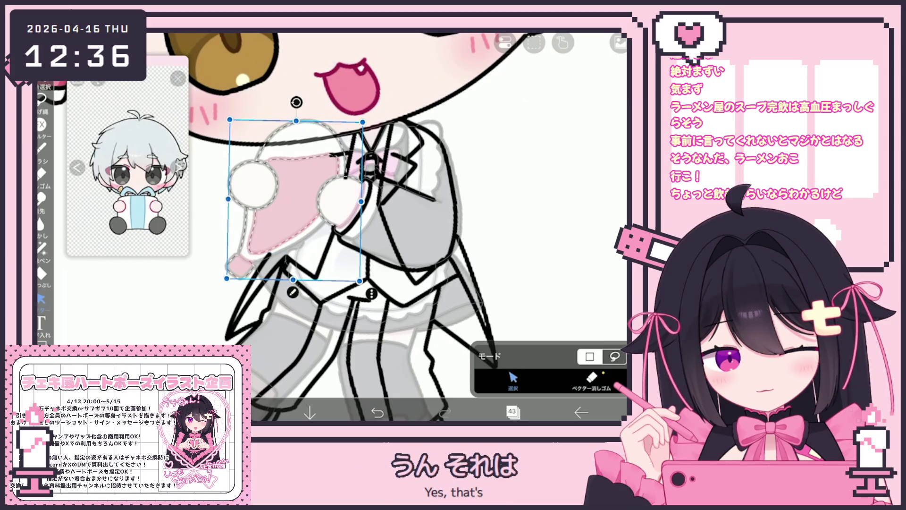
{"action": "scroll", "coordinate": [272, 204], "scroll_direction": "up", "scroll_amount": 3}
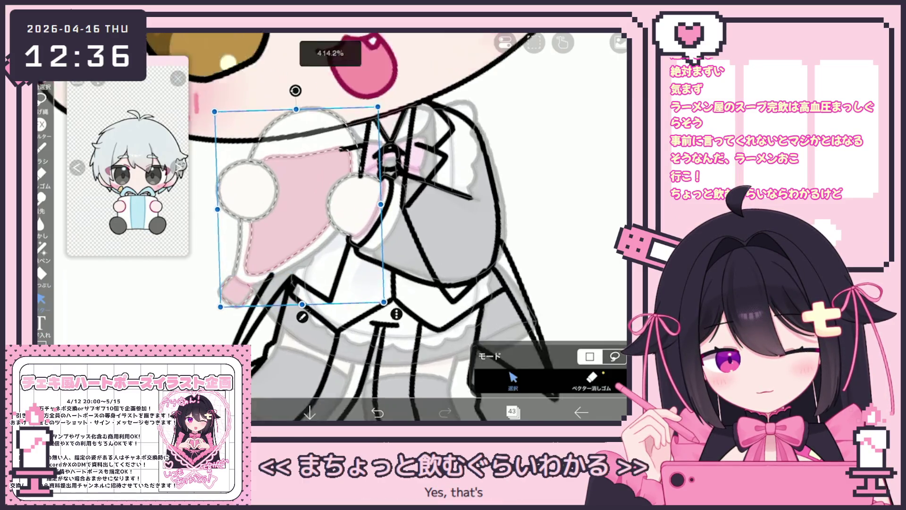
{"action": "left_click_drag", "start_coordinate": [179, 331], "coordinate": [234, 239]}
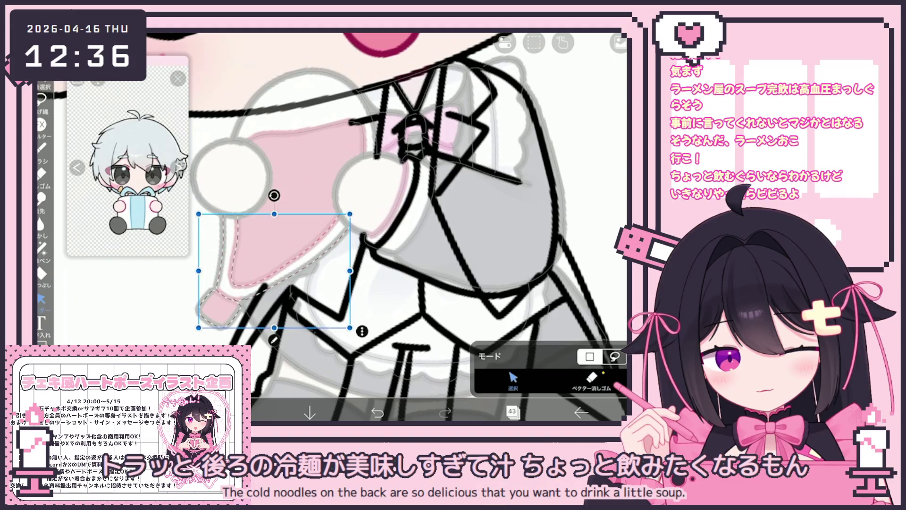
{"action": "mouse_move", "coordinate": [196, 328]}
{"action": "left_mouse_down"}
{"action": "mouse_move", "coordinate": [264, 213]}
{"action": "mouse_move", "coordinate": [365, 101]}
{"action": "mouse_move", "coordinate": [376, 68]}
{"action": "mouse_move", "coordinate": [407, 71]}
{"action": "left_mouse_up"}
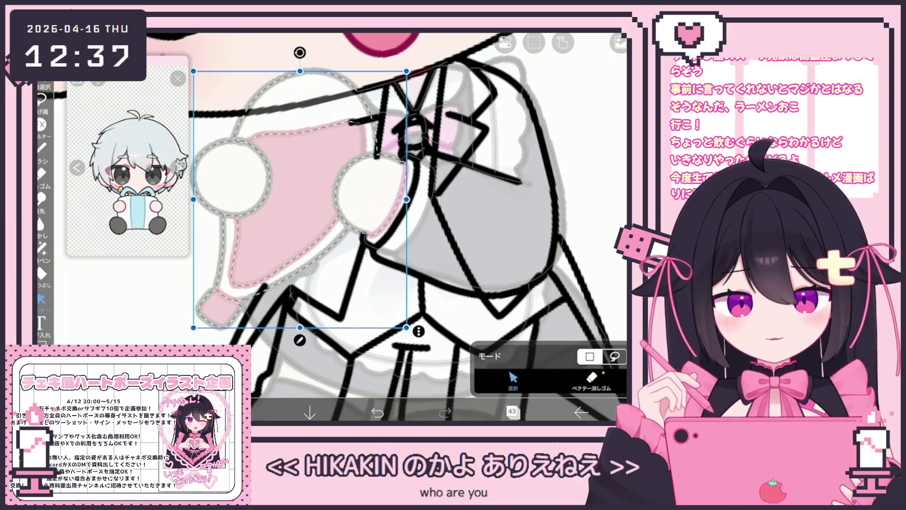
{"action": "left_click", "coordinate": [418, 331]}
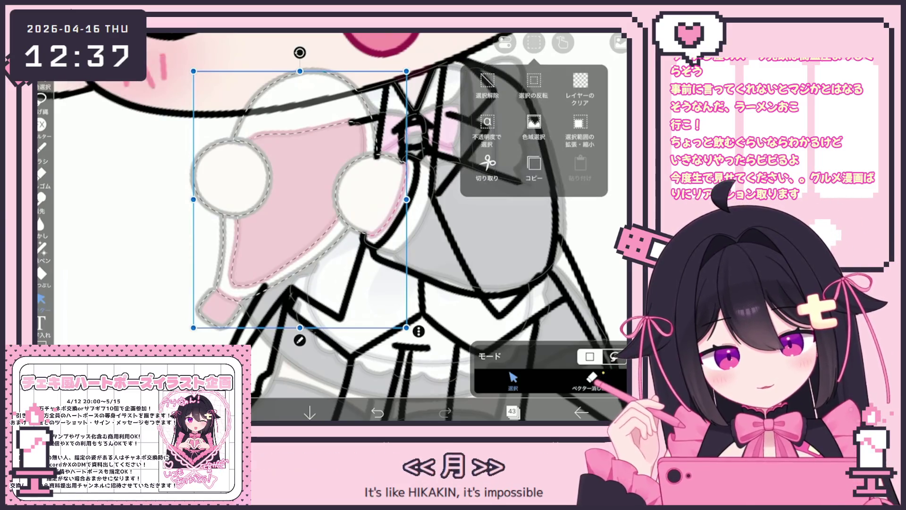
{"action": "left_click", "coordinate": [486, 91]}
Paste the cut hands and pink piece onto layer 48.
{"action": "left_click", "coordinate": [512, 412]}
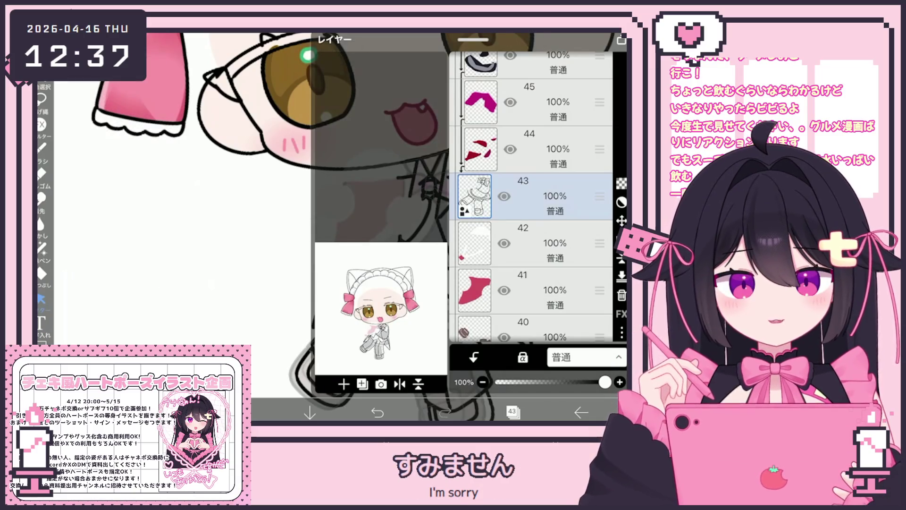
{"action": "scroll", "coordinate": [531, 197], "scroll_direction": "up", "scroll_amount": 5}
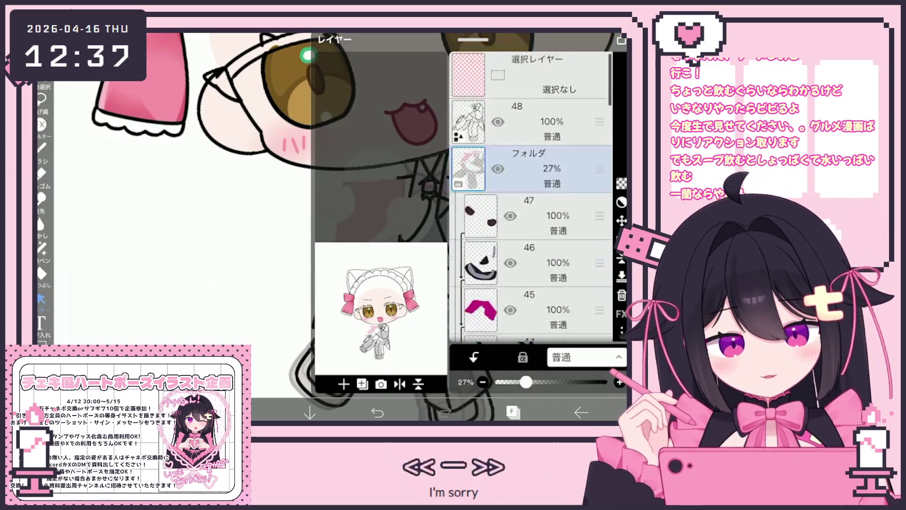
{"action": "left_click", "coordinate": [533, 122]}
{"action": "left_click", "coordinate": [512, 412]}
{"action": "left_click", "coordinate": [368, 213]}
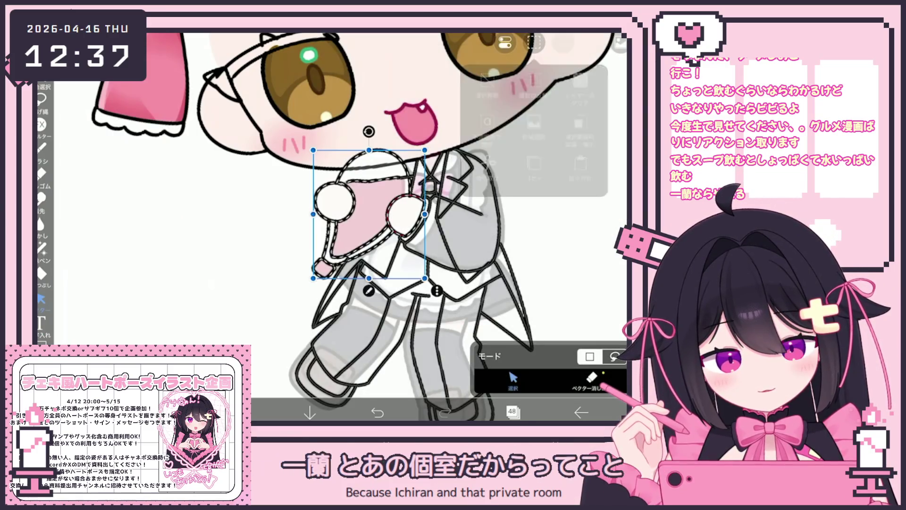
Switch to the Vector Eraser and zoom in around the hands.
{"action": "left_click", "coordinate": [591, 377]}
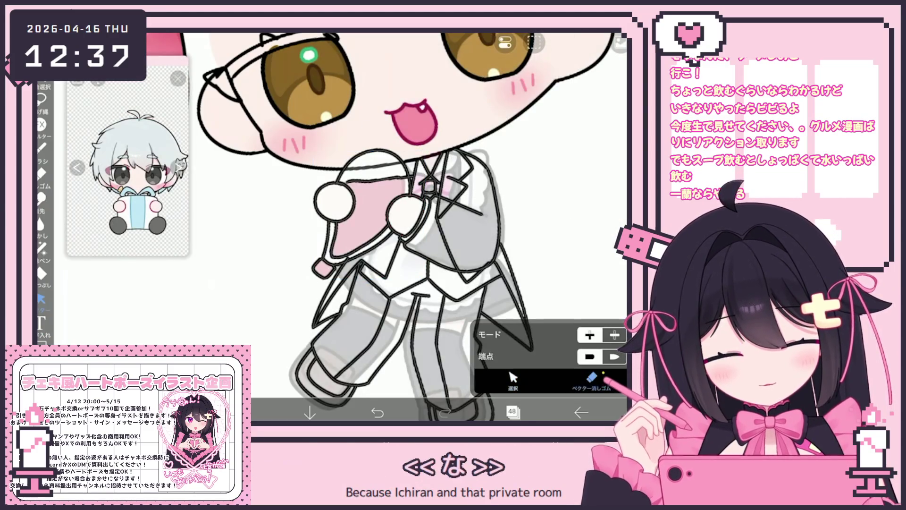
{"action": "scroll", "coordinate": [387, 226], "scroll_direction": "up", "scroll_amount": 5}
{"action": "scroll", "coordinate": [387, 227], "scroll_direction": "down", "scroll_amount": 5}
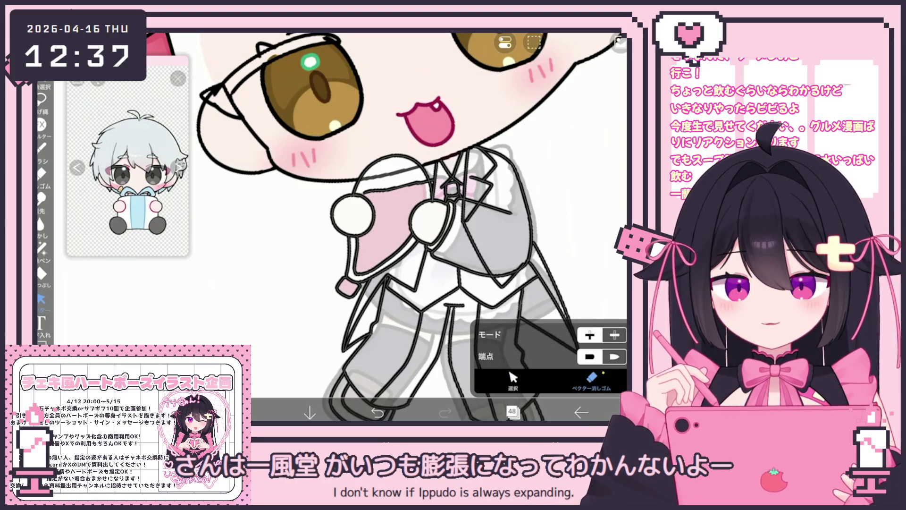
{"action": "scroll", "coordinate": [387, 226], "scroll_direction": "up", "scroll_amount": 1}
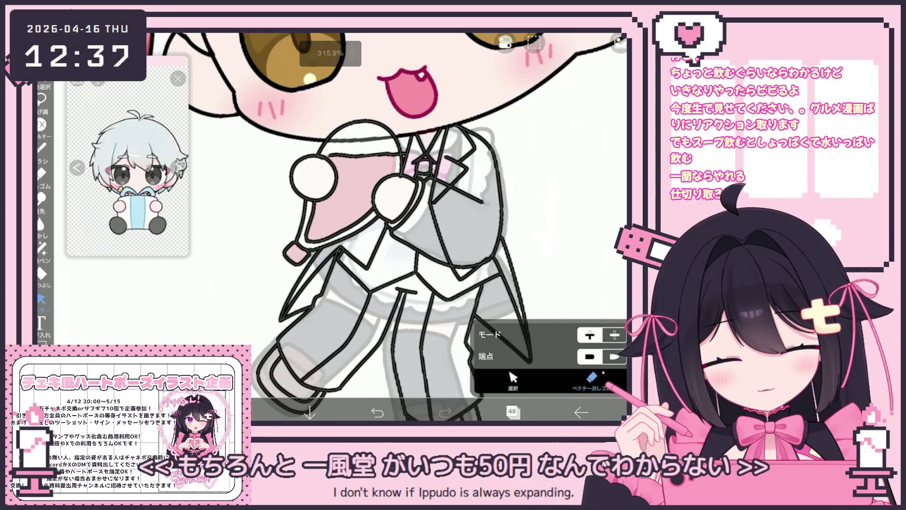
{"action": "scroll", "coordinate": [387, 227], "scroll_direction": "up", "scroll_amount": 1}
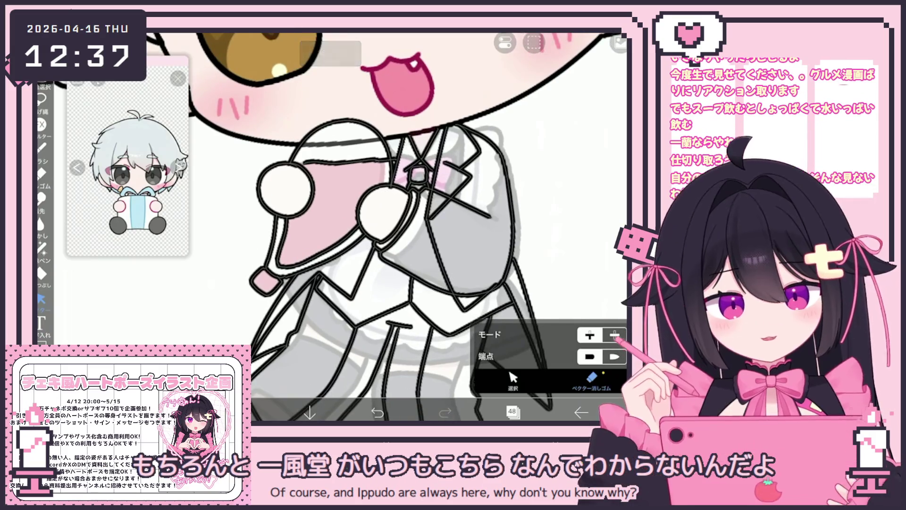
Make layer 43 active and box-select the leftover strokes between the two hands.
{"action": "left_click", "coordinate": [512, 412]}
{"action": "scroll", "coordinate": [531, 198], "scroll_direction": "down", "scroll_amount": 5}
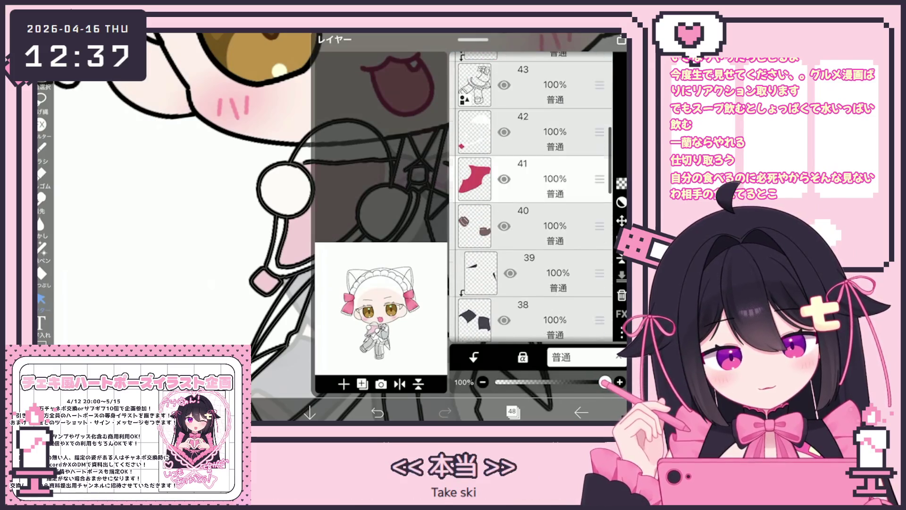
{"action": "left_click", "coordinate": [529, 127]}
{"action": "left_click", "coordinate": [512, 412]}
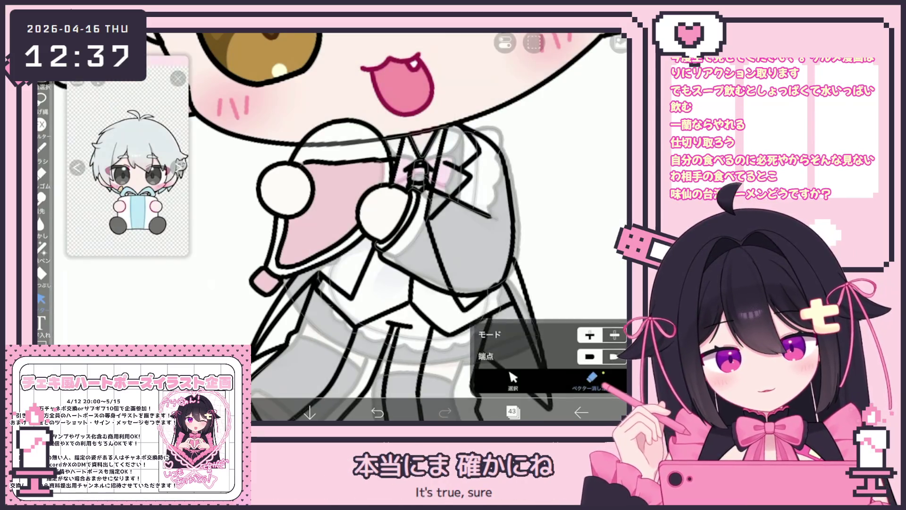
{"action": "scroll", "coordinate": [384, 226], "scroll_direction": "up", "scroll_amount": 2}
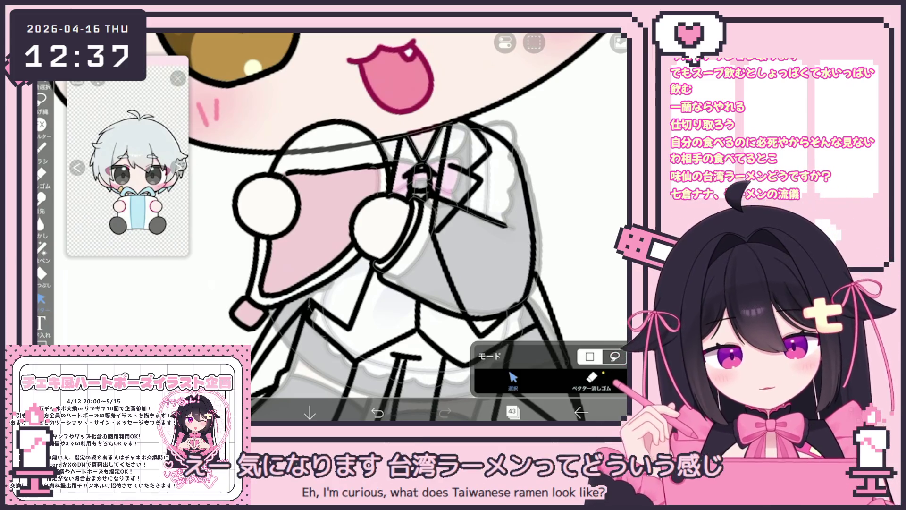
{"action": "left_click_drag", "start_coordinate": [315, 184], "coordinate": [371, 192]}
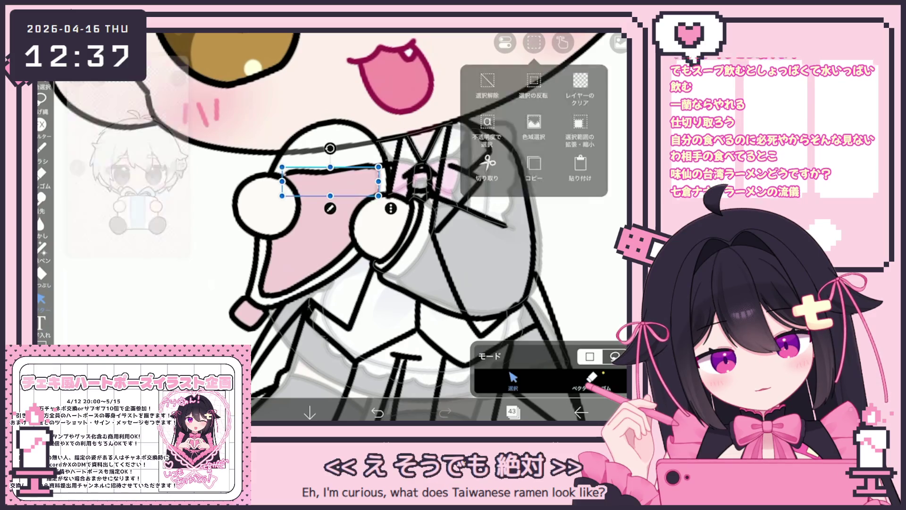
Cut the selected hand strokes from layer 43 and paste them onto layer 48.
{"action": "left_click", "coordinate": [562, 43]}
{"action": "left_click", "coordinate": [486, 85]}
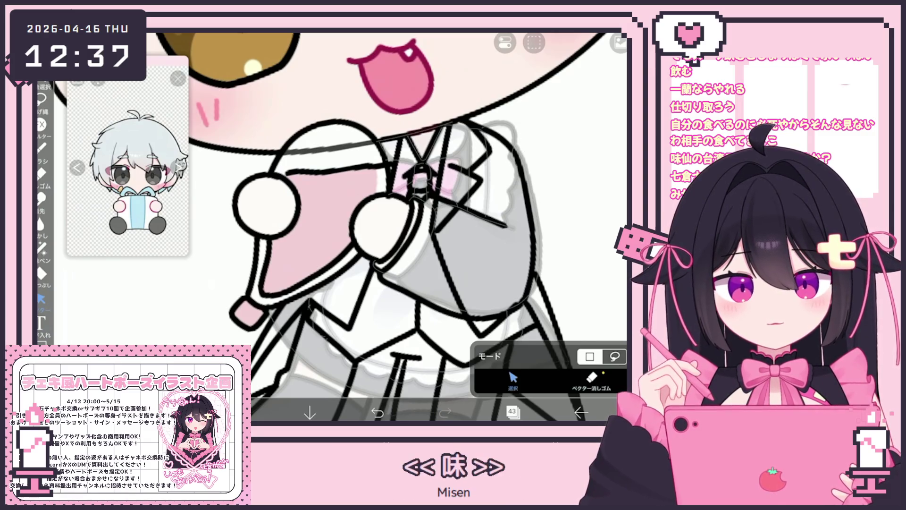
{"action": "left_click", "coordinate": [512, 412]}
{"action": "scroll", "coordinate": [531, 198], "scroll_direction": "up", "scroll_amount": 3}
{"action": "left_click", "coordinate": [529, 132]}
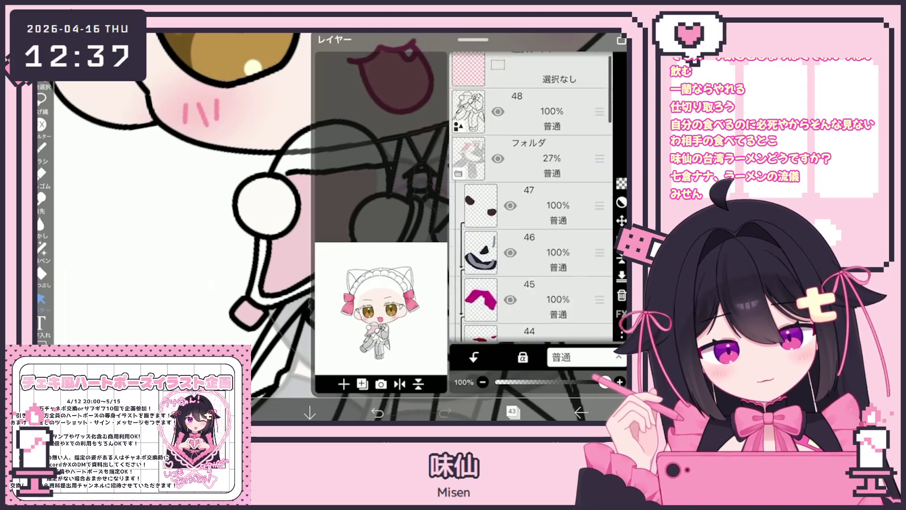
{"action": "left_click", "coordinate": [528, 121]}
{"action": "left_click", "coordinate": [512, 412]}
{"action": "left_click", "coordinate": [563, 42]}
{"action": "left_click", "coordinate": [581, 89]}
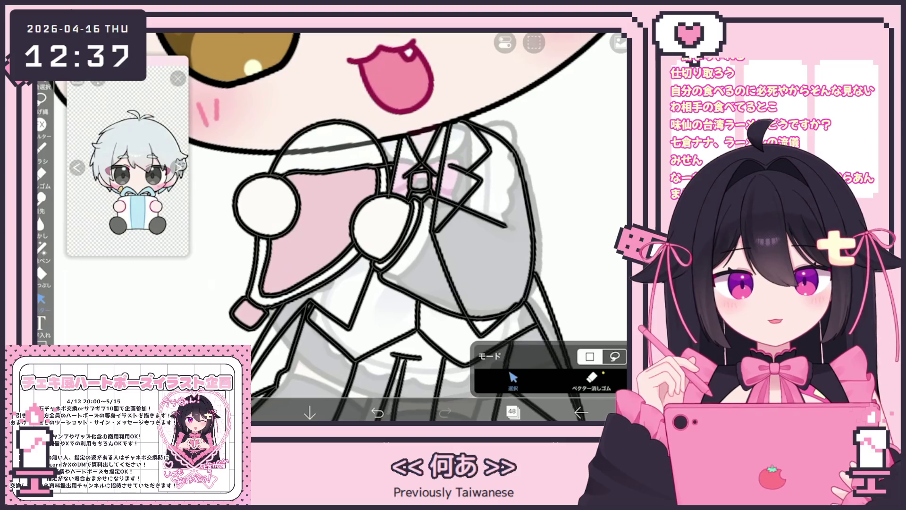
Switch to the Vector Eraser and zoom around the jacket and hands.
{"action": "left_click", "coordinate": [591, 380]}
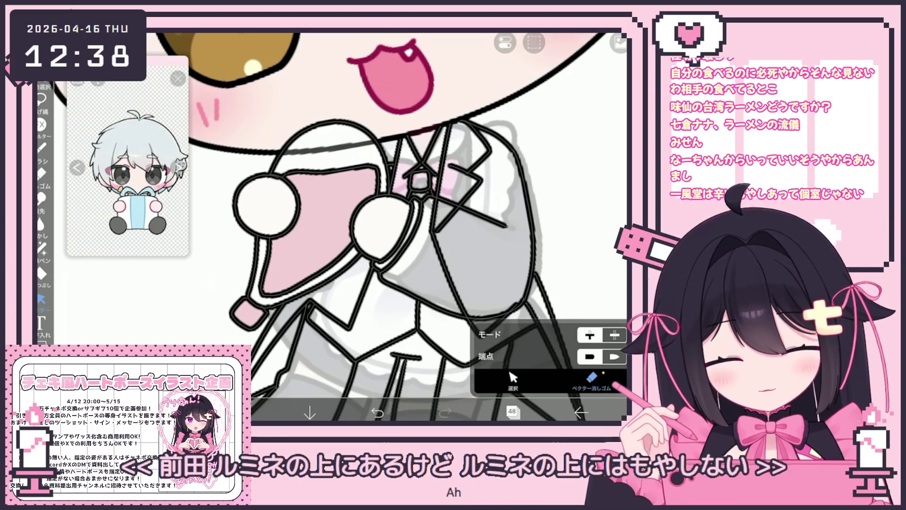
{"action": "scroll", "coordinate": [378, 227], "scroll_direction": "down", "scroll_amount": 3}
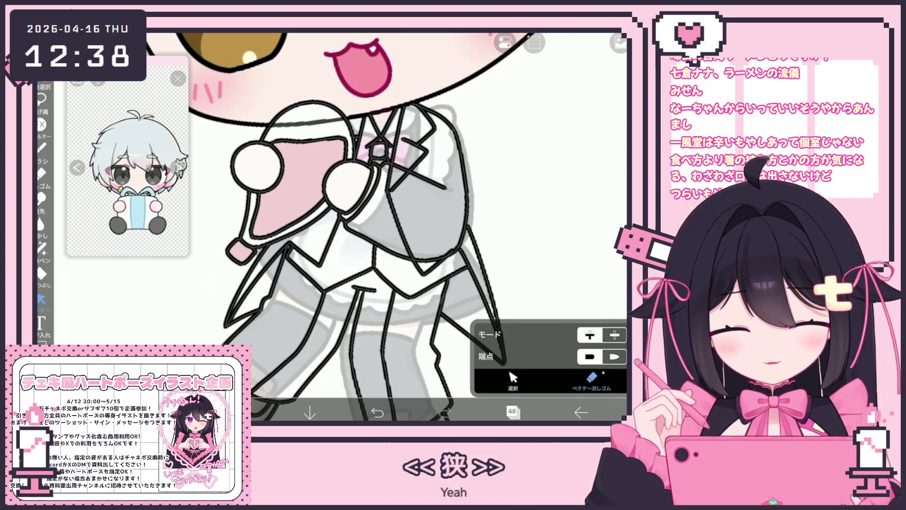
{"action": "scroll", "coordinate": [509, 257], "scroll_direction": "up", "scroll_amount": 3}
{"action": "scroll", "coordinate": [307, 226], "scroll_direction": "up", "scroll_amount": 2}
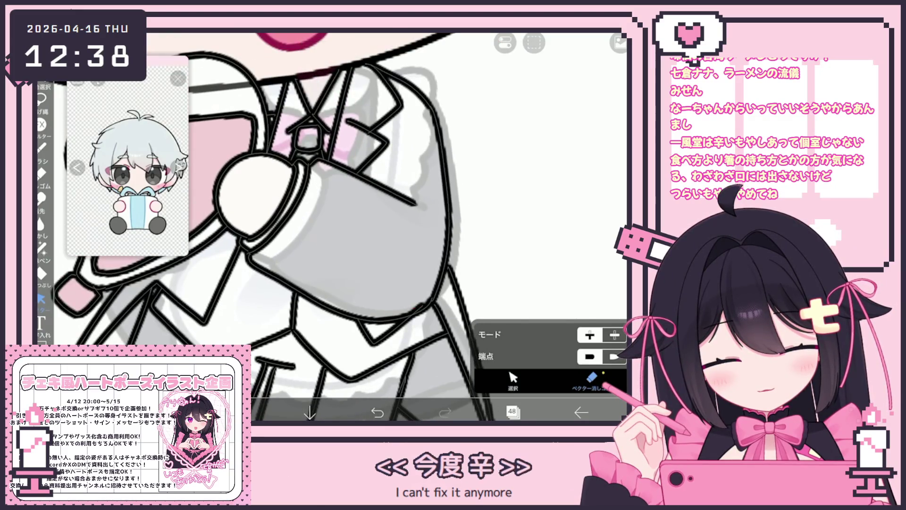
{"action": "scroll", "coordinate": [307, 227], "scroll_direction": "down", "scroll_amount": 2}
{"action": "scroll", "coordinate": [330, 227], "scroll_direction": "down", "scroll_amount": 3}
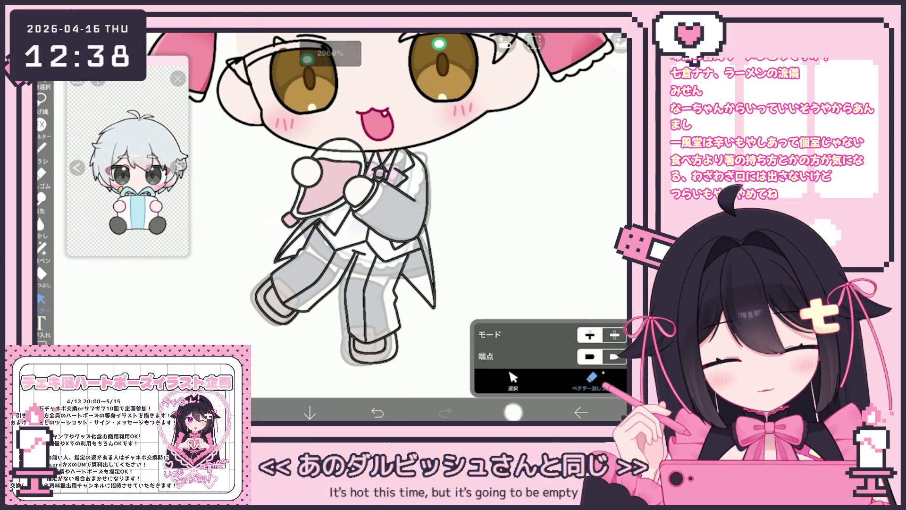
Browse the layer list, briefly activating layer 43, layer 47 and the lower 100% folder.
{"action": "left_click", "coordinate": [513, 412]}
{"action": "left_click", "coordinate": [529, 168]}
{"action": "scroll", "coordinate": [528, 198], "scroll_direction": "down", "scroll_amount": 4}
{"action": "left_click", "coordinate": [528, 208]}
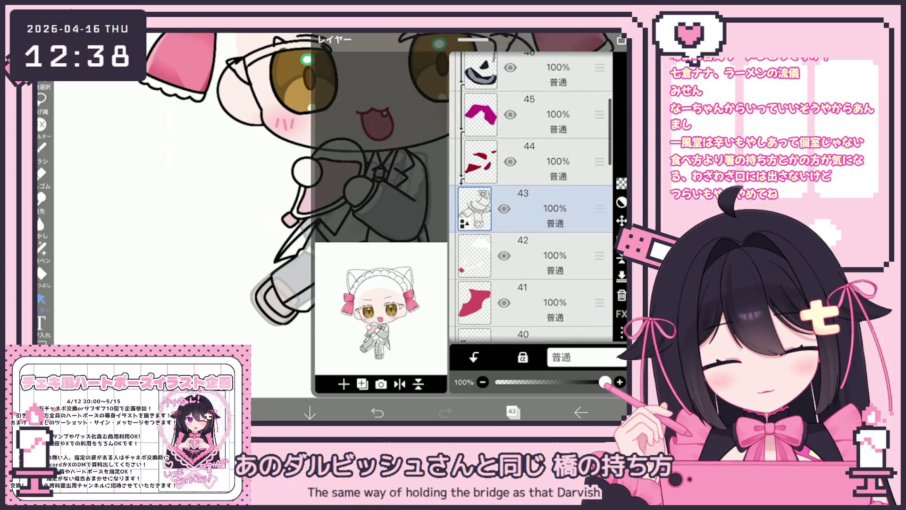
{"action": "left_click", "coordinate": [513, 412]}
{"action": "left_click", "coordinate": [513, 412]}
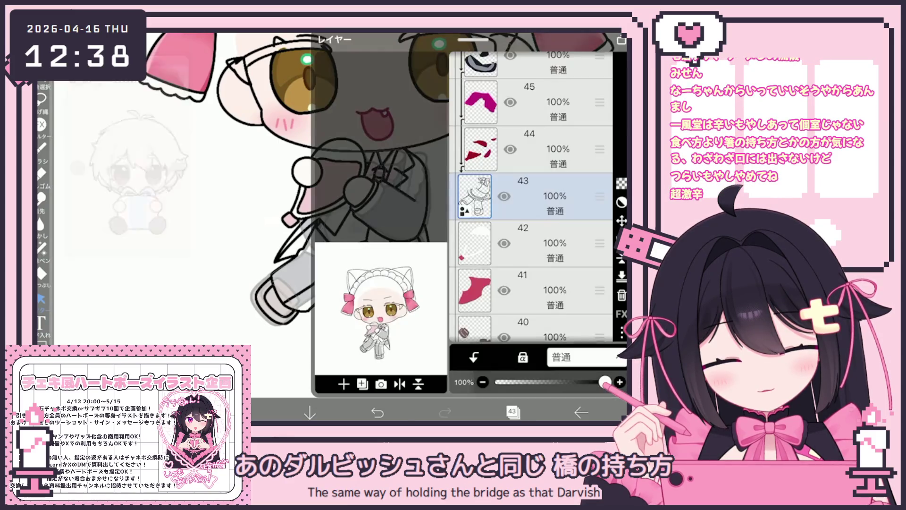
{"action": "scroll", "coordinate": [529, 198], "scroll_direction": "up", "scroll_amount": 3}
{"action": "left_click", "coordinate": [529, 170]}
{"action": "left_click", "coordinate": [529, 123]}
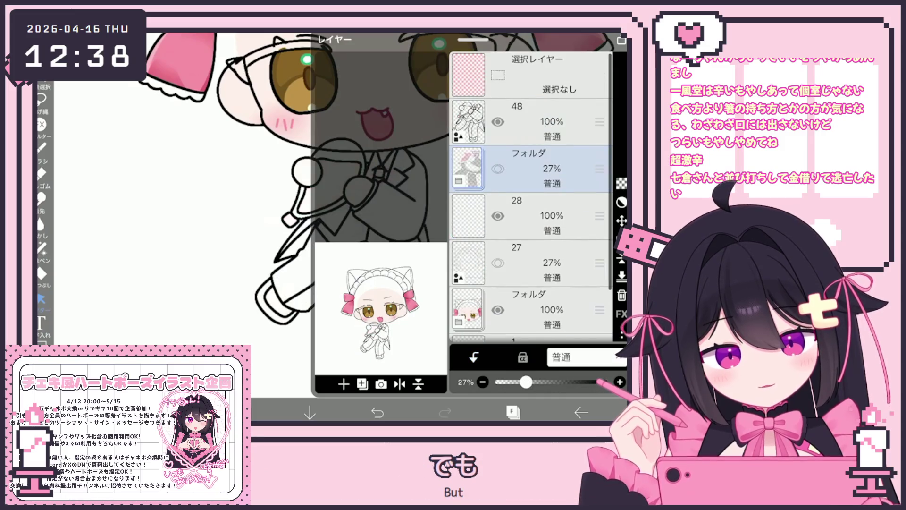
{"action": "scroll", "coordinate": [529, 198], "scroll_direction": "down", "scroll_amount": 3}
{"action": "left_click", "coordinate": [528, 253]}
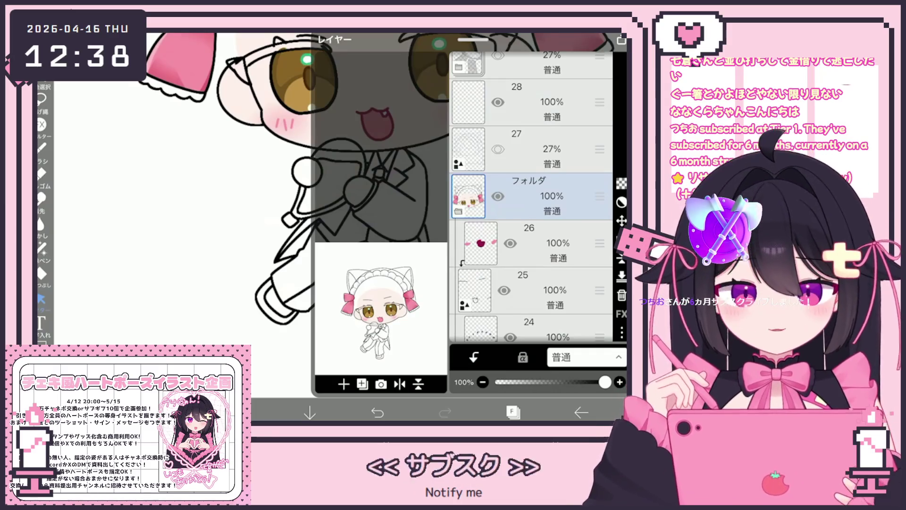
Check layers 22 and 15, then make layer 14 the working layer.
{"action": "scroll", "coordinate": [531, 199], "scroll_direction": "down", "scroll_amount": 4}
{"action": "left_click", "coordinate": [529, 244]}
{"action": "scroll", "coordinate": [531, 199], "scroll_direction": "down", "scroll_amount": 3}
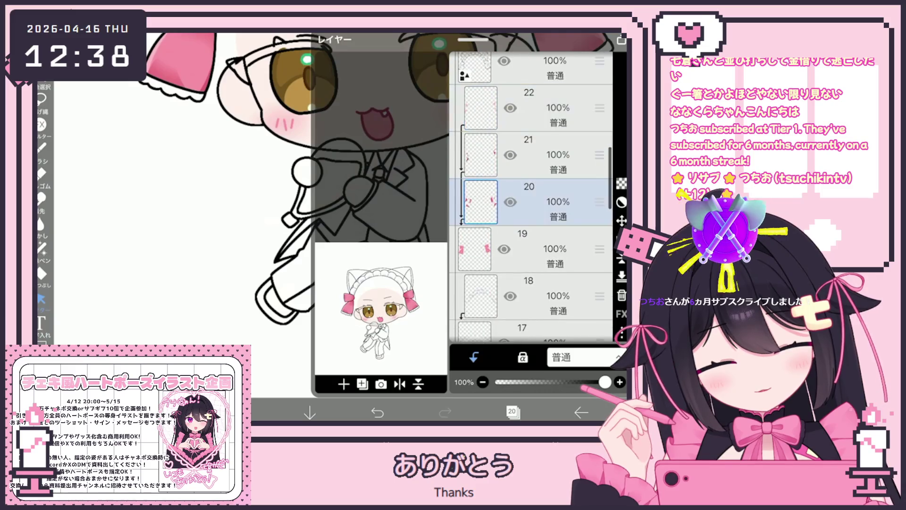
{"action": "left_click", "coordinate": [528, 156]}
{"action": "left_click", "coordinate": [529, 198]}
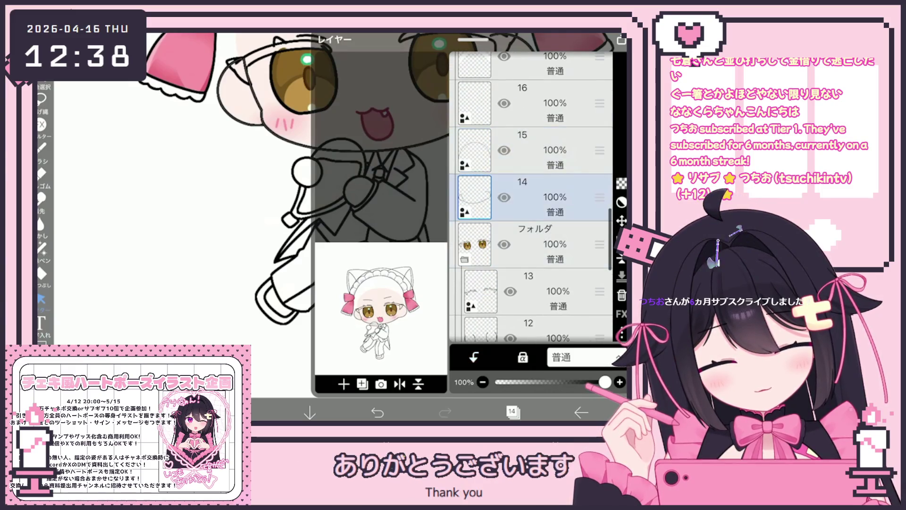
{"action": "left_click", "coordinate": [512, 412]}
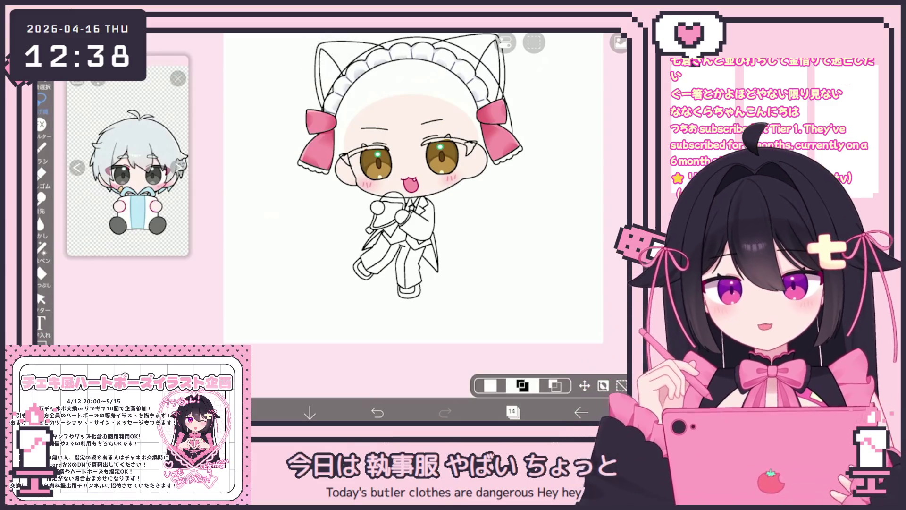
{"action": "scroll", "coordinate": [406, 170], "scroll_direction": "up", "scroll_amount": 5}
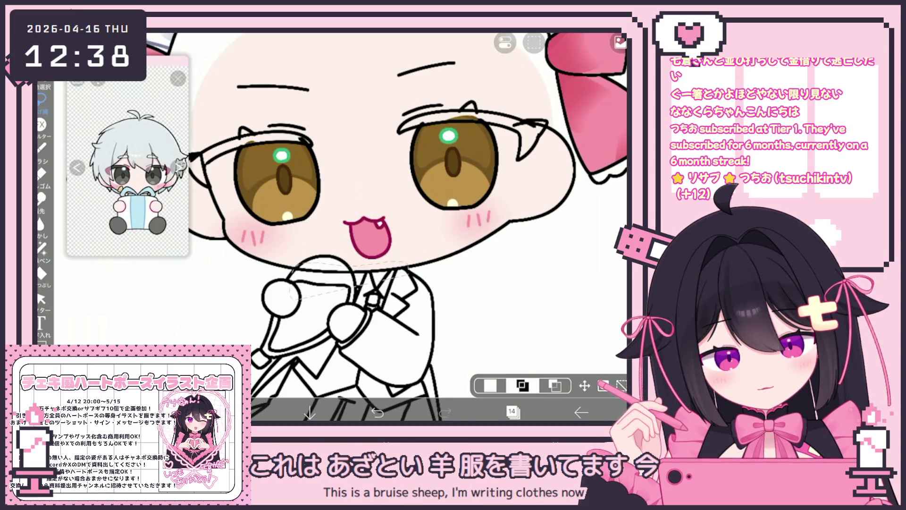
Make line-art layer 48 the working layer again.
{"action": "left_click", "coordinate": [511, 412]}
{"action": "scroll", "coordinate": [531, 199], "scroll_direction": "up", "scroll_amount": 15}
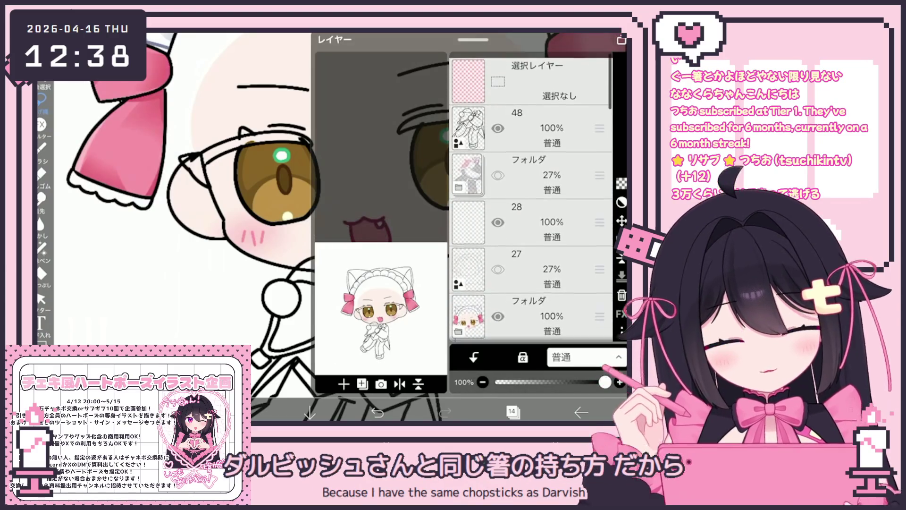
{"action": "left_click", "coordinate": [528, 123]}
{"action": "left_click", "coordinate": [511, 412]}
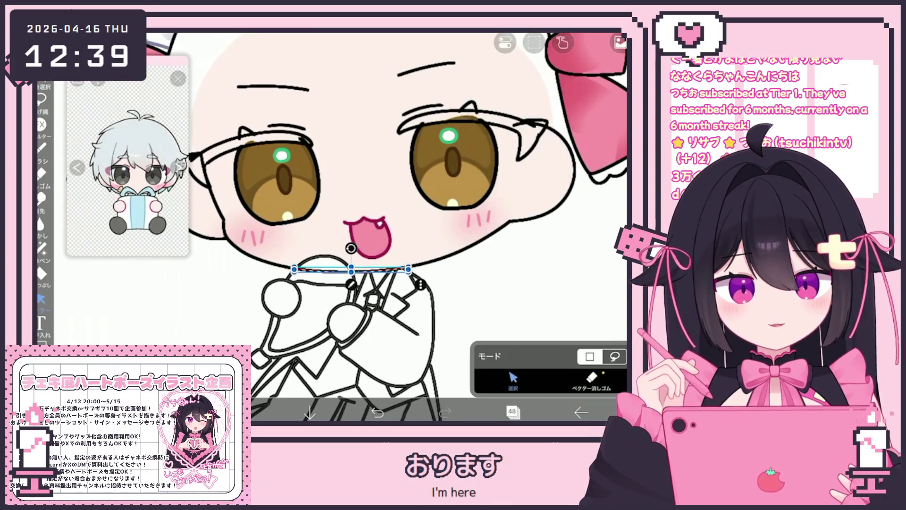
Switch to the vector Select tool and zoom around the line art.
{"action": "left_click", "coordinate": [41, 147]}
{"action": "left_click", "coordinate": [42, 298]}
{"action": "scroll", "coordinate": [378, 213], "scroll_direction": "up", "scroll_amount": 5}
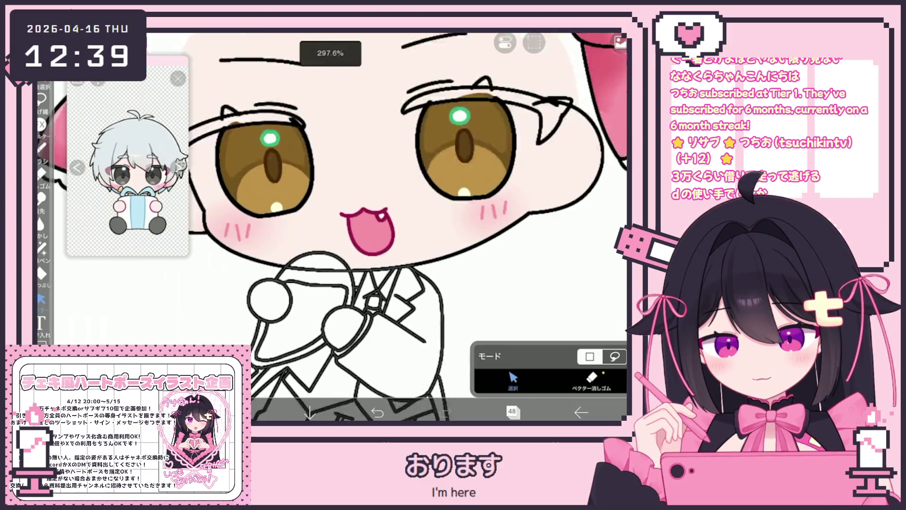
{"action": "scroll", "coordinate": [378, 212], "scroll_direction": "down", "scroll_amount": 1}
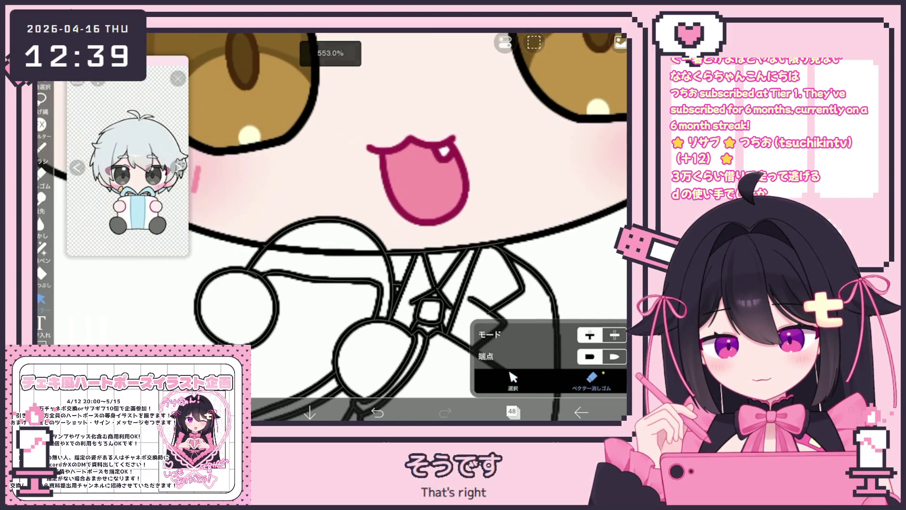
{"action": "scroll", "coordinate": [378, 213], "scroll_direction": "down", "scroll_amount": 1}
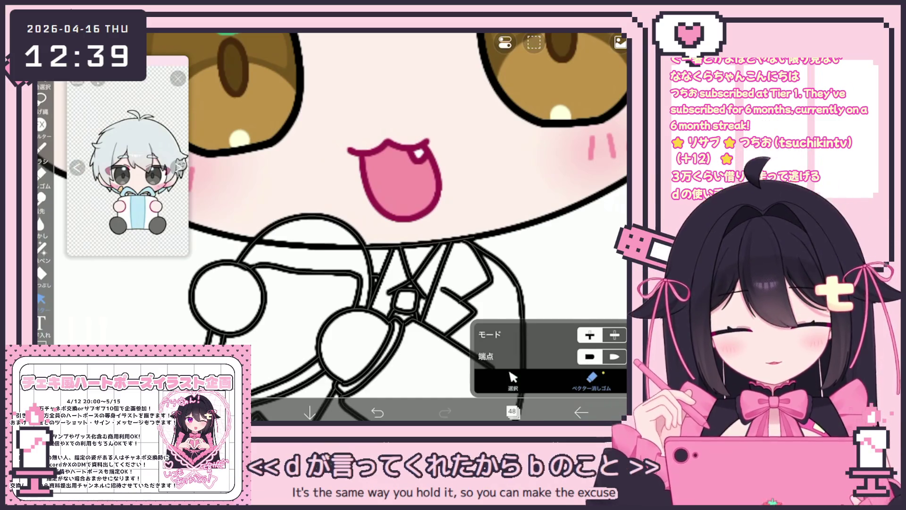
{"action": "left_click", "coordinate": [512, 411]}
{"action": "left_click", "coordinate": [512, 412]}
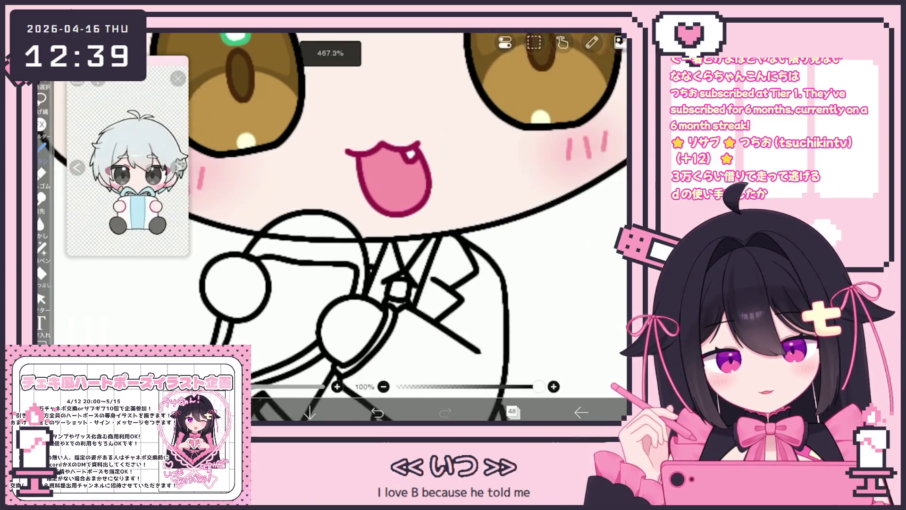
{"action": "scroll", "coordinate": [408, 227], "scroll_direction": "down", "scroll_amount": 3}
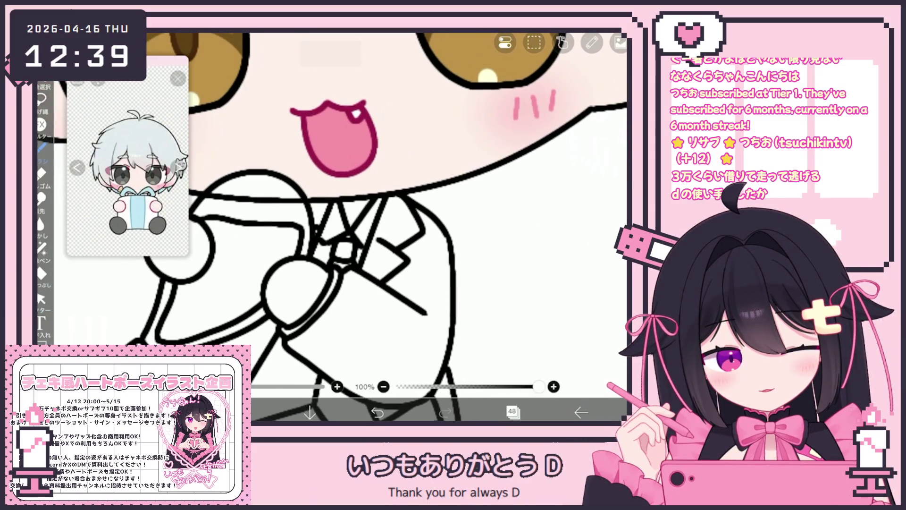
Undo once, then select the diagonal coat-tail strokes and switch to the Vector Eraser.
{"action": "key", "text": "ctrl+z"}
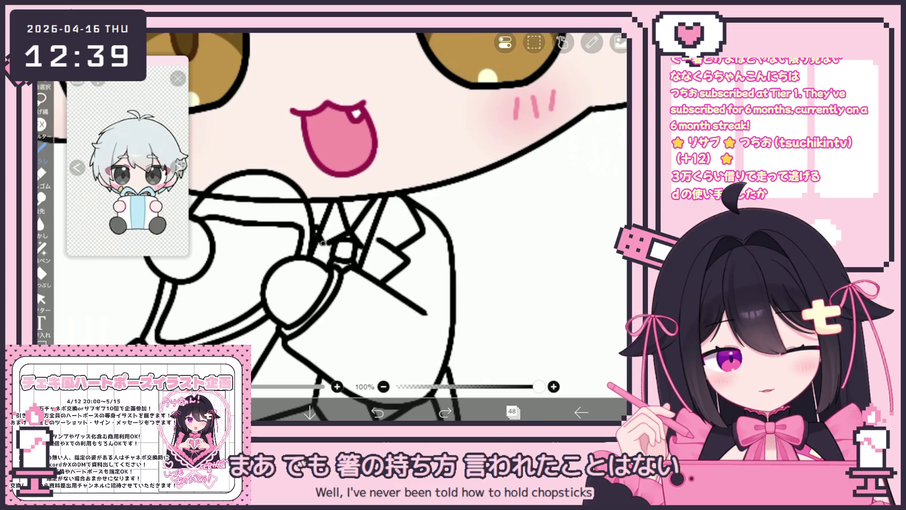
{"action": "scroll", "coordinate": [376, 226], "scroll_direction": "up", "scroll_amount": 3}
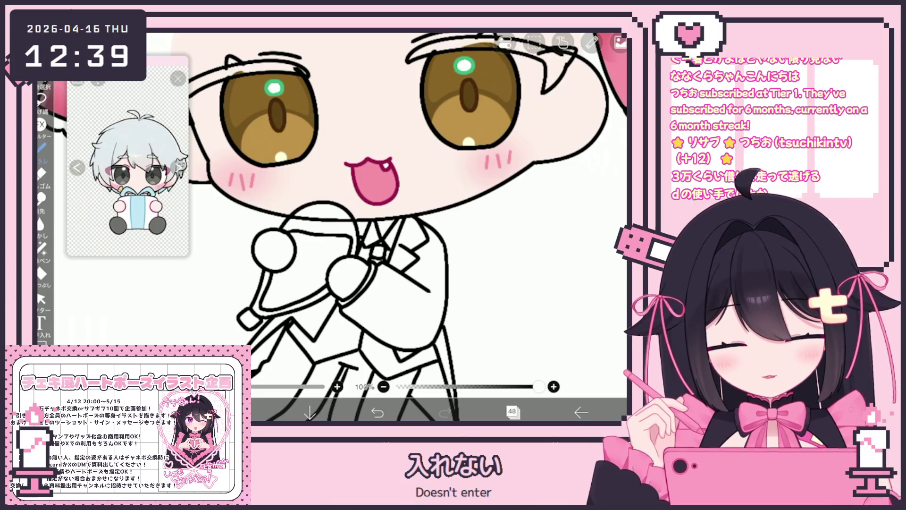
{"action": "scroll", "coordinate": [387, 227], "scroll_direction": "down", "scroll_amount": 3}
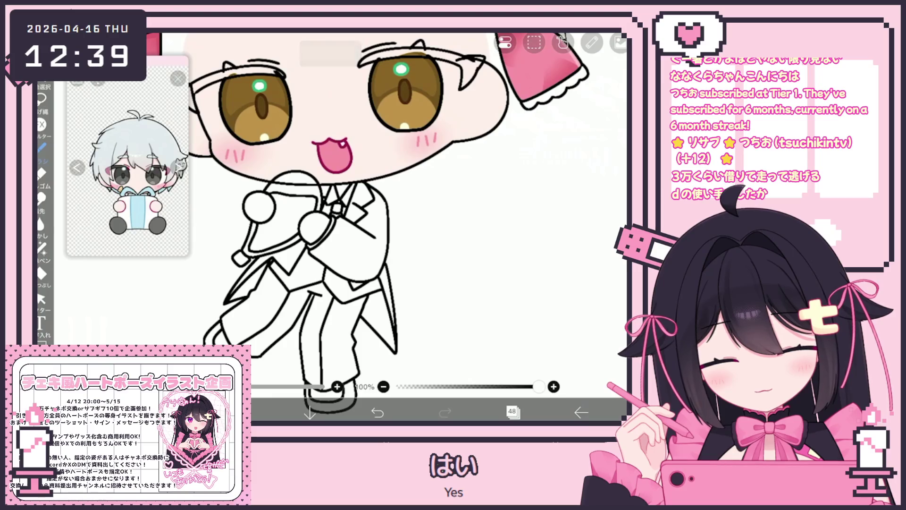
{"action": "scroll", "coordinate": [387, 226], "scroll_direction": "down", "scroll_amount": 2}
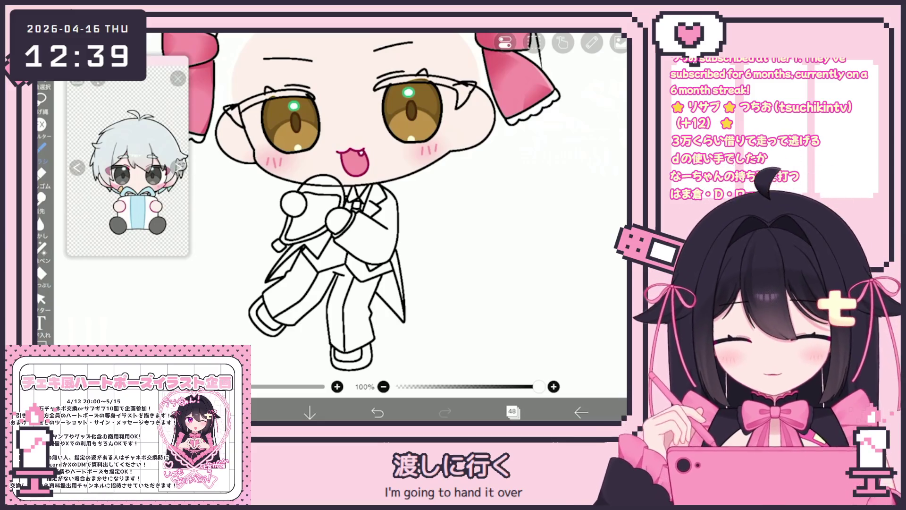
{"action": "left_click", "coordinate": [512, 412]}
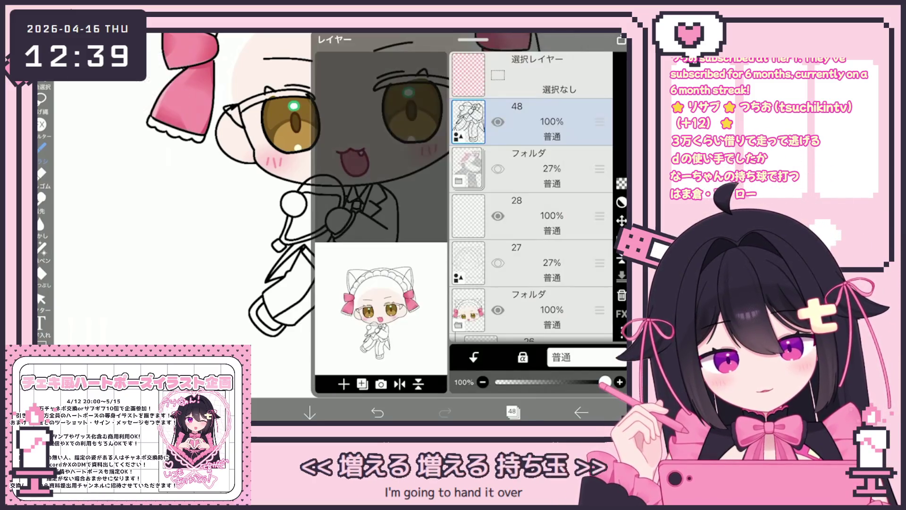
{"action": "left_click", "coordinate": [512, 412]}
{"action": "scroll", "coordinate": [331, 213], "scroll_direction": "up", "scroll_amount": 5}
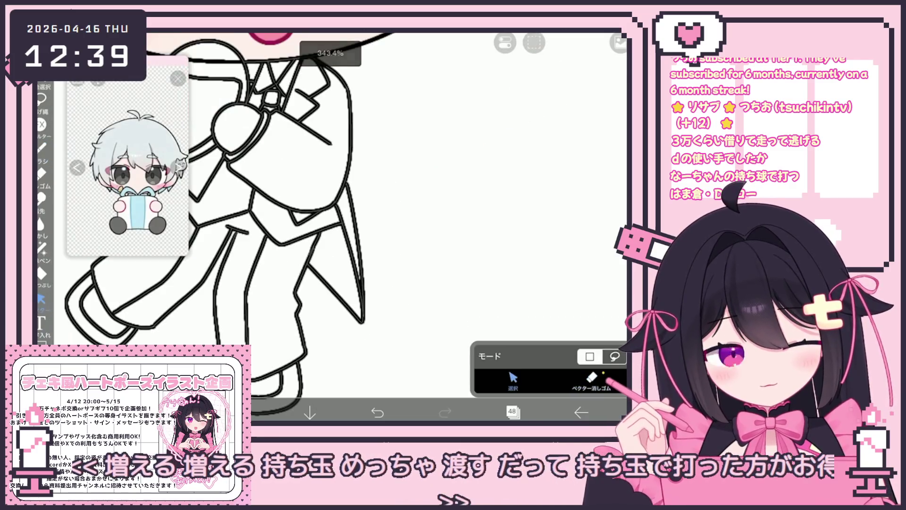
{"action": "left_click_drag", "start_coordinate": [350, 241], "coordinate": [384, 303]}
{"action": "left_click_drag", "start_coordinate": [359, 333], "coordinate": [330, 189]}
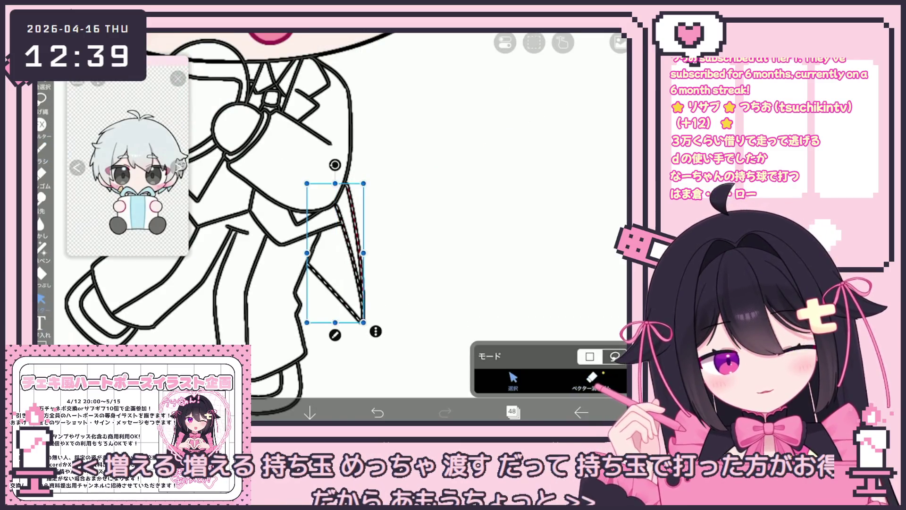
{"action": "left_click", "coordinate": [592, 380]}
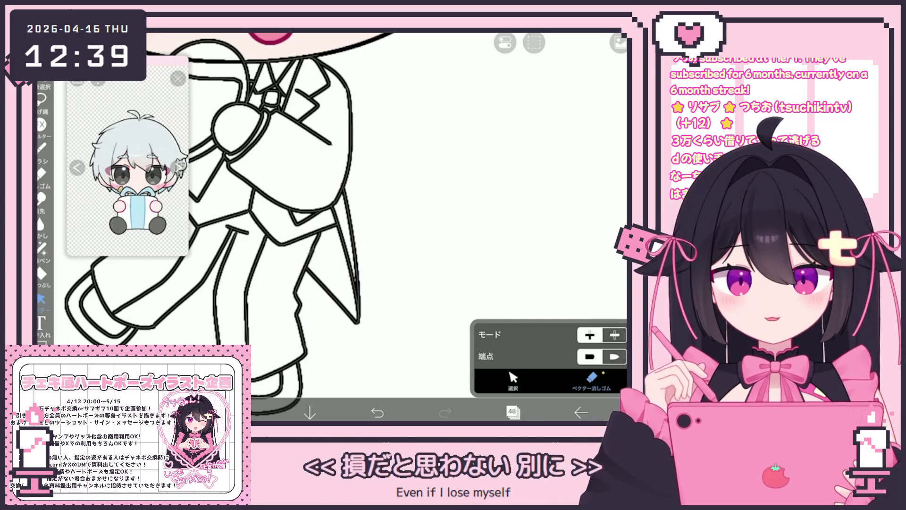
Add new layer 49 and a folder above it, then select empty layer 48.
{"action": "left_click", "coordinate": [513, 412]}
{"action": "left_click", "coordinate": [344, 384]}
{"action": "left_click", "coordinate": [534, 121]}
{"action": "left_click", "coordinate": [343, 384]}
{"action": "left_click", "coordinate": [359, 280]}
{"action": "left_click", "coordinate": [533, 216]}
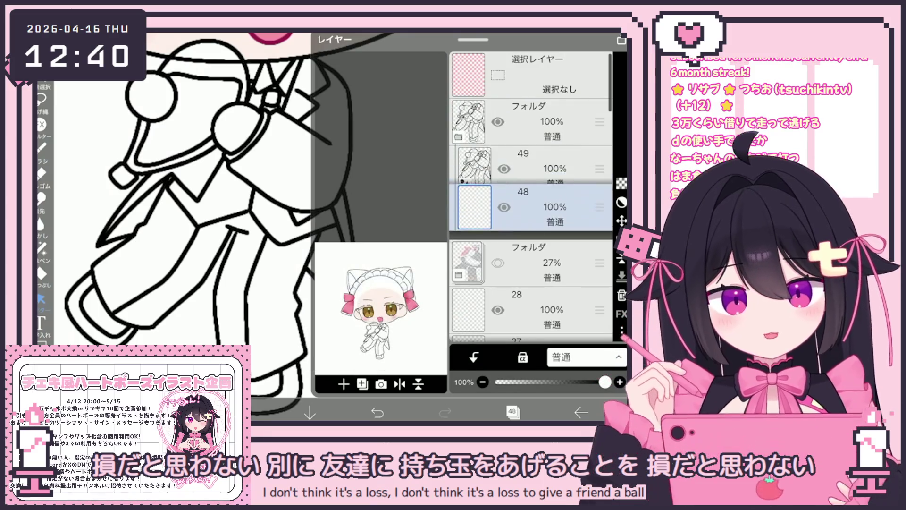
Bucket-fill the back coat tail, right sleeve and lapel area black.
{"action": "left_click", "coordinate": [513, 412]}
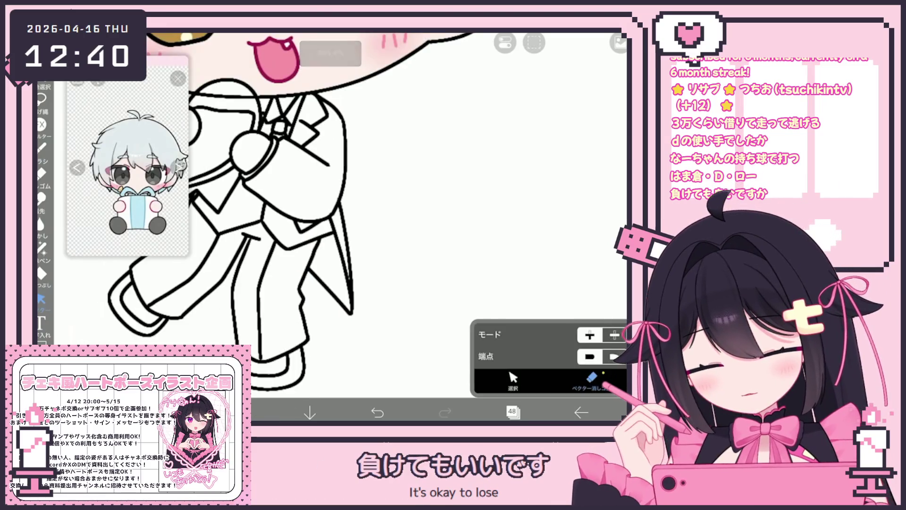
{"action": "left_click", "coordinate": [242, 413]}
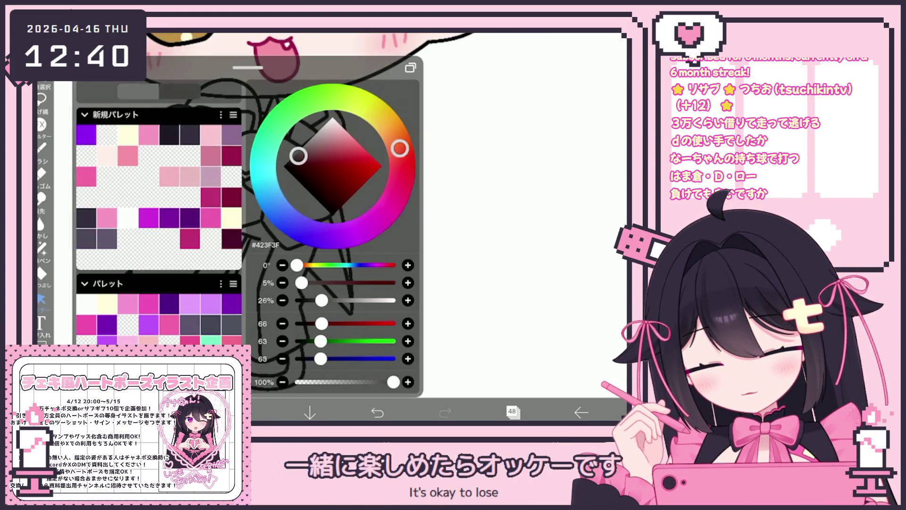
{"action": "left_click", "coordinate": [42, 273]}
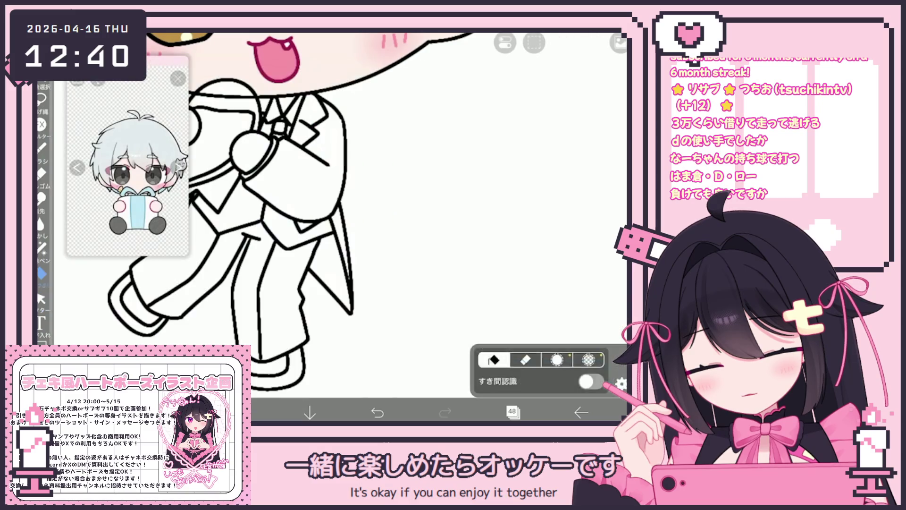
{"action": "scroll", "coordinate": [555, 179], "scroll_direction": "up", "scroll_amount": 10}
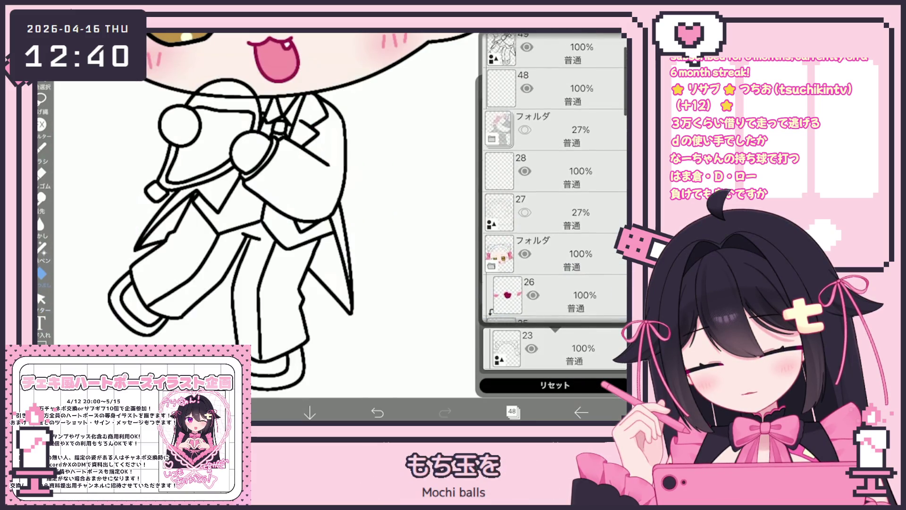
{"action": "left_click", "coordinate": [553, 124]}
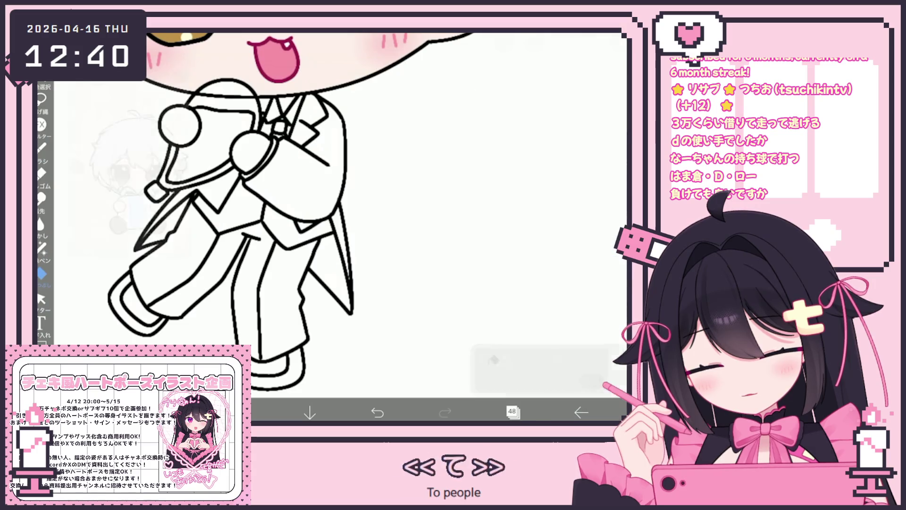
{"action": "left_click", "coordinate": [343, 245]}
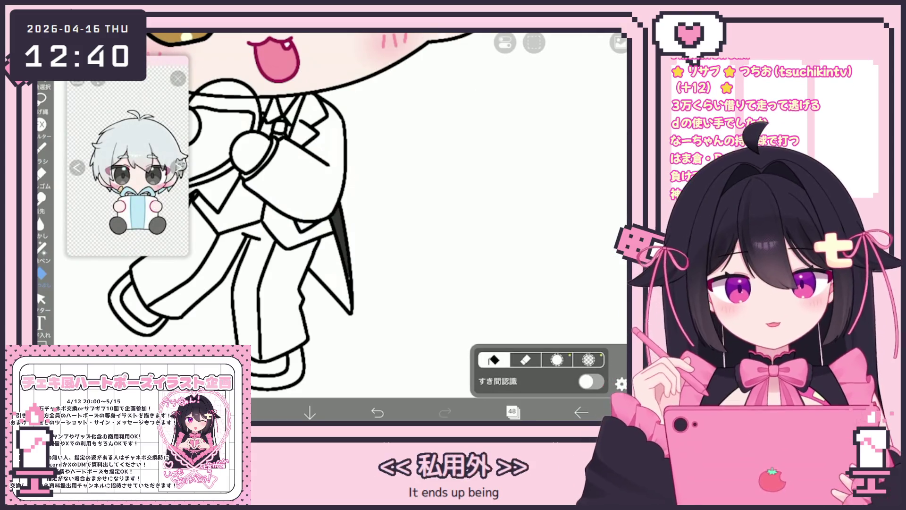
{"action": "scroll", "coordinate": [283, 189], "scroll_direction": "up", "scroll_amount": 3}
{"action": "left_click", "coordinate": [274, 179]}
{"action": "left_click", "coordinate": [297, 99]}
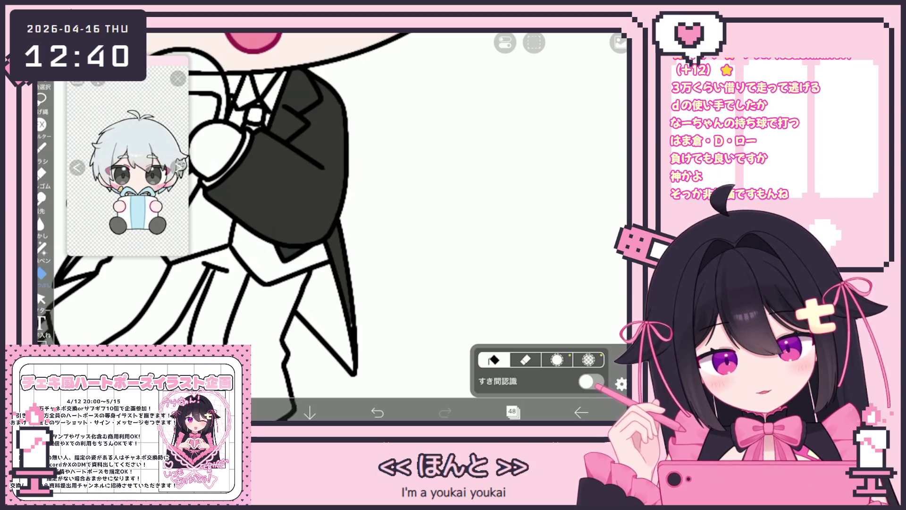
Fill the left coat tail dark and lasso-fill a small gap at its bottom.
{"action": "left_click", "coordinate": [41, 248]}
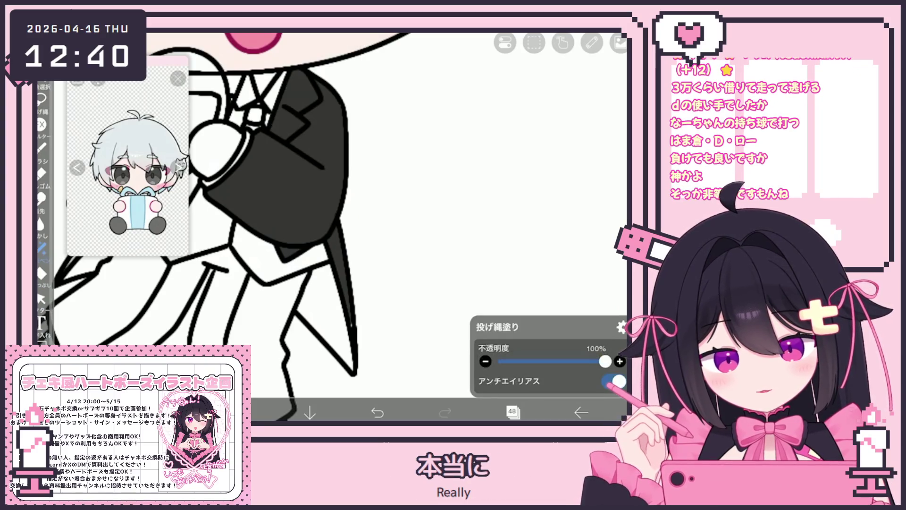
{"action": "scroll", "coordinate": [303, 213], "scroll_direction": "down", "scroll_amount": 3}
{"action": "scroll", "coordinate": [302, 213], "scroll_direction": "up", "scroll_amount": 2}
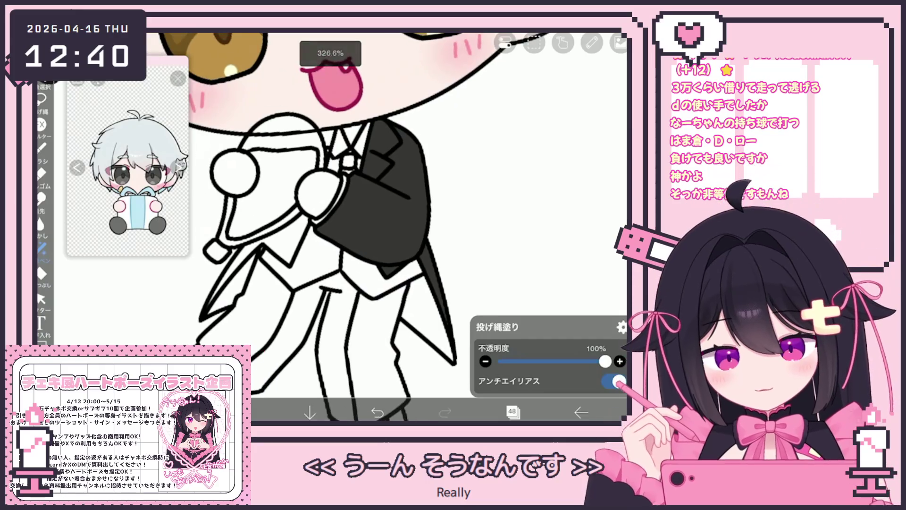
{"action": "left_click", "coordinate": [41, 273]}
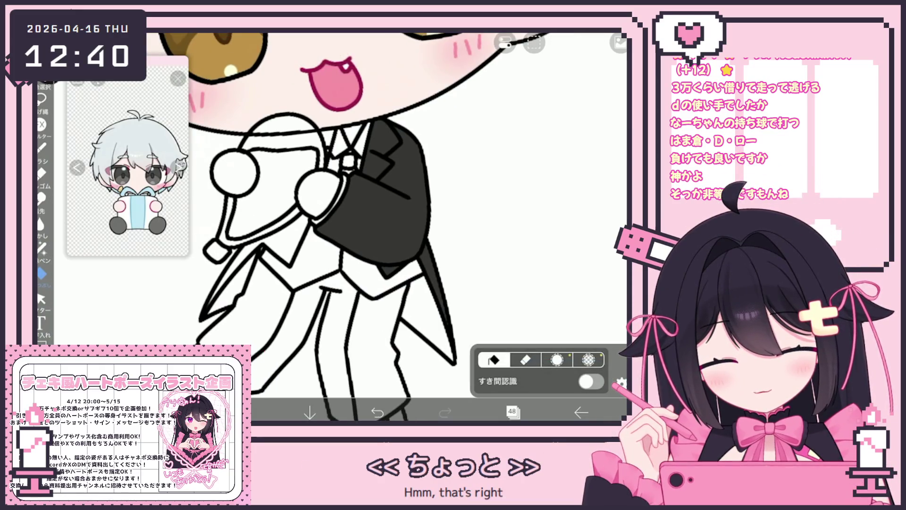
{"action": "left_click", "coordinate": [250, 264]}
{"action": "left_click", "coordinate": [41, 248]}
{"action": "left_click_drag", "start_coordinate": [207, 295], "coordinate": [214, 306]}
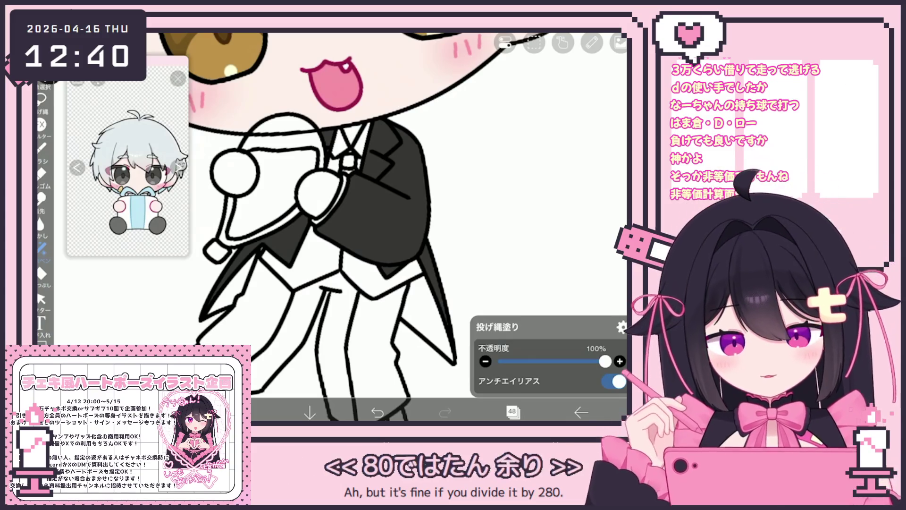
{"action": "left_click", "coordinate": [513, 412]}
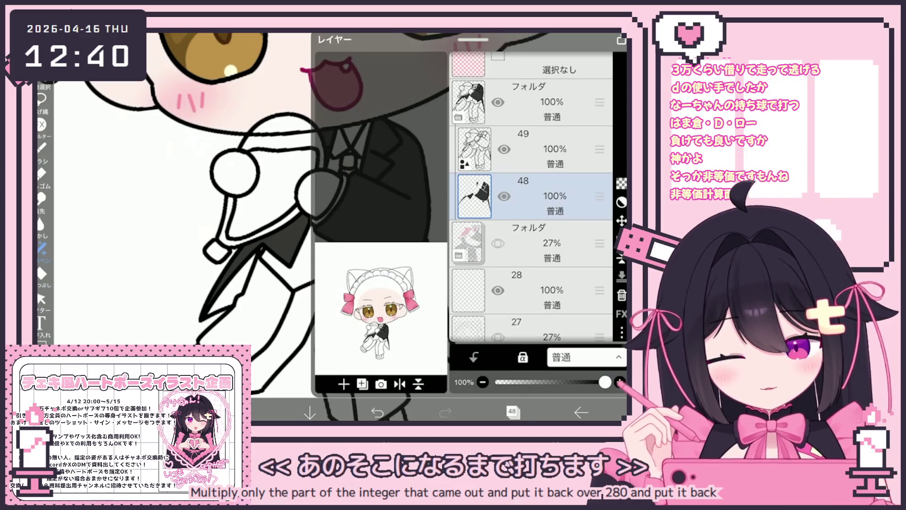
Add new layer 49, switch to layer 50 and select a vector line on the coat.
{"action": "left_click", "coordinate": [343, 383]}
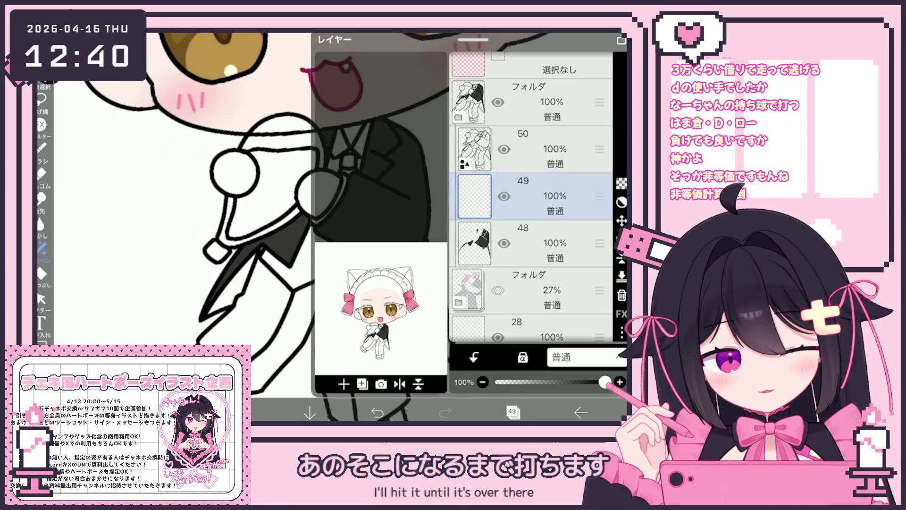
{"action": "left_click", "coordinate": [543, 149]}
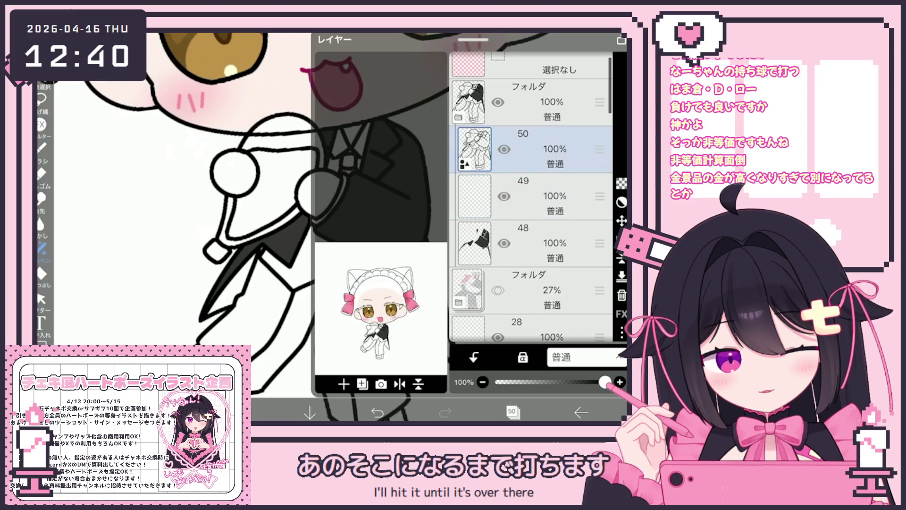
{"action": "left_click", "coordinate": [41, 298]}
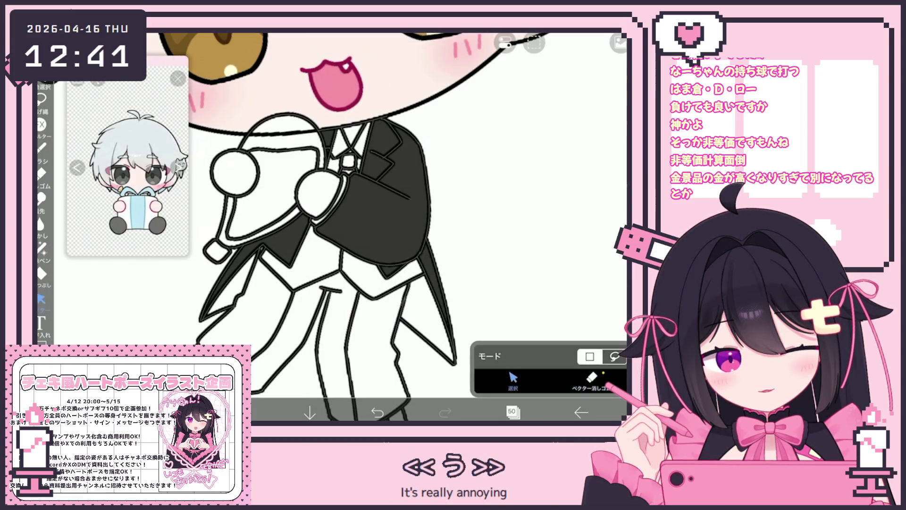
{"action": "left_click", "coordinate": [312, 281]}
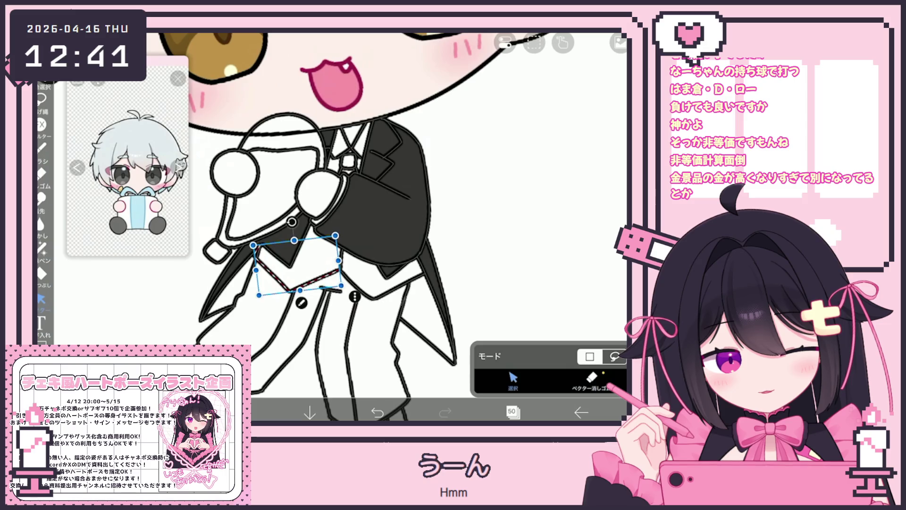
{"action": "scroll", "coordinate": [312, 226], "scroll_direction": "up", "scroll_amount": 3}
{"action": "left_click", "coordinate": [592, 378]}
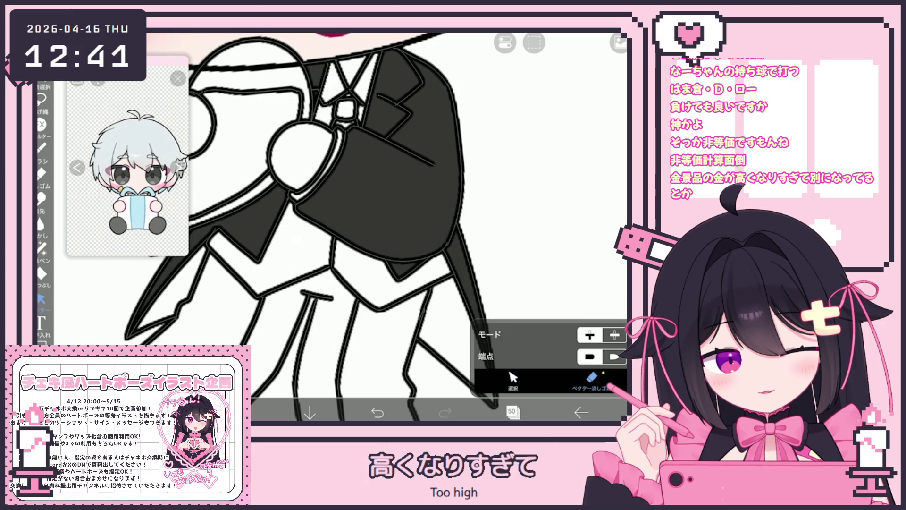
{"action": "scroll", "coordinate": [330, 226], "scroll_direction": "down", "scroll_amount": 5}
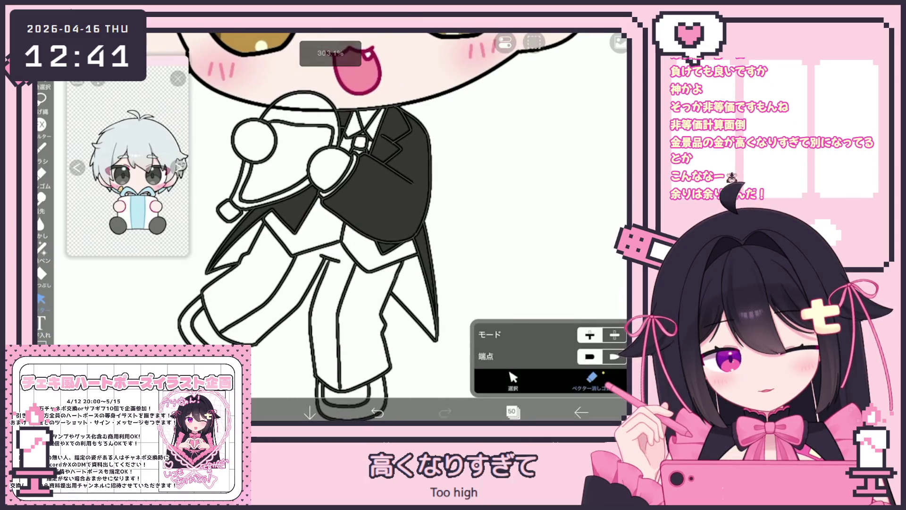
Stretch the waistcoat's lower-edge stroke slightly, delete it, then undo the deletion.
{"action": "left_click", "coordinate": [513, 380]}
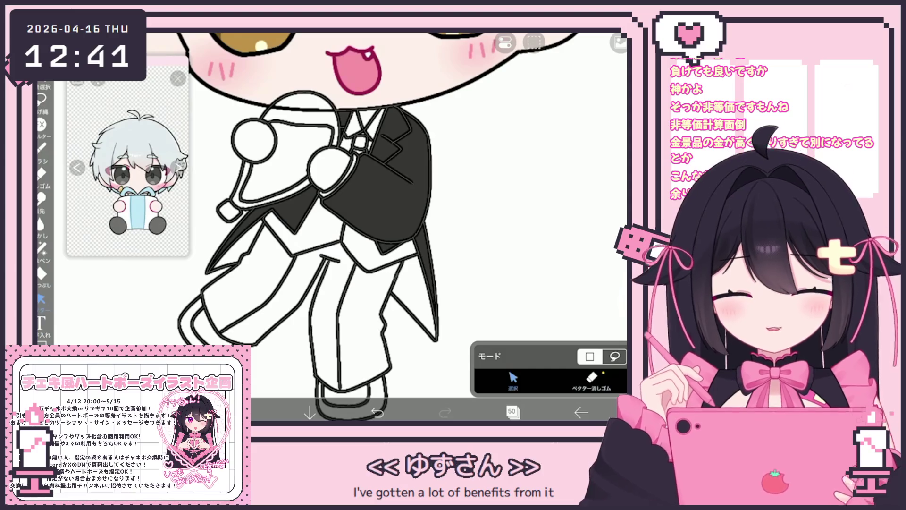
{"action": "left_click", "coordinate": [392, 262]}
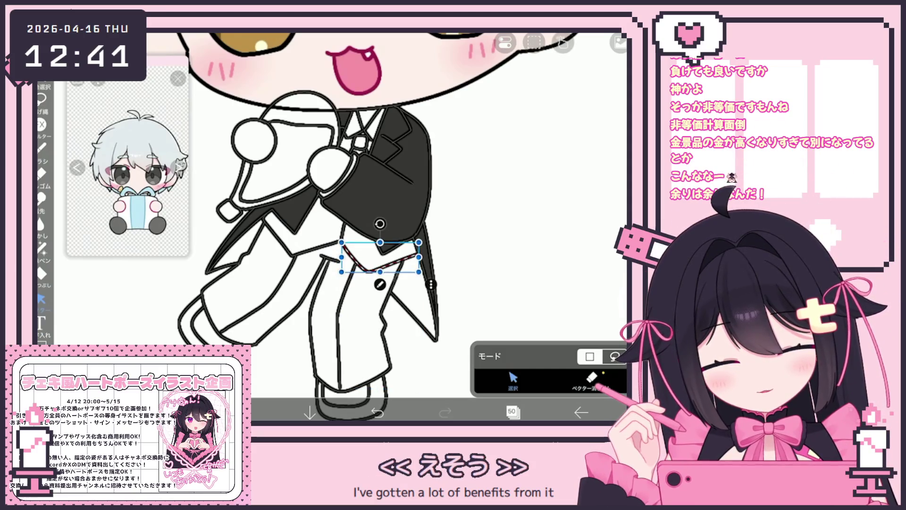
{"action": "left_click_drag", "start_coordinate": [333, 240], "coordinate": [329, 238]}
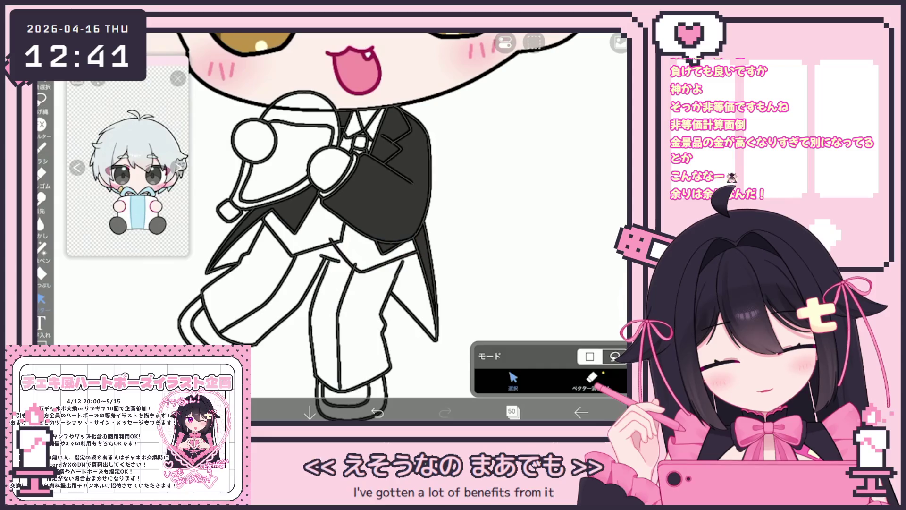
{"action": "left_click", "coordinate": [591, 377]}
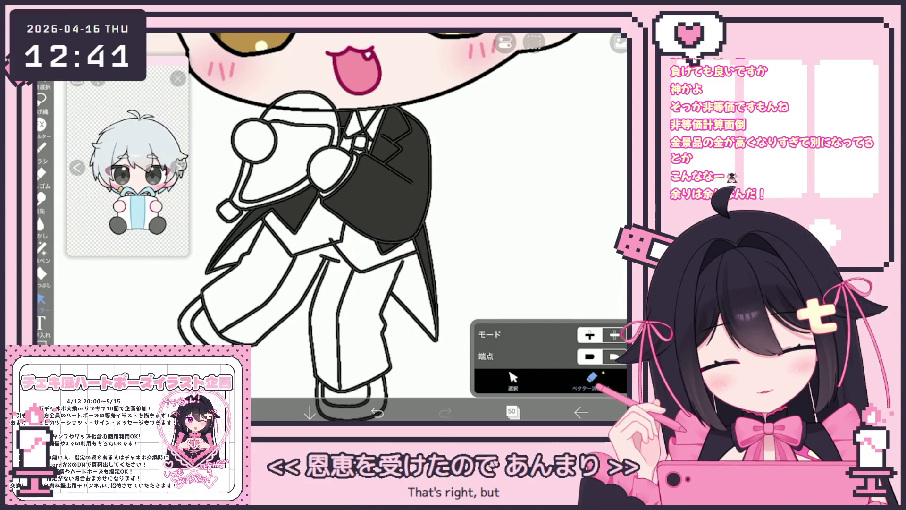
{"action": "left_click", "coordinate": [513, 378]}
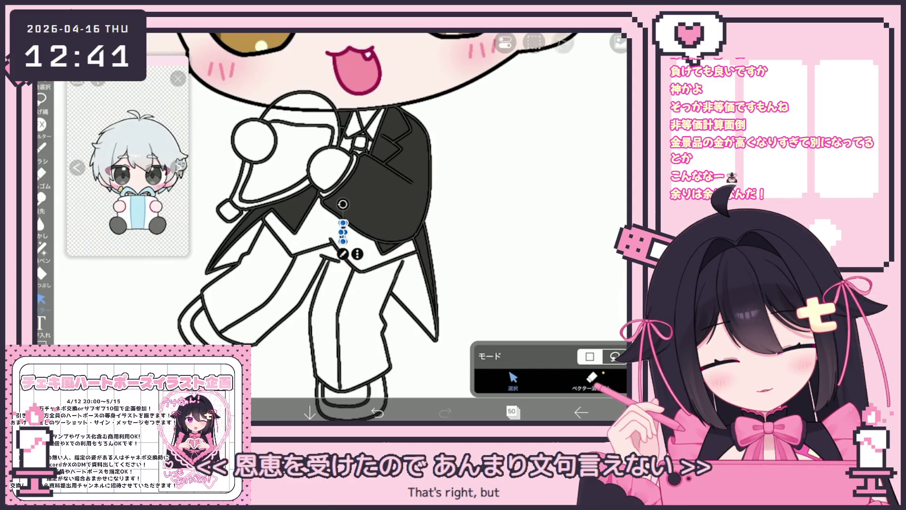
{"action": "key", "text": "Delete"}
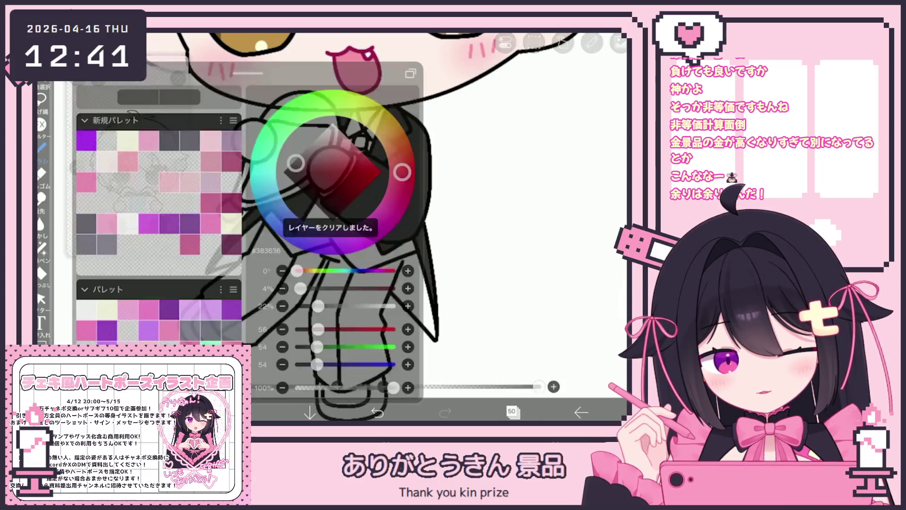
{"action": "key", "text": "Escape"}
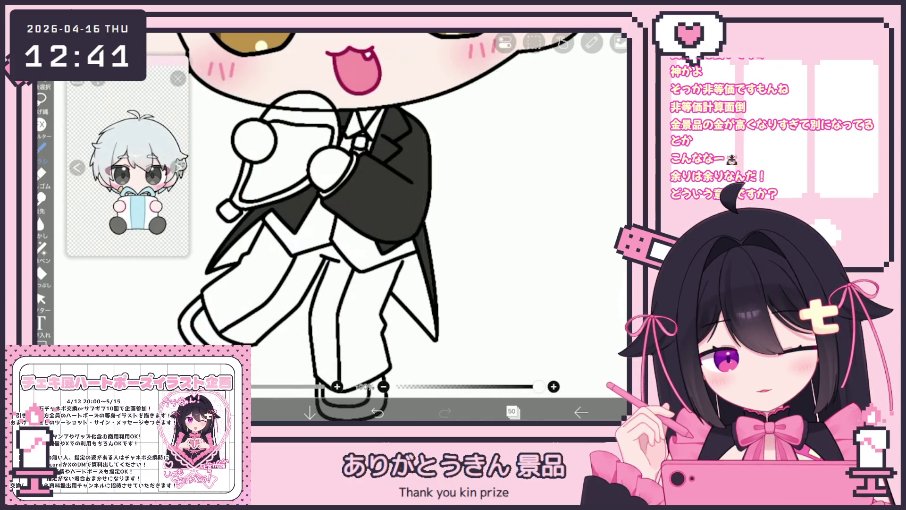
{"action": "scroll", "coordinate": [362, 227], "scroll_direction": "up", "scroll_amount": 1}
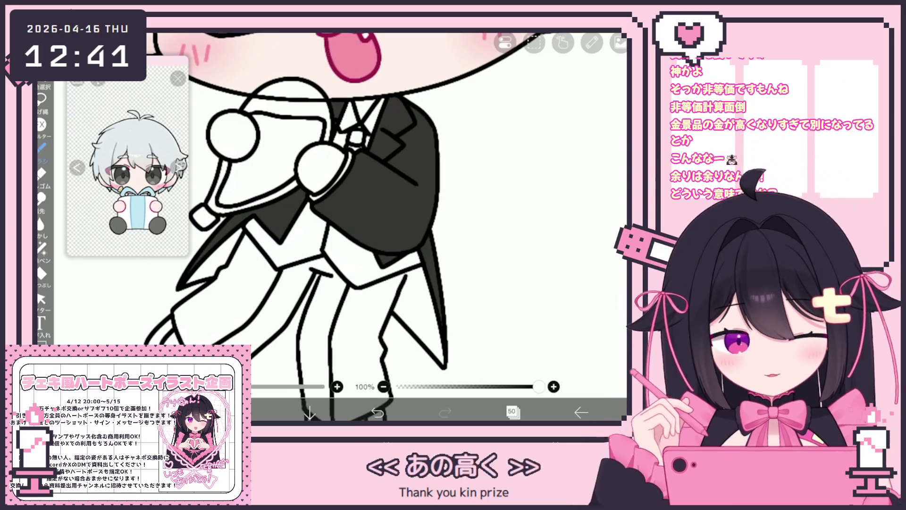
{"action": "key", "text": "ctrl+z"}
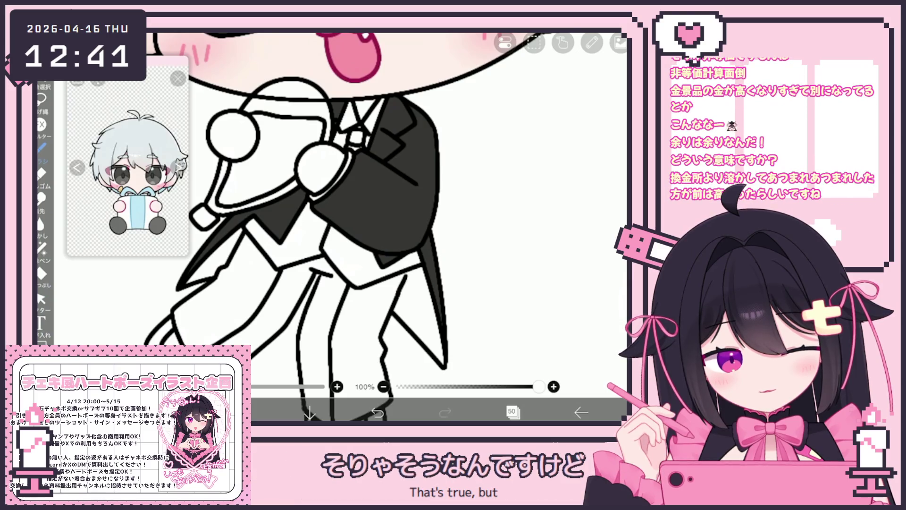
{"action": "scroll", "coordinate": [373, 227], "scroll_direction": "down", "scroll_amount": 3}
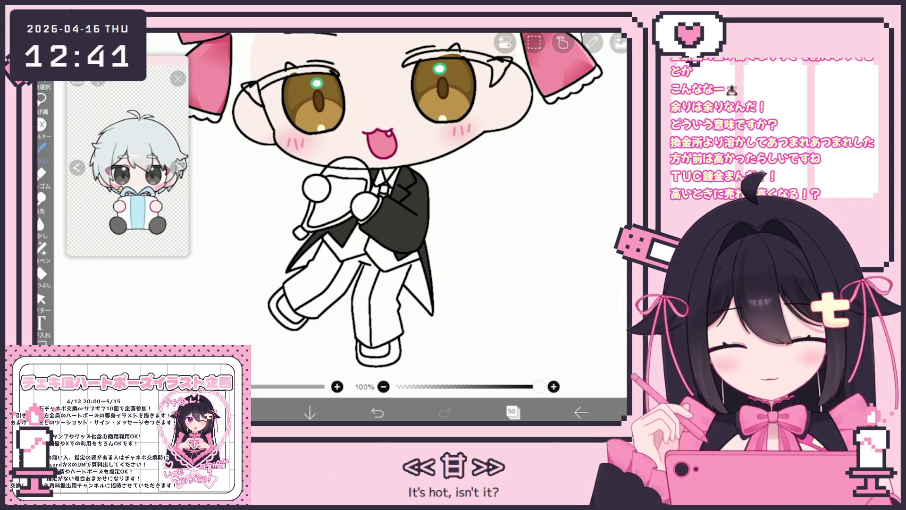
{"action": "scroll", "coordinate": [379, 209], "scroll_direction": "up", "scroll_amount": 3}
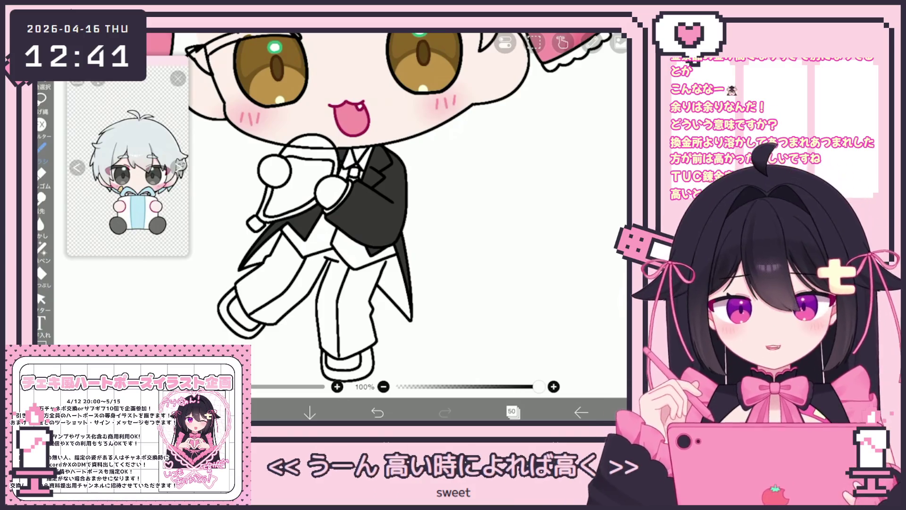
{"action": "left_click", "coordinate": [512, 411]}
With bucket fill active, select layer 49 and choose grey #676262 for the waistcoat.
{"action": "left_click", "coordinate": [543, 263]}
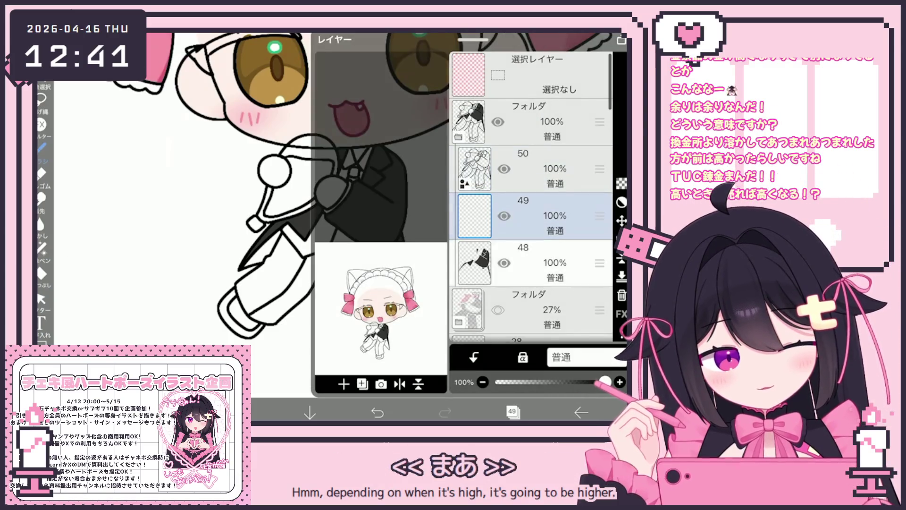
{"action": "left_click", "coordinate": [512, 411]}
{"action": "left_click", "coordinate": [42, 273]}
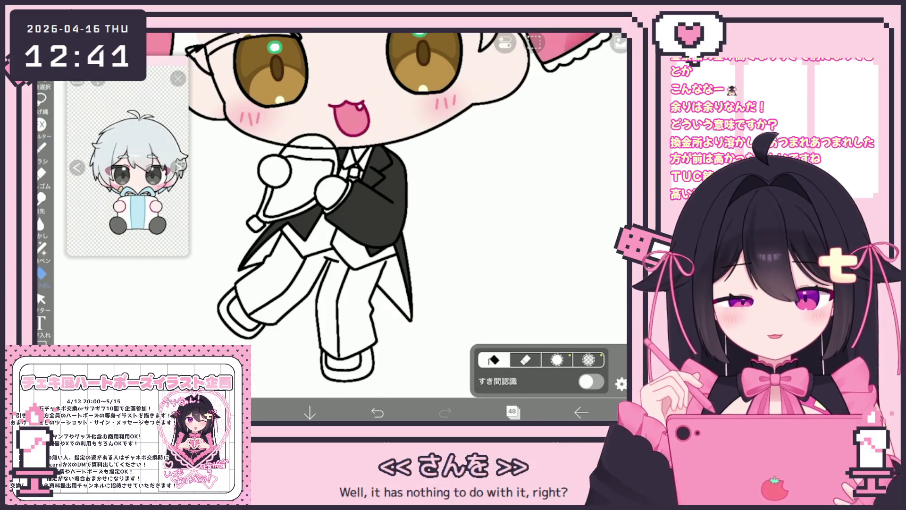
{"action": "left_click", "coordinate": [512, 411]}
{"action": "left_click", "coordinate": [543, 155]}
{"action": "left_click", "coordinate": [512, 411]}
{"action": "left_click", "coordinate": [243, 411]}
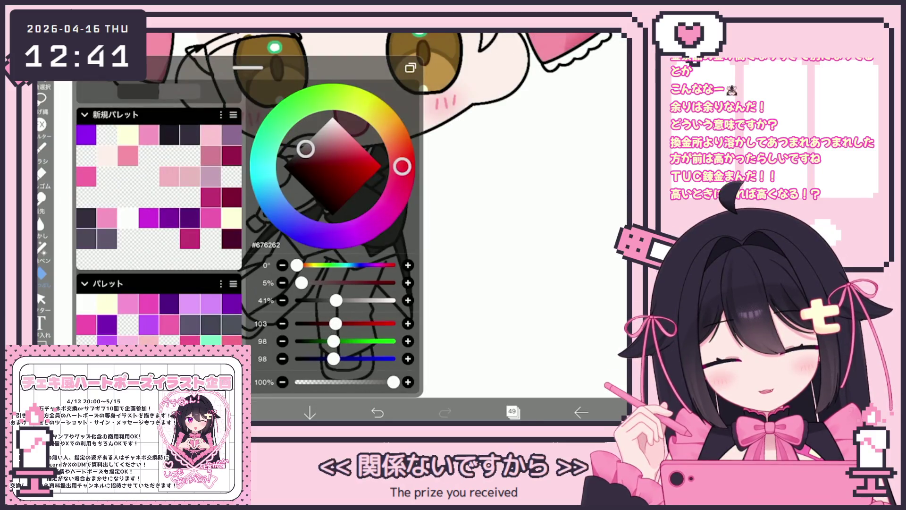
{"action": "left_click", "coordinate": [243, 411]}
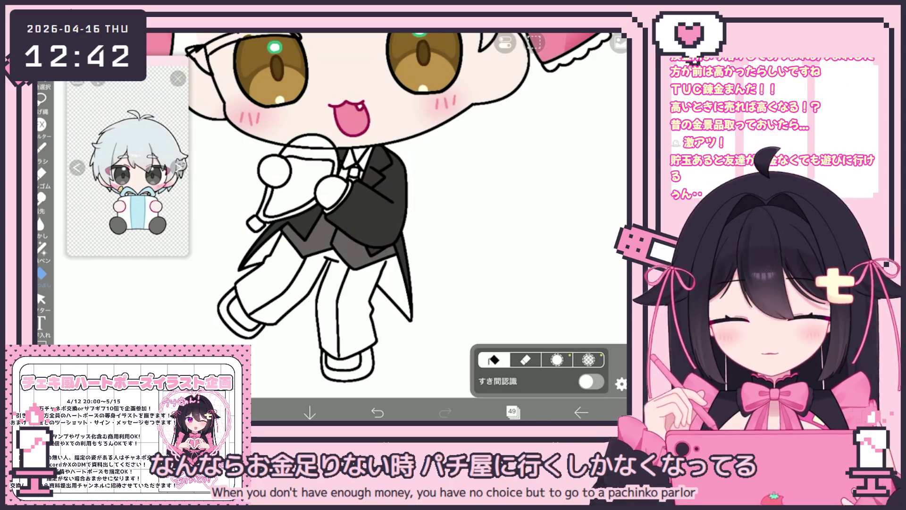
On layer 48, fill both trouser legs and the gap beside the coat tail dark.
{"action": "left_click", "coordinate": [512, 411]}
{"action": "left_click", "coordinate": [524, 243]}
{"action": "left_click", "coordinate": [512, 411]}
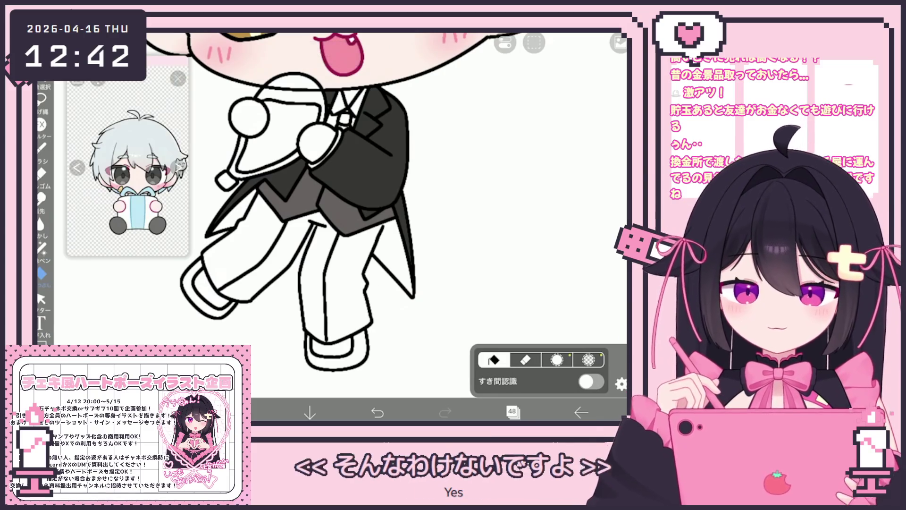
{"action": "left_click", "coordinate": [340, 283]}
{"action": "left_click", "coordinate": [265, 274]}
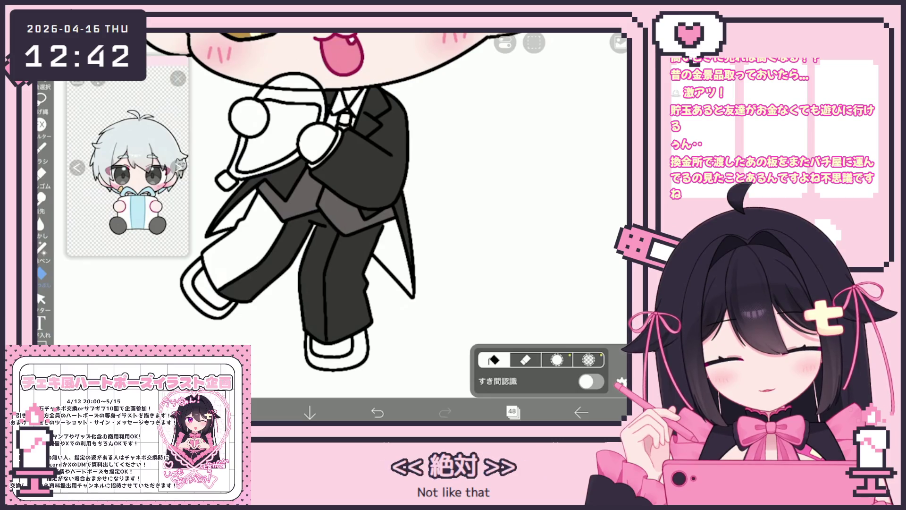
{"action": "left_click", "coordinate": [236, 217]}
{"action": "scroll", "coordinate": [340, 203], "scroll_direction": "down", "scroll_amount": 5}
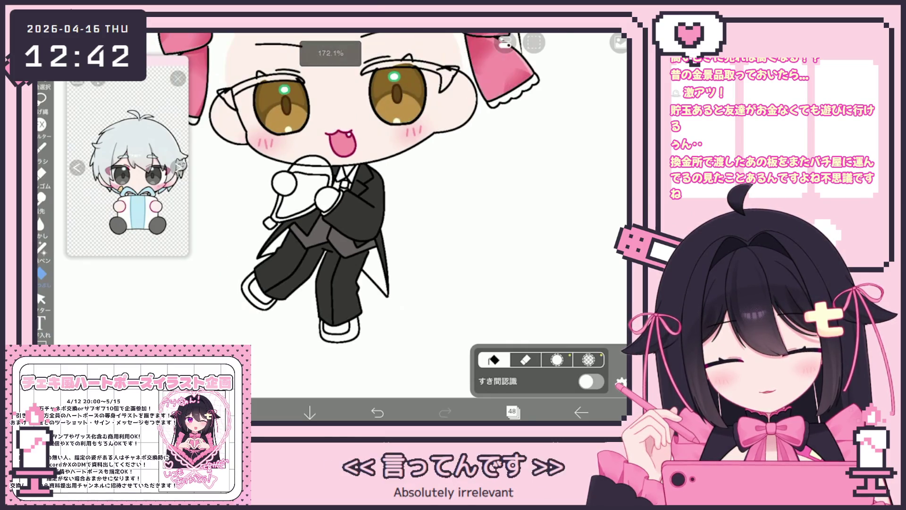
{"action": "left_click", "coordinate": [514, 412]}
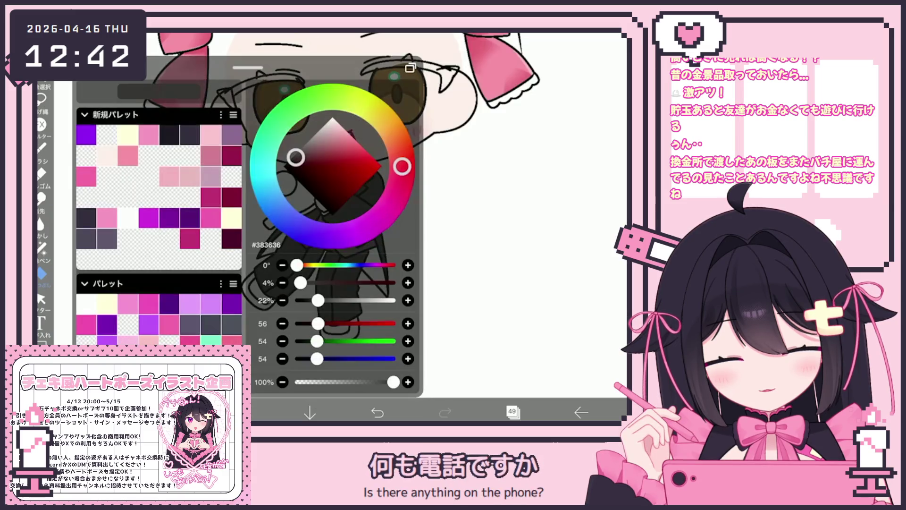
{"action": "left_click", "coordinate": [514, 412]}
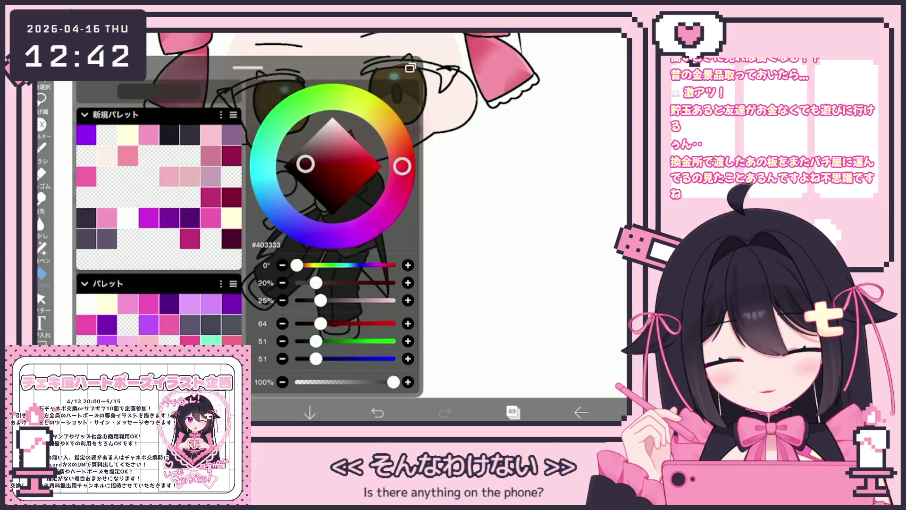
Fill the left shoe dark brown, then make suit layer 48 the working layer.
{"action": "left_click", "coordinate": [520, 236]}
{"action": "left_click", "coordinate": [259, 289]}
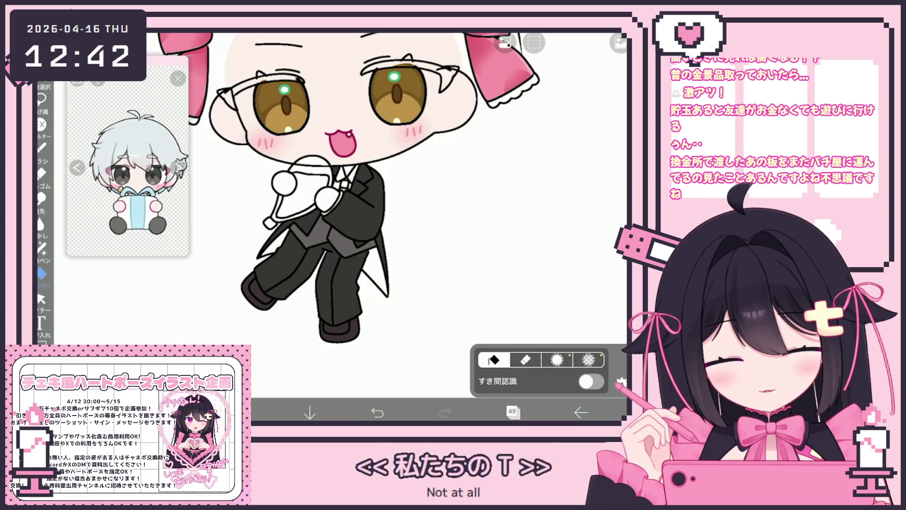
{"action": "left_click", "coordinate": [513, 411]}
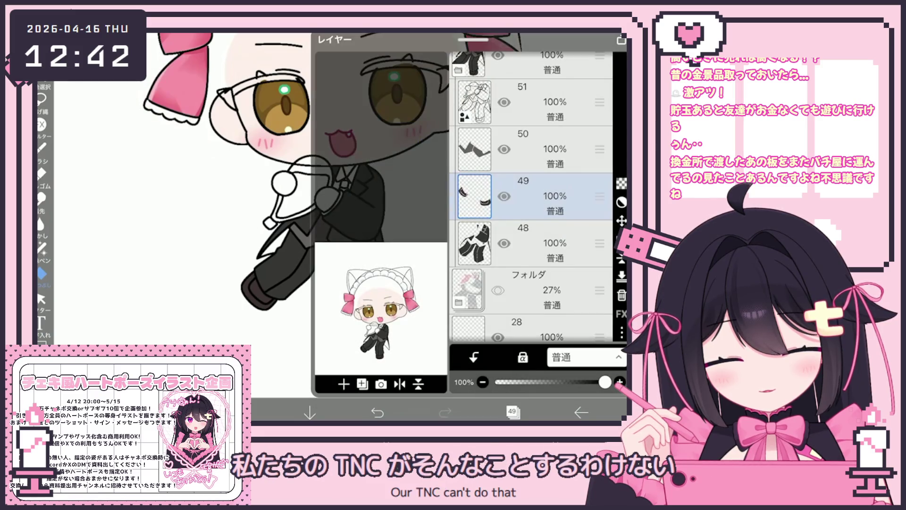
{"action": "left_click", "coordinate": [474, 149]}
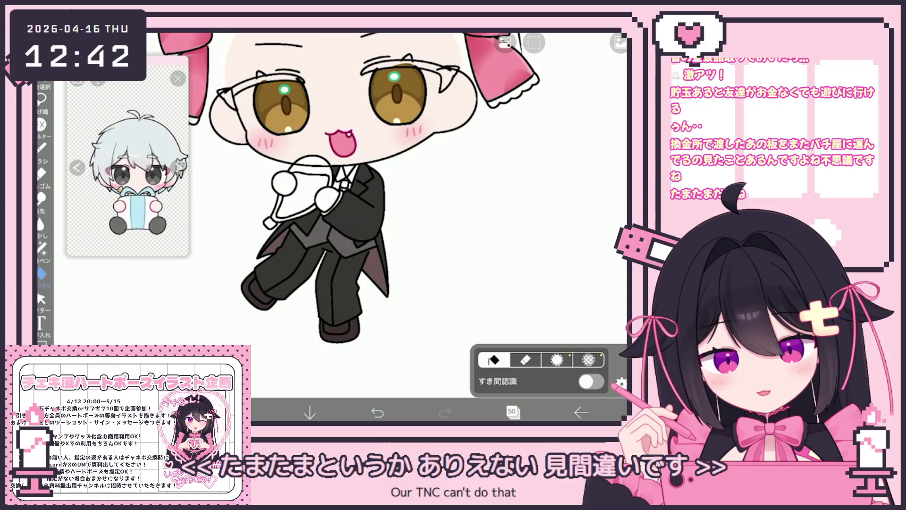
{"action": "left_click", "coordinate": [512, 412]}
{"action": "left_click", "coordinate": [474, 290]}
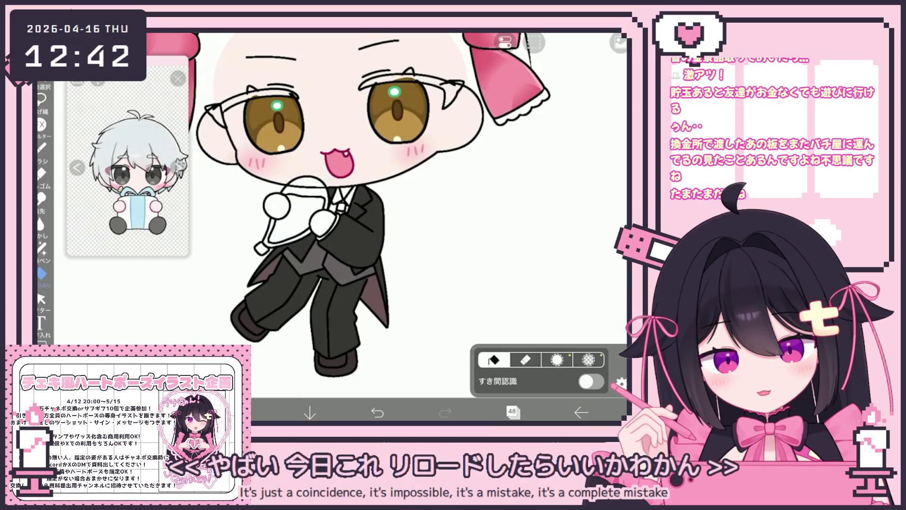
{"action": "scroll", "coordinate": [366, 188], "scroll_direction": "up", "scroll_amount": 5}
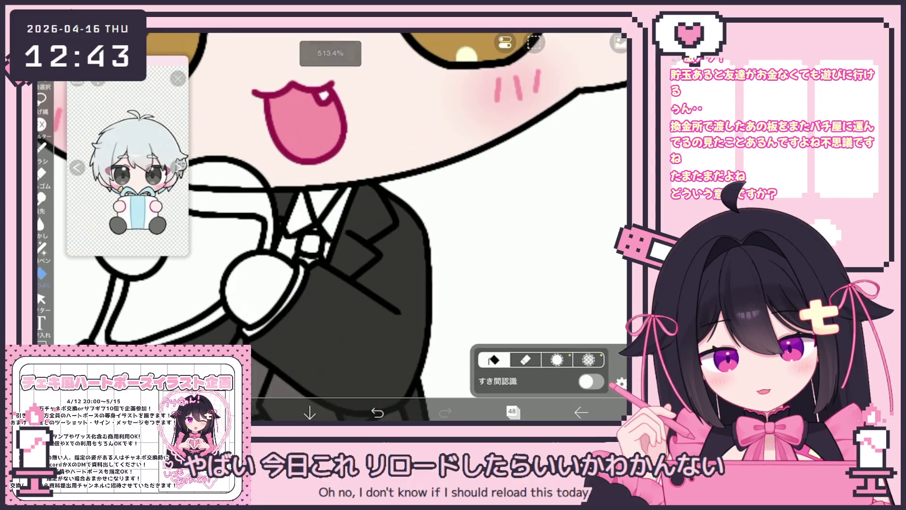
Switch to Lasso Fill and add a new empty layer above the suit layer.
{"action": "left_click", "coordinate": [41, 247]}
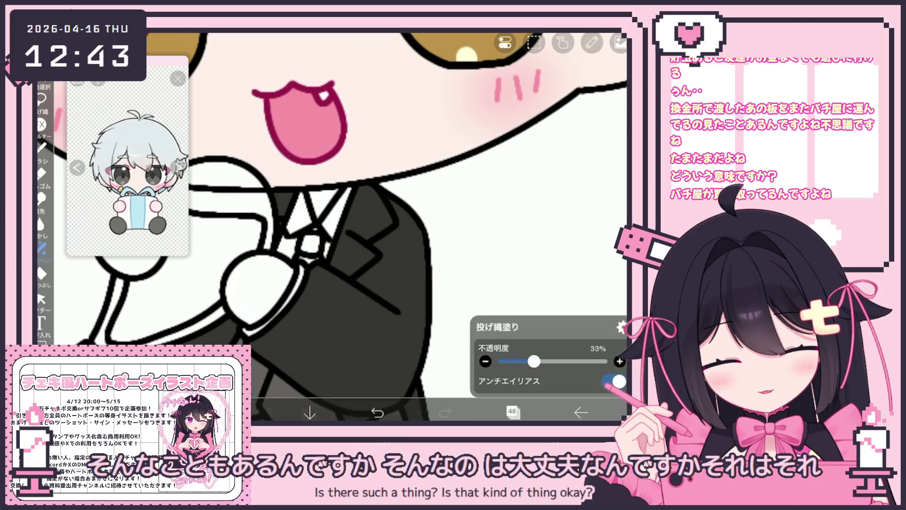
{"action": "scroll", "coordinate": [344, 226], "scroll_direction": "down", "scroll_amount": 3}
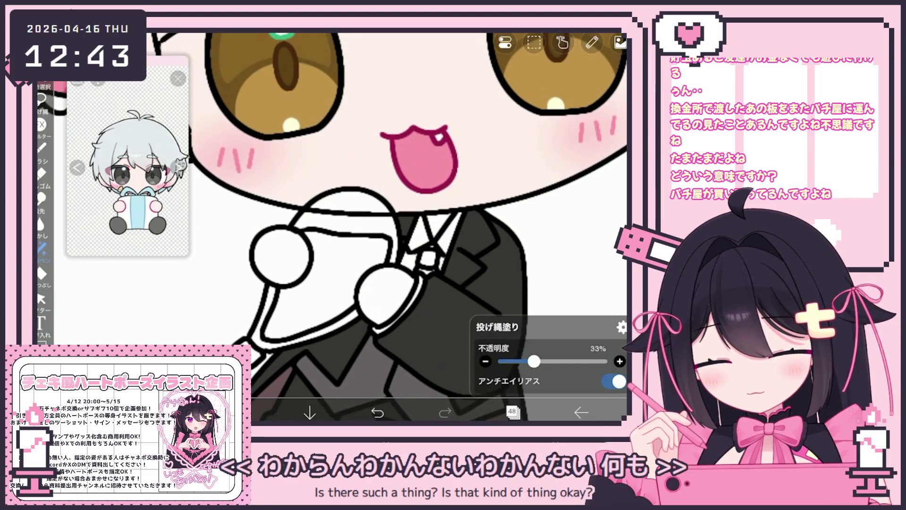
{"action": "scroll", "coordinate": [407, 226], "scroll_direction": "down", "scroll_amount": 2}
{"action": "left_click", "coordinate": [512, 412]}
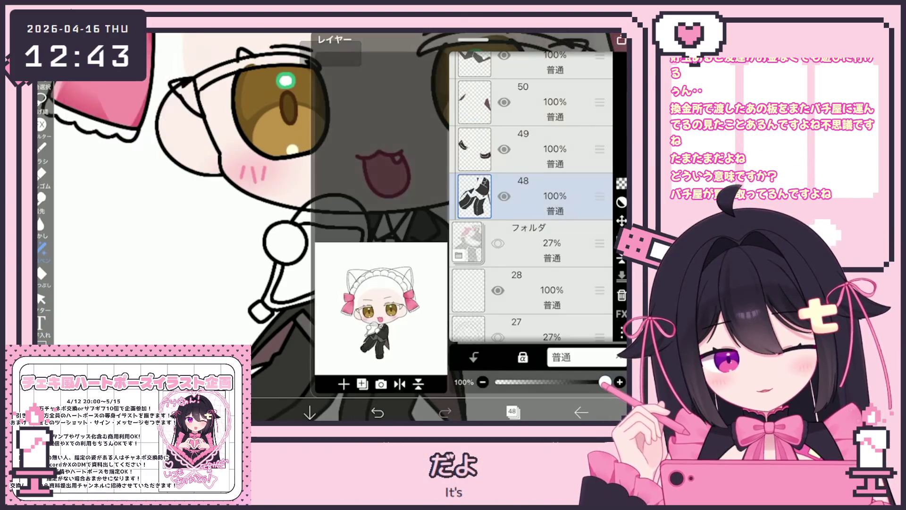
{"action": "left_click", "coordinate": [343, 383]}
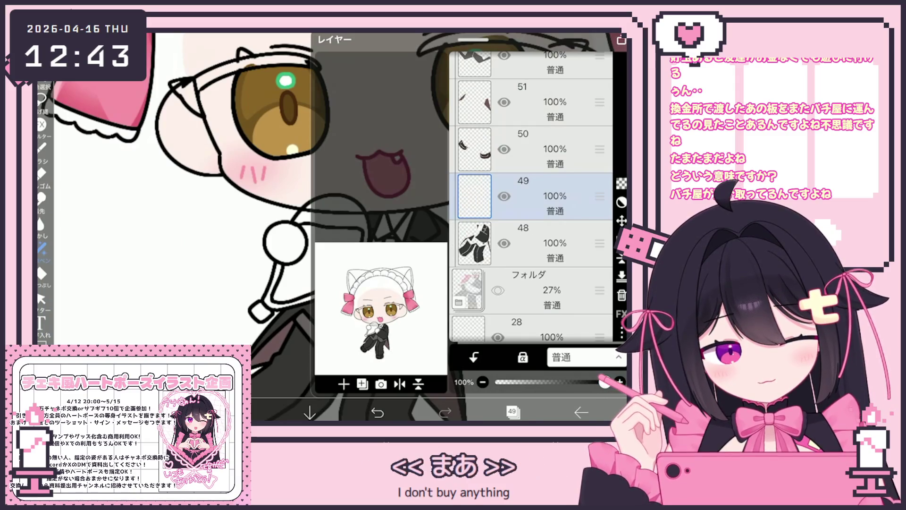
{"action": "left_click", "coordinate": [378, 412]}
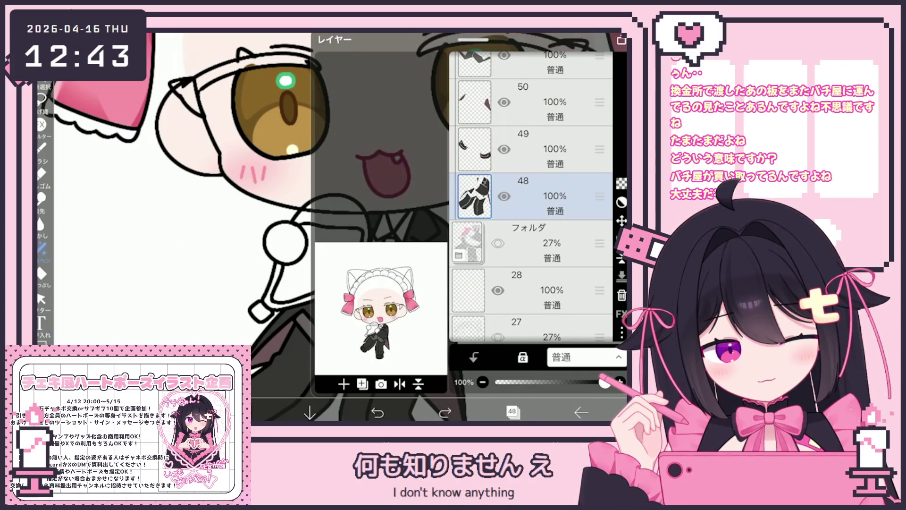
{"action": "left_click", "coordinate": [343, 384]}
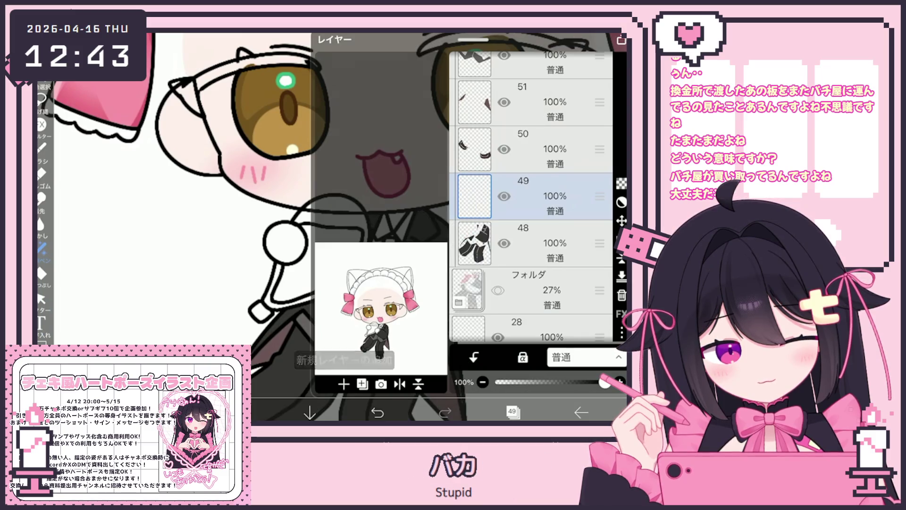
{"action": "left_click", "coordinate": [513, 413]}
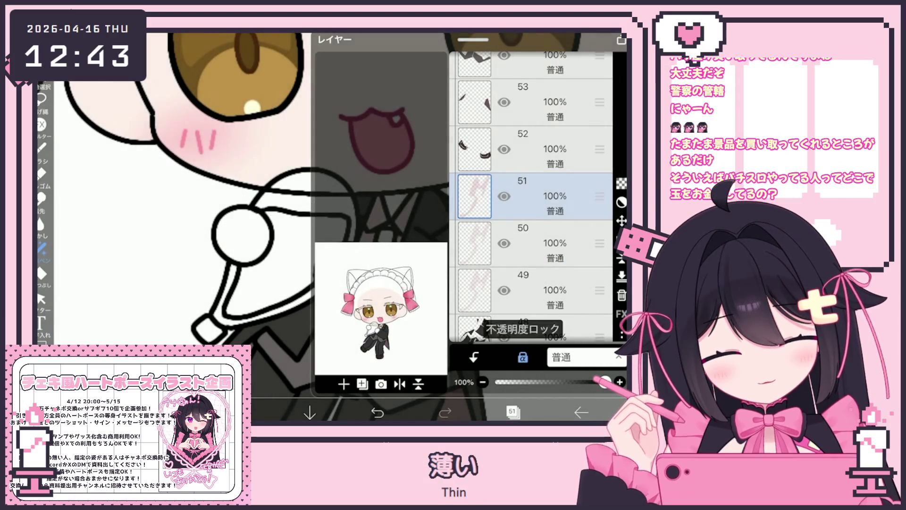
Delete an extra pink layer and lower layer 49's opacity to 79%.
{"action": "left_click", "coordinate": [553, 291]}
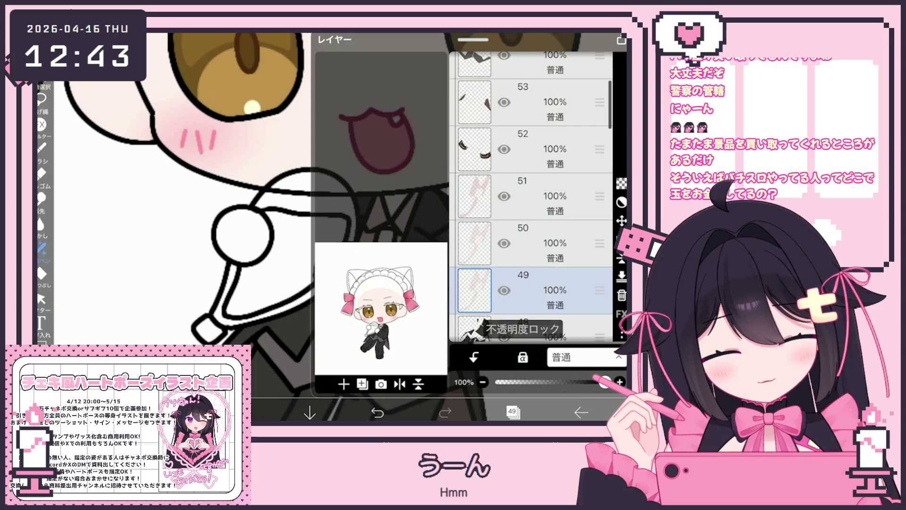
{"action": "left_click", "coordinate": [552, 196]}
{"action": "left_click", "coordinate": [622, 259]}
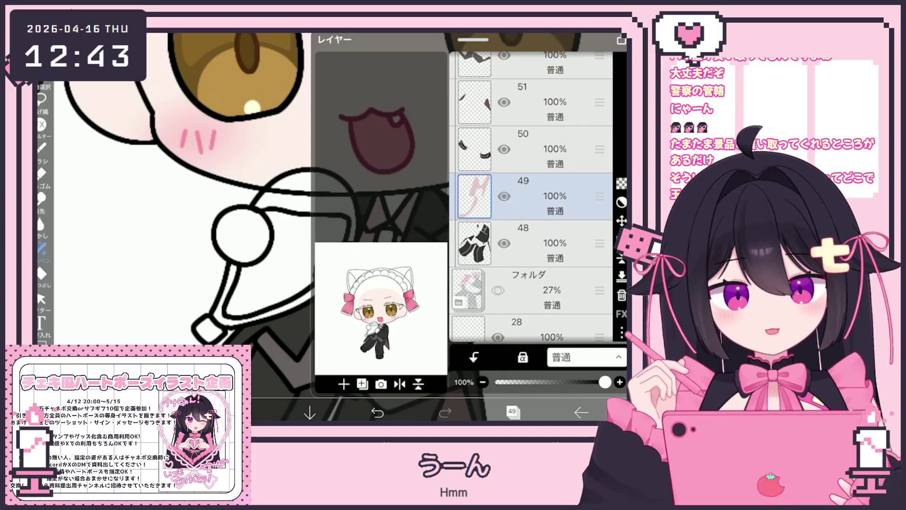
{"action": "left_click_drag", "start_coordinate": [605, 381], "coordinate": [582, 382]}
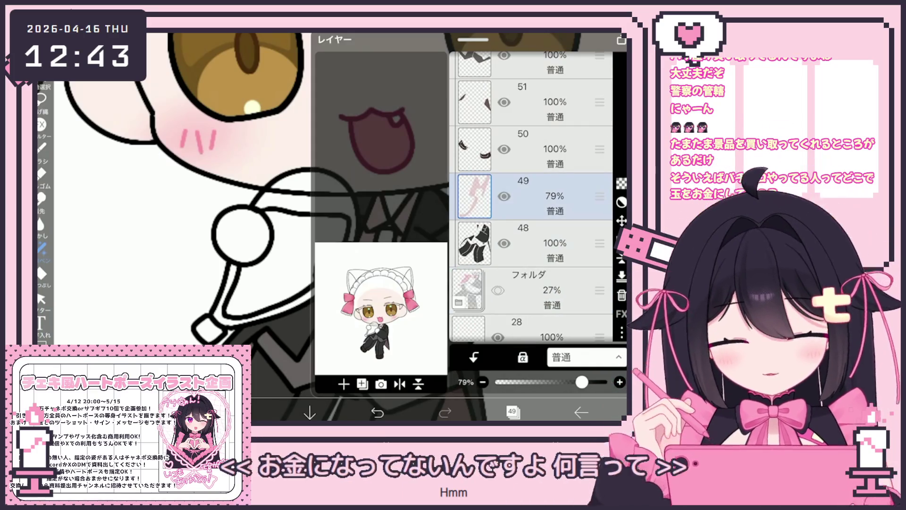
Duplicate the pink layer twice, then delete both extra copies, keeping only layer 49.
{"action": "left_click", "coordinate": [344, 384]}
{"action": "left_click", "coordinate": [352, 338]}
{"action": "left_click", "coordinate": [344, 384]}
{"action": "left_click", "coordinate": [352, 339]}
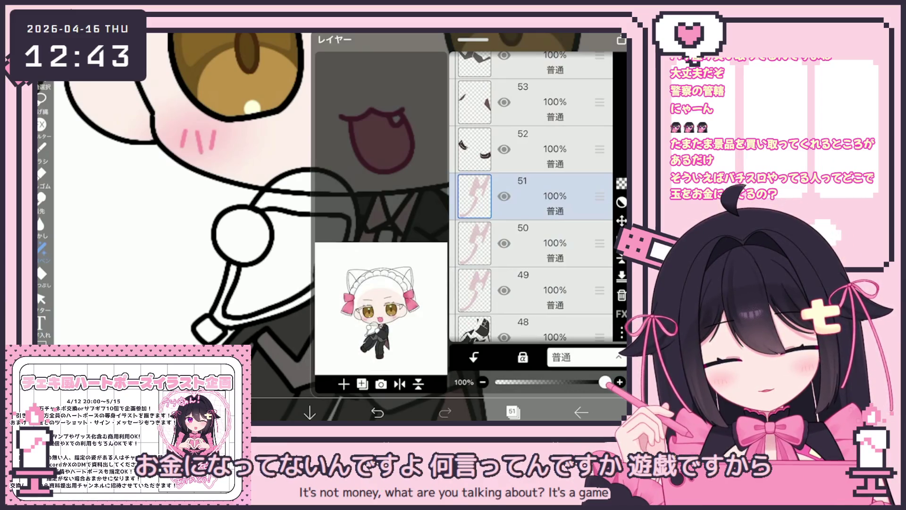
{"action": "left_click", "coordinate": [622, 295]}
{"action": "left_click", "coordinate": [343, 384]}
{"action": "left_click", "coordinate": [343, 384]}
{"action": "left_click", "coordinate": [344, 384]}
{"action": "left_click", "coordinate": [344, 384]}
{"action": "left_click", "coordinate": [622, 295]}
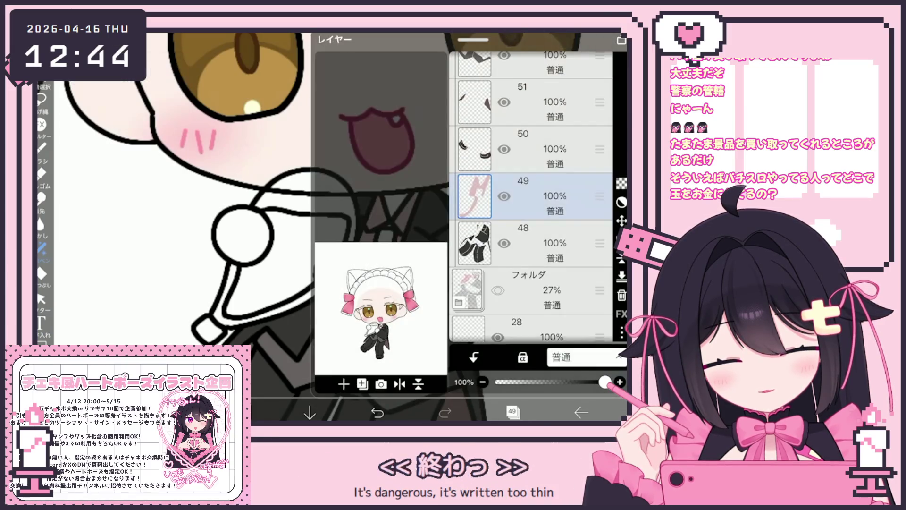
{"action": "left_click", "coordinate": [512, 412]}
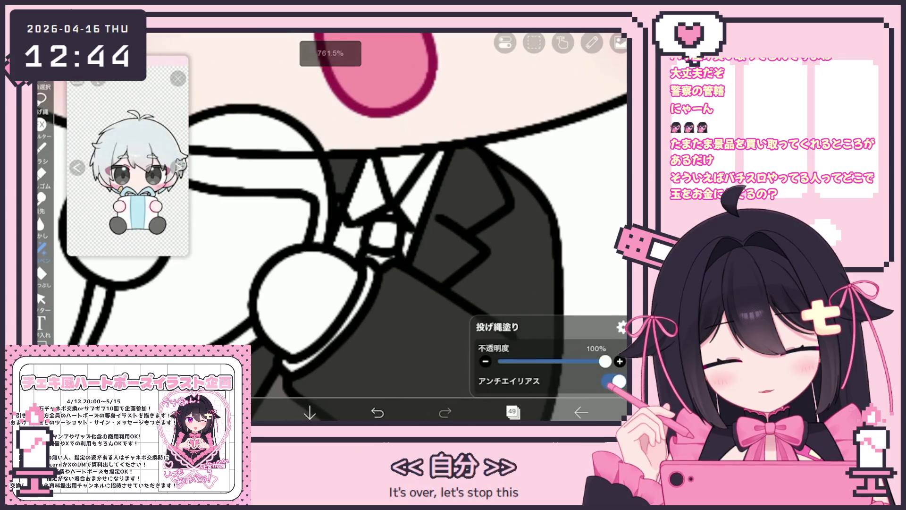
Lasso-fill the tie knot under the white collar in dark red, then pick a new tie colour.
{"action": "key", "text": "ctrl+z"}
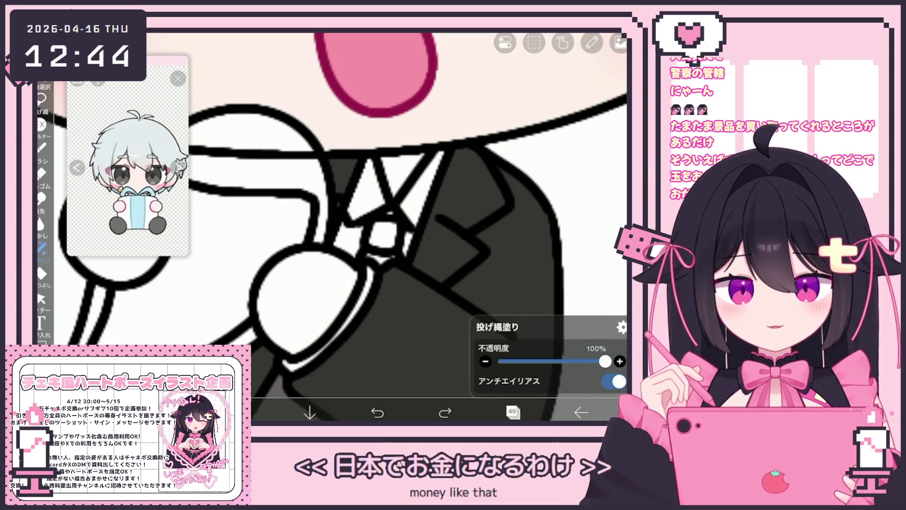
{"action": "mouse_move", "coordinate": [370, 270]}
{"action": "left_mouse_down"}
{"action": "mouse_move", "coordinate": [359, 307]}
{"action": "mouse_move", "coordinate": [287, 363]}
{"action": "mouse_move", "coordinate": [368, 284]}
{"action": "left_mouse_up"}
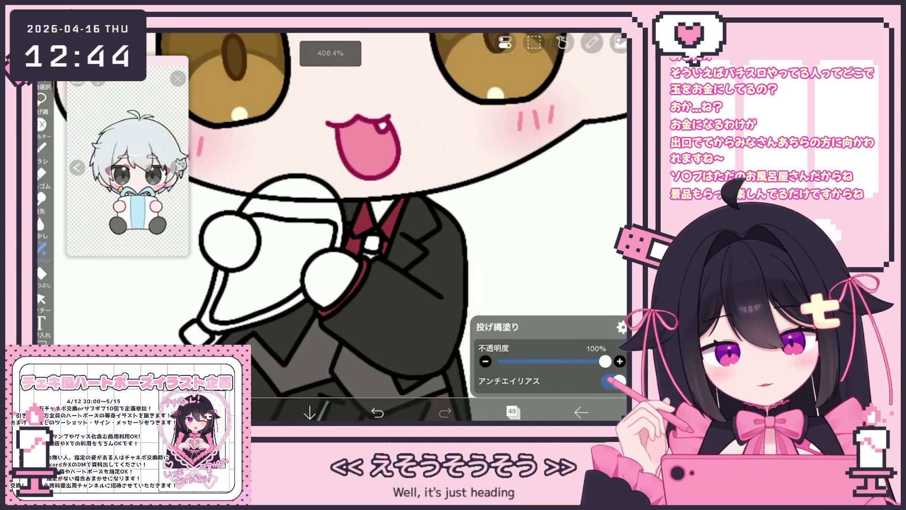
{"action": "left_click", "coordinate": [512, 412]}
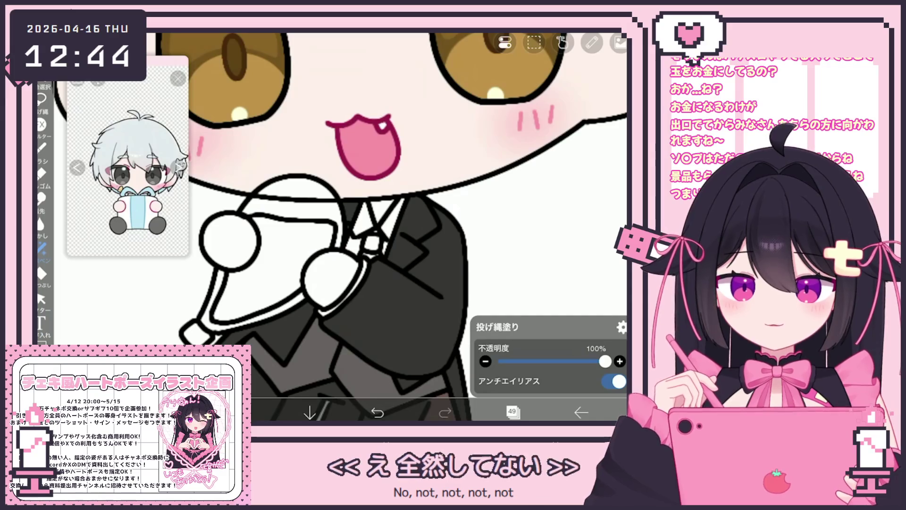
{"action": "left_click", "coordinate": [512, 412]}
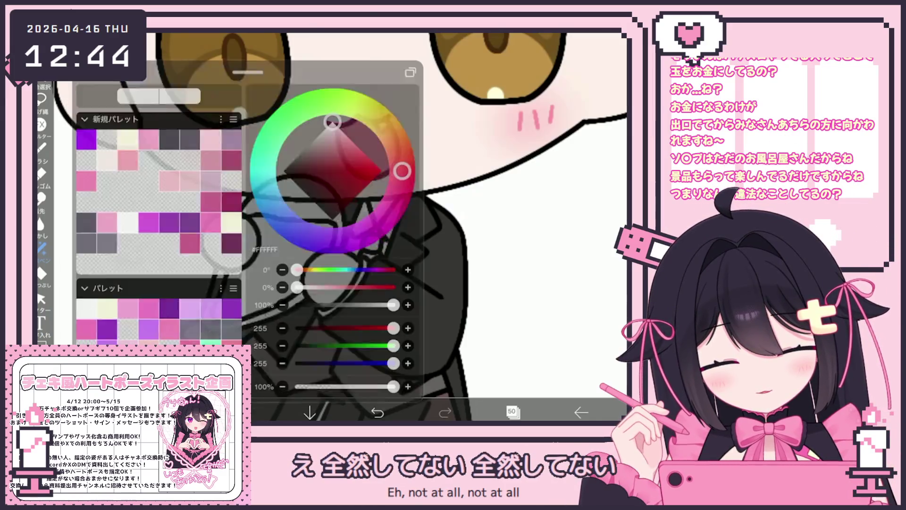
{"action": "left_click_drag", "start_coordinate": [366, 237], "coordinate": [374, 244]}
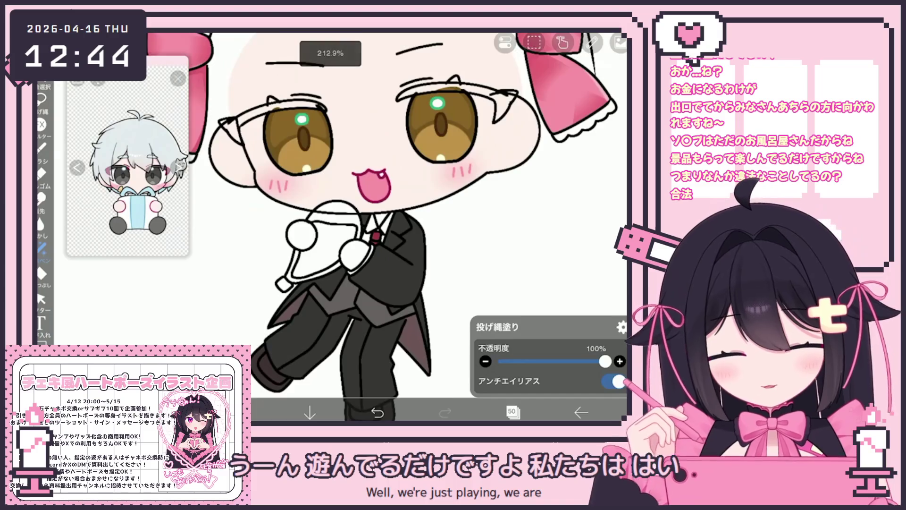
{"action": "left_click", "coordinate": [533, 149]}
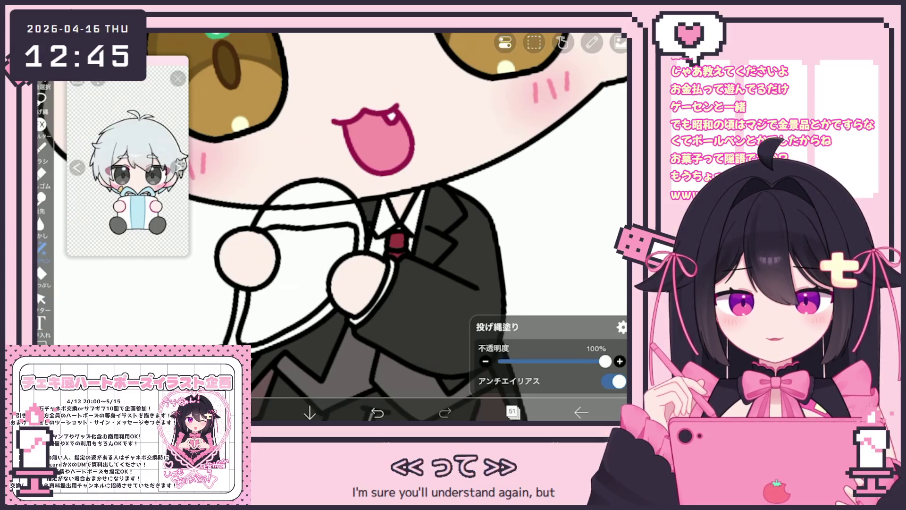
With the brush, draw a striped roll shape to the left of the butler.
{"action": "left_click", "coordinate": [41, 147]}
{"action": "scroll", "coordinate": [387, 227], "scroll_direction": "up", "scroll_amount": 2}
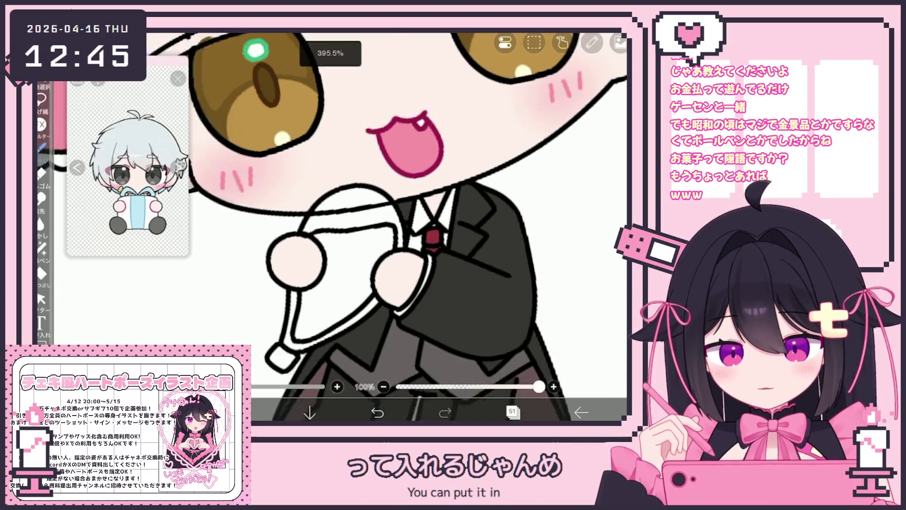
{"action": "scroll", "coordinate": [387, 226], "scroll_direction": "up", "scroll_amount": 1}
{"action": "mouse_move", "coordinate": [288, 230]}
{"action": "left_mouse_down"}
{"action": "mouse_move", "coordinate": [265, 231]}
{"action": "mouse_move", "coordinate": [323, 254]}
{"action": "mouse_move", "coordinate": [267, 284]}
{"action": "left_mouse_up"}
{"action": "left_click_drag", "start_coordinate": [250, 239], "coordinate": [257, 279]}
{"action": "left_click_drag", "start_coordinate": [269, 235], "coordinate": [276, 285]}
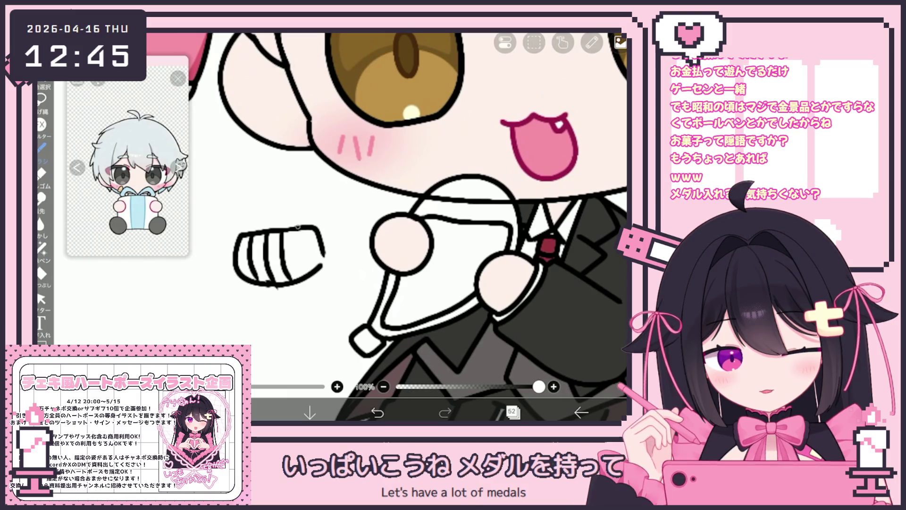
Add a narrow stroke, a curved motion line and a small arrowhead beside the roll.
{"action": "scroll", "coordinate": [387, 227], "scroll_direction": "down", "scroll_amount": 1}
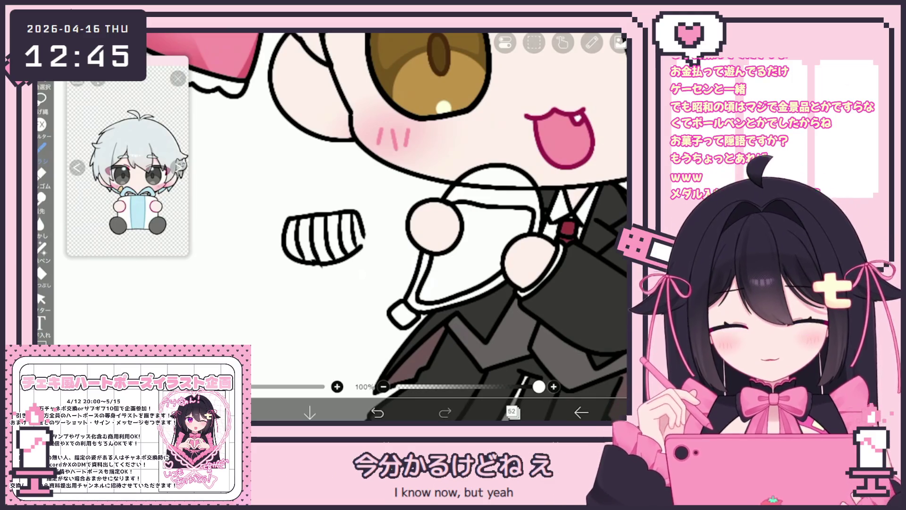
{"action": "mouse_move", "coordinate": [282, 269]}
{"action": "left_mouse_down"}
{"action": "mouse_move", "coordinate": [276, 279]}
{"action": "mouse_move", "coordinate": [287, 270]}
{"action": "left_mouse_up"}
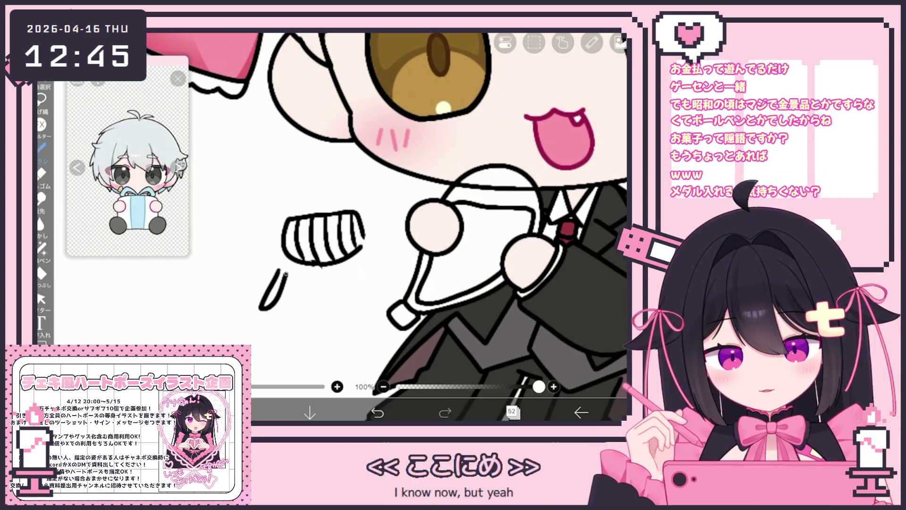
{"action": "left_click_drag", "start_coordinate": [270, 200], "coordinate": [263, 281]}
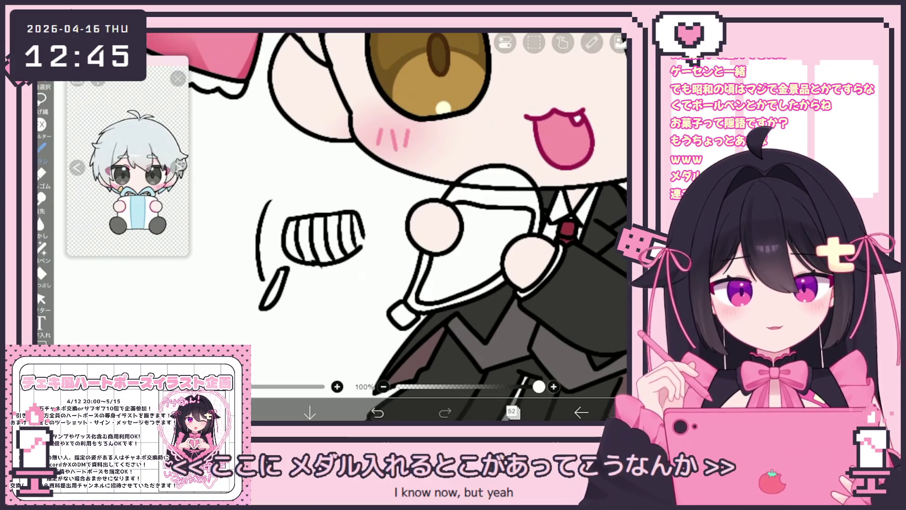
{"action": "left_click_drag", "start_coordinate": [299, 190], "coordinate": [297, 203]}
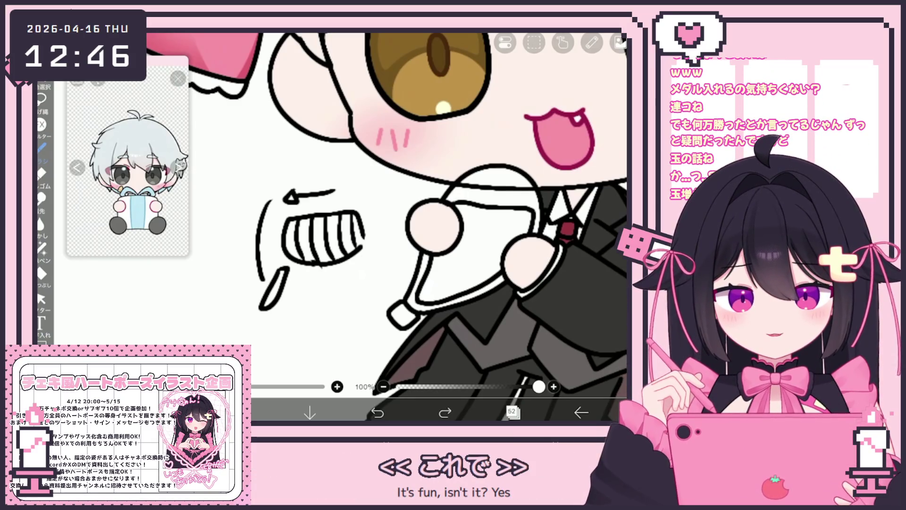
{"action": "scroll", "coordinate": [387, 222], "scroll_direction": "down", "scroll_amount": 2}
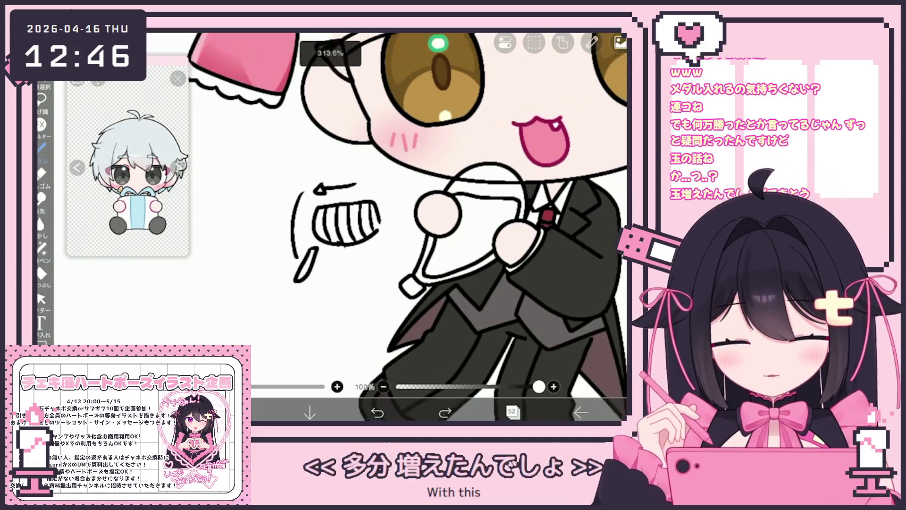
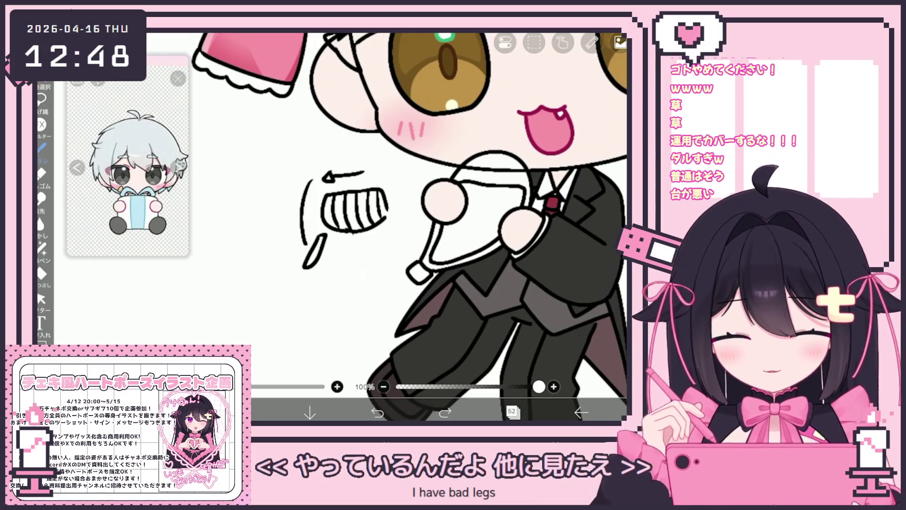
Lasso the stray practice scribbles beside the butler's chest and delete them from the layer.
{"action": "left_click", "coordinate": [41, 299]}
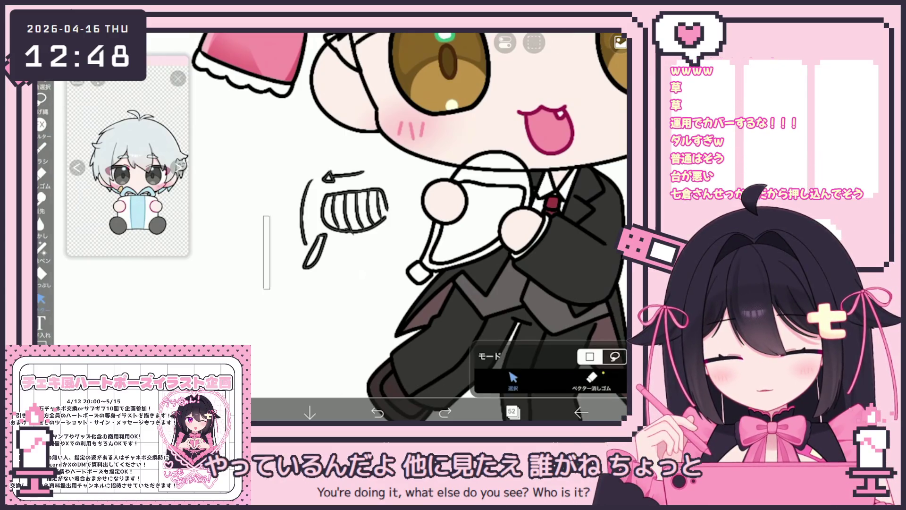
{"action": "left_click_drag", "start_coordinate": [311, 170], "coordinate": [310, 173]}
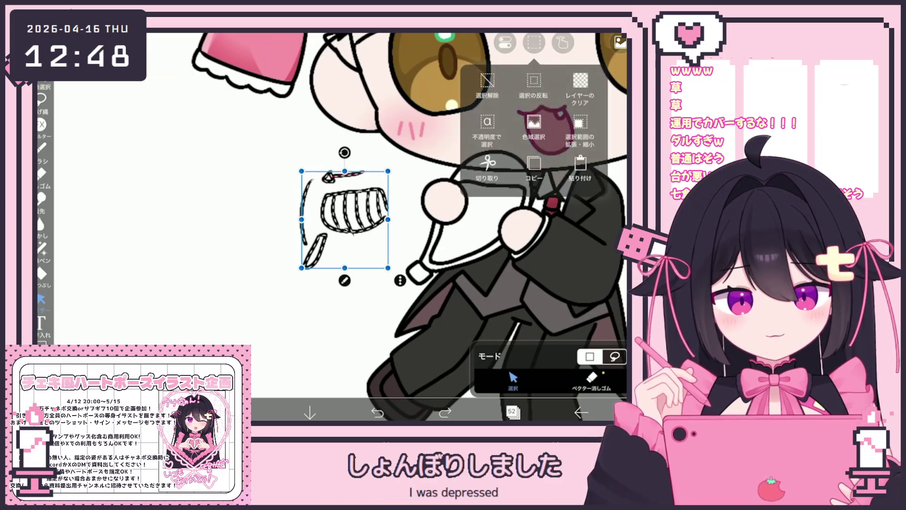
{"action": "left_click", "coordinate": [487, 85]}
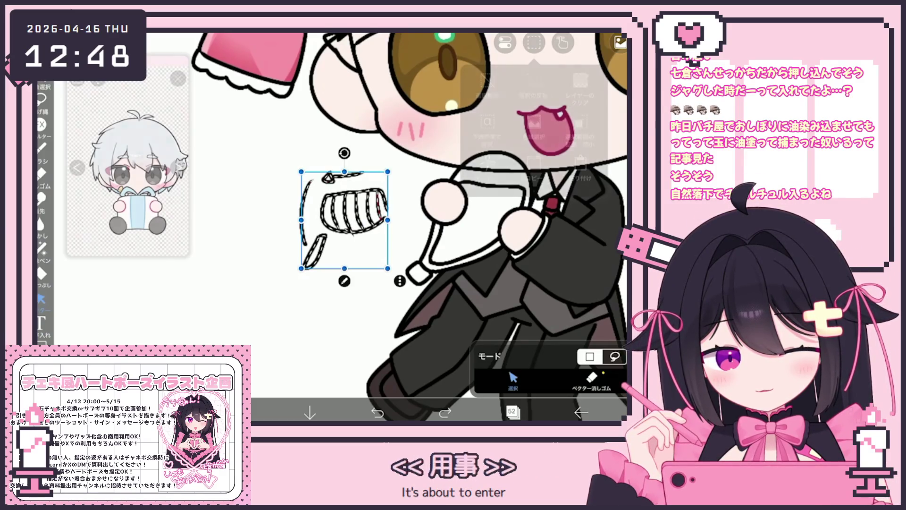
{"action": "key", "text": "Delete"}
{"action": "key", "text": "b"}
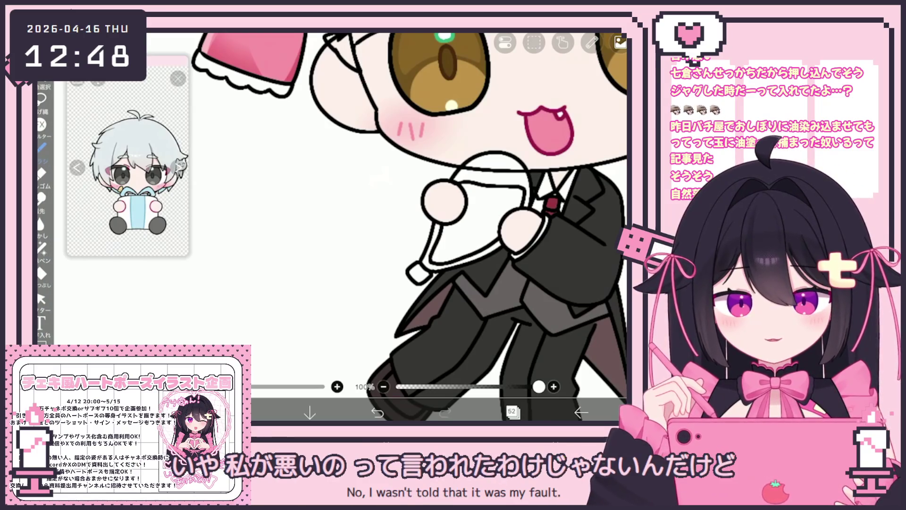
Move the red layer 50 further down the layer stack.
{"action": "scroll", "coordinate": [438, 227], "scroll_direction": "down", "scroll_amount": 2}
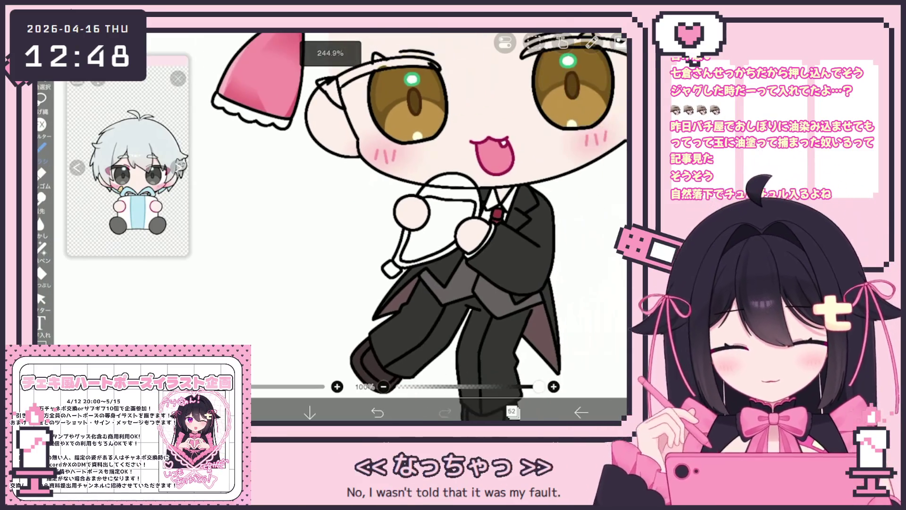
{"action": "left_click", "coordinate": [513, 412]}
{"action": "scroll", "coordinate": [531, 198], "scroll_direction": "down", "scroll_amount": 2}
{"action": "left_click", "coordinate": [543, 233]}
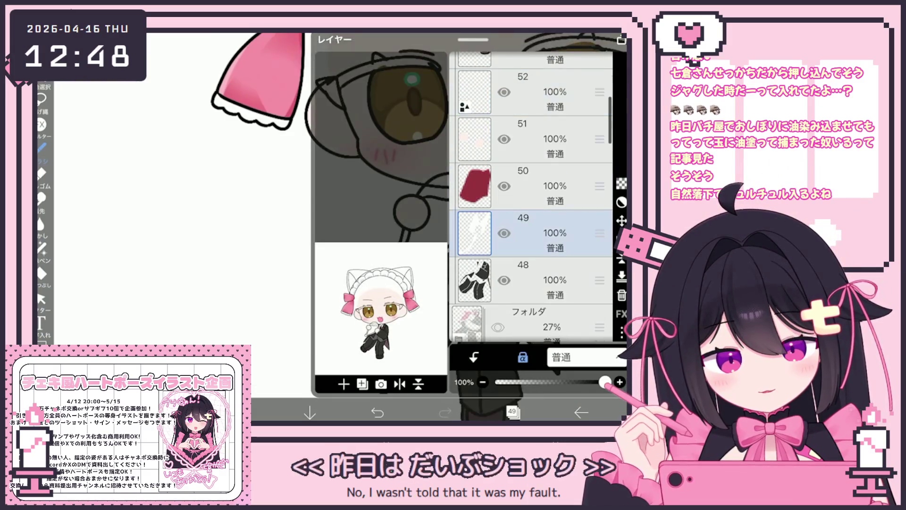
{"action": "left_click", "coordinate": [543, 186]}
{"action": "mouse_move", "coordinate": [600, 185]}
{"action": "left_mouse_down"}
{"action": "mouse_move", "coordinate": [600, 71]}
{"action": "mouse_move", "coordinate": [599, 303]}
{"action": "mouse_move", "coordinate": [599, 183]}
{"action": "left_mouse_up"}
{"action": "left_click", "coordinate": [377, 412]}
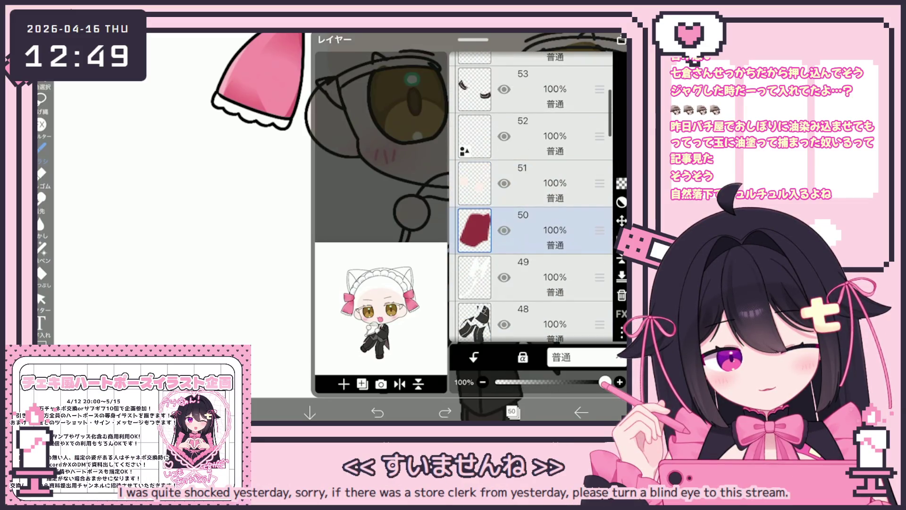
{"action": "left_click", "coordinate": [445, 412]}
{"action": "mouse_move", "coordinate": [599, 230]}
{"action": "left_mouse_down"}
{"action": "mouse_move", "coordinate": [600, 182]}
{"action": "mouse_move", "coordinate": [600, 236]}
{"action": "mouse_move", "coordinate": [599, 228]}
{"action": "left_mouse_up"}
Collapse the top folder and expand the second folder to check layer 44.
{"action": "scroll", "coordinate": [531, 196], "scroll_direction": "up", "scroll_amount": 15}
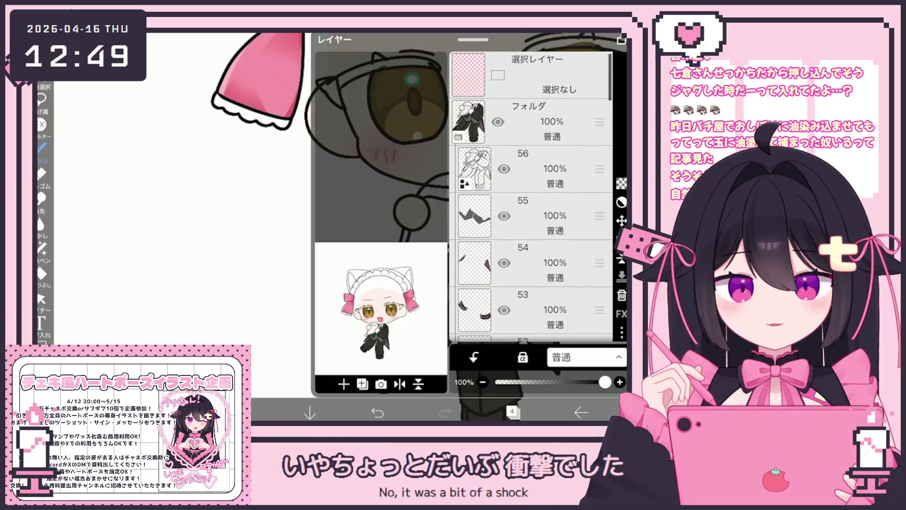
{"action": "left_click", "coordinate": [552, 122]}
{"action": "left_click", "coordinate": [552, 168]}
{"action": "scroll", "coordinate": [531, 196], "scroll_direction": "down", "scroll_amount": 5}
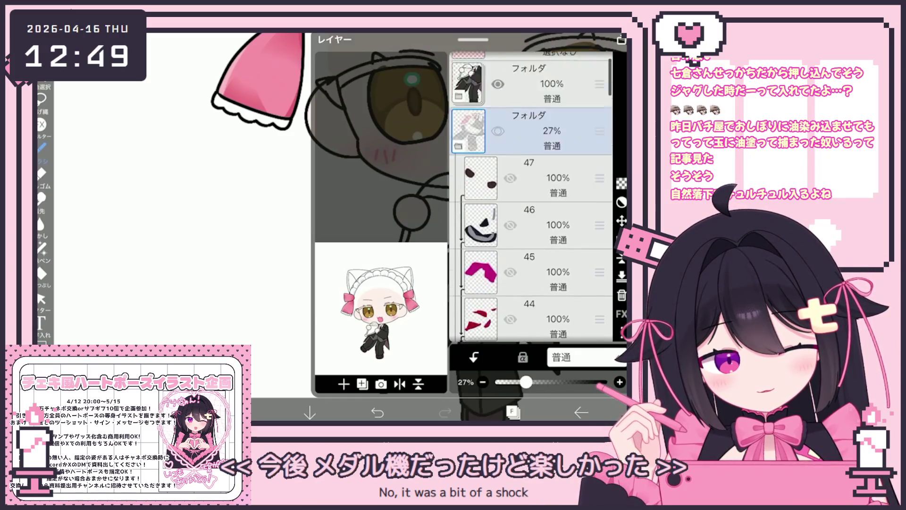
{"action": "left_click", "coordinate": [558, 213]}
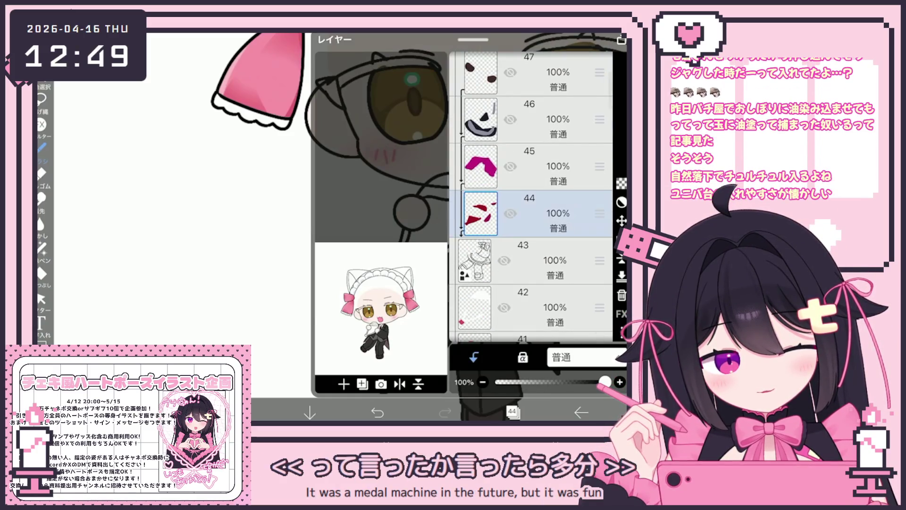
{"action": "scroll", "coordinate": [531, 195], "scroll_direction": "up", "scroll_amount": 3}
{"action": "left_click", "coordinate": [552, 122]}
{"action": "left_click", "coordinate": [552, 168]}
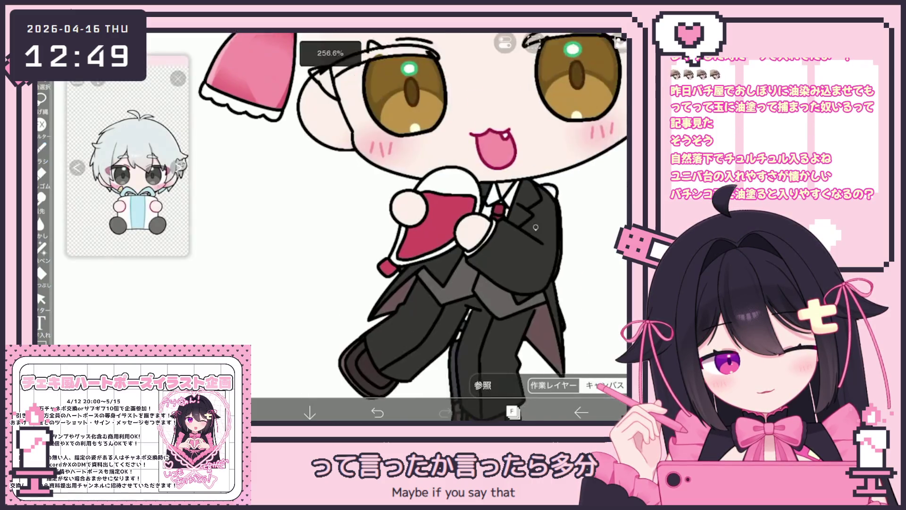
{"action": "scroll", "coordinate": [425, 213], "scroll_direction": "up", "scroll_amount": 5}
{"action": "scroll", "coordinate": [425, 212], "scroll_direction": "down", "scroll_amount": 5}
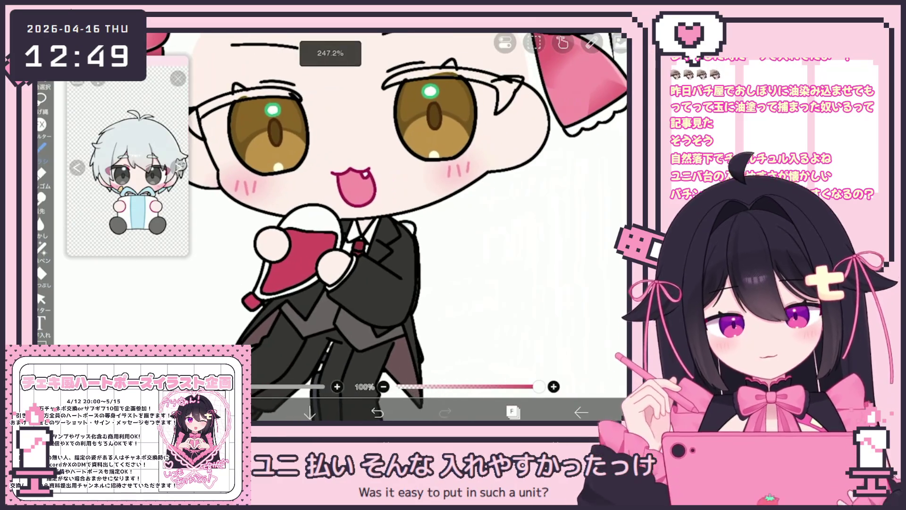
Select layer 56 and fill the butler's flask with red.
{"action": "left_click", "coordinate": [513, 412]}
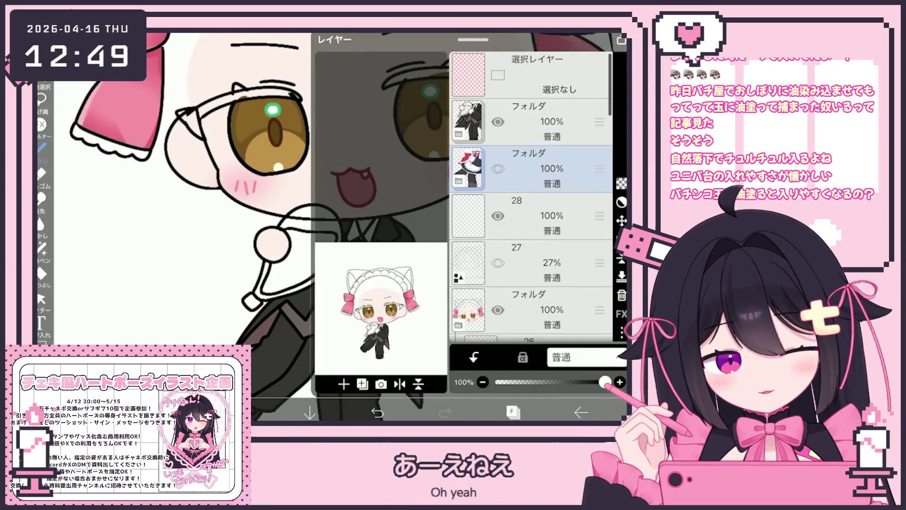
{"action": "left_click", "coordinate": [458, 181]}
{"action": "scroll", "coordinate": [531, 197], "scroll_direction": "down", "scroll_amount": 2}
{"action": "left_click", "coordinate": [533, 96]}
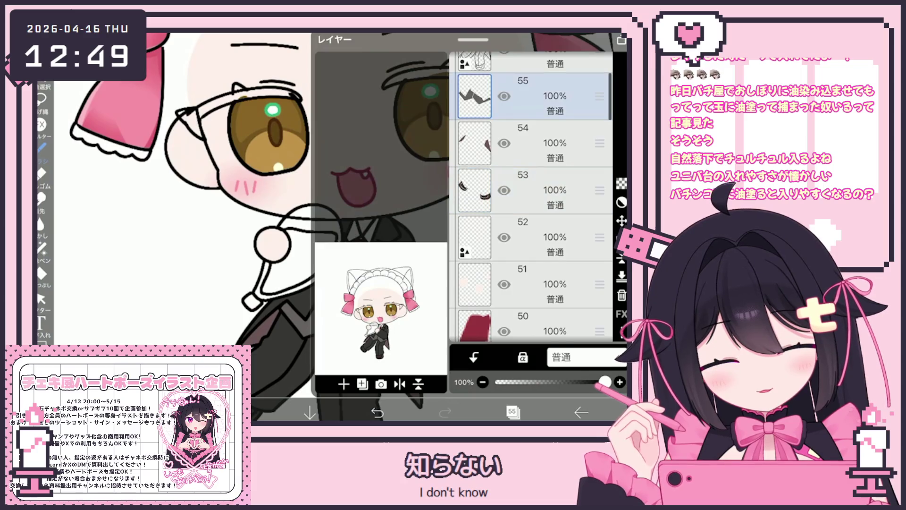
{"action": "scroll", "coordinate": [531, 189], "scroll_direction": "up", "scroll_amount": 2}
{"action": "left_click", "coordinate": [527, 192]}
{"action": "left_click", "coordinate": [41, 274]}
{"action": "left_click", "coordinate": [307, 255]}
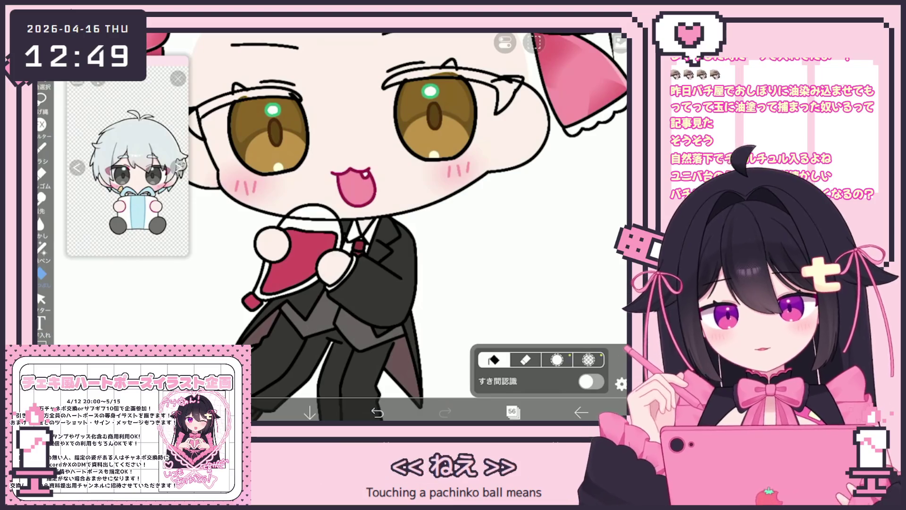
Add blank layer 57 and reselect layer 56.
{"action": "left_click", "coordinate": [513, 412]}
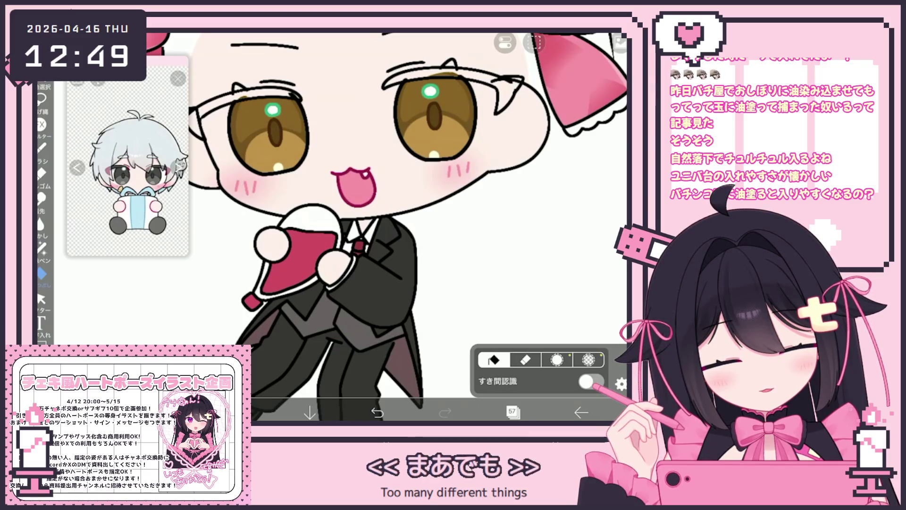
{"action": "left_click", "coordinate": [512, 413]}
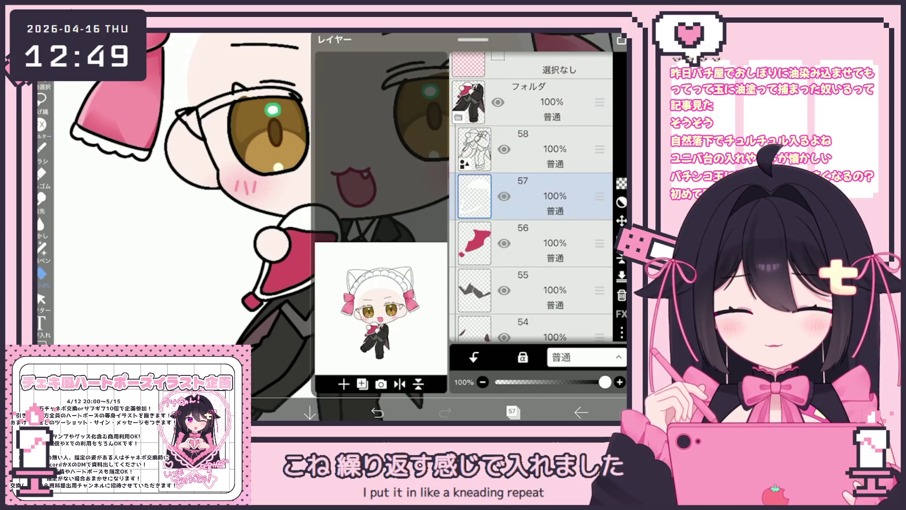
{"action": "left_click", "coordinate": [543, 243]}
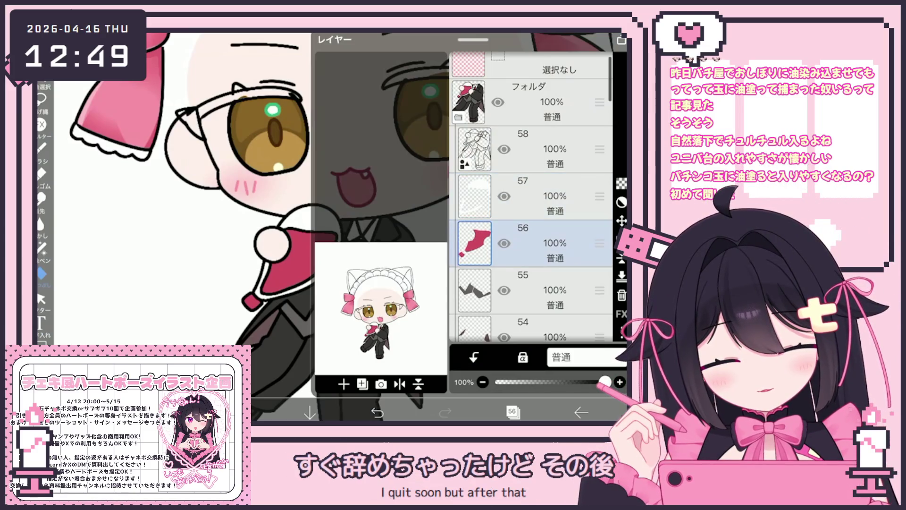
Select layer 58 and add blank layer 59 above it.
{"action": "scroll", "coordinate": [531, 196], "scroll_direction": "up", "scroll_amount": 2}
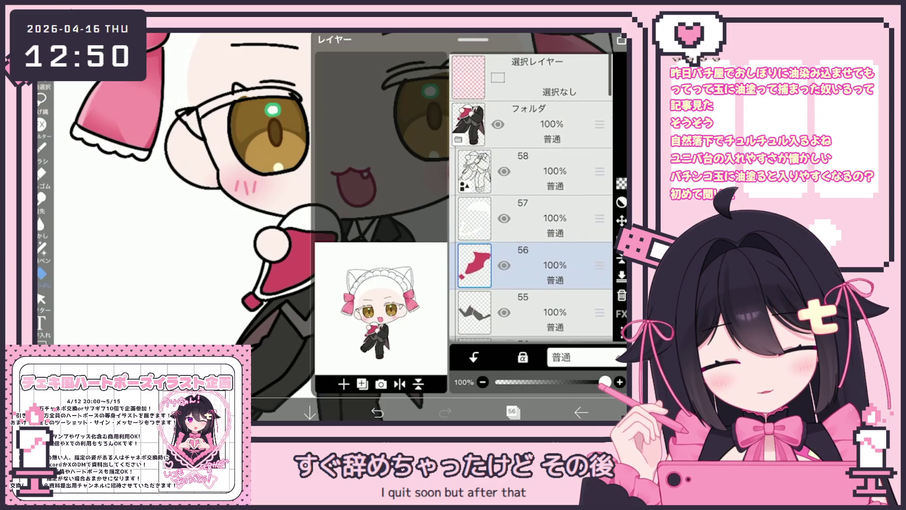
{"action": "scroll", "coordinate": [531, 195], "scroll_direction": "down", "scroll_amount": 2}
{"action": "left_click", "coordinate": [542, 270]}
{"action": "left_click", "coordinate": [543, 129]}
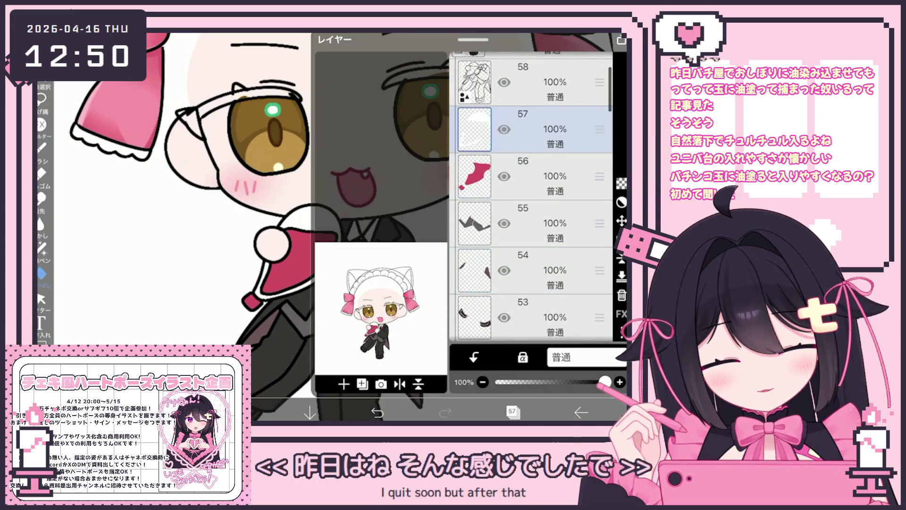
{"action": "left_click", "coordinate": [542, 82]}
{"action": "left_click", "coordinate": [344, 383]}
{"action": "left_click", "coordinate": [513, 412]}
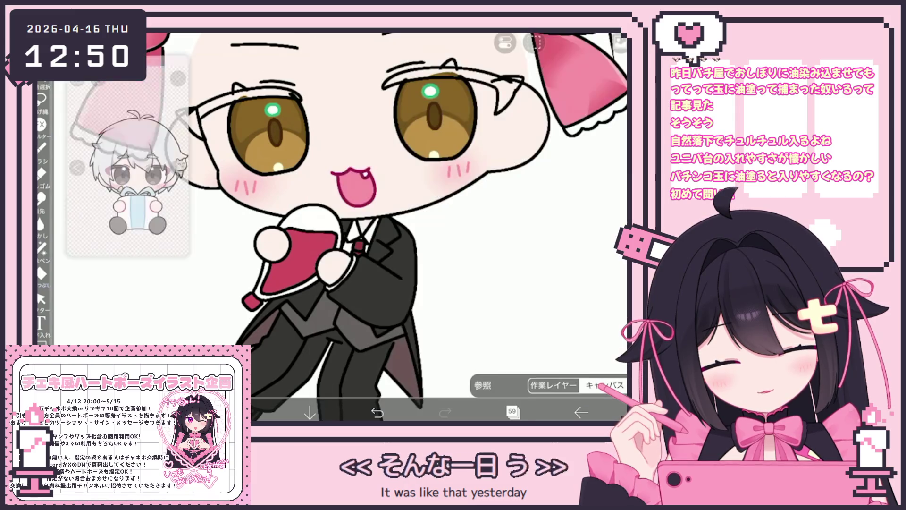
Fill the butler's trouser legs with dark grey.
{"action": "left_click", "coordinate": [42, 273]}
{"action": "left_click", "coordinate": [614, 380]}
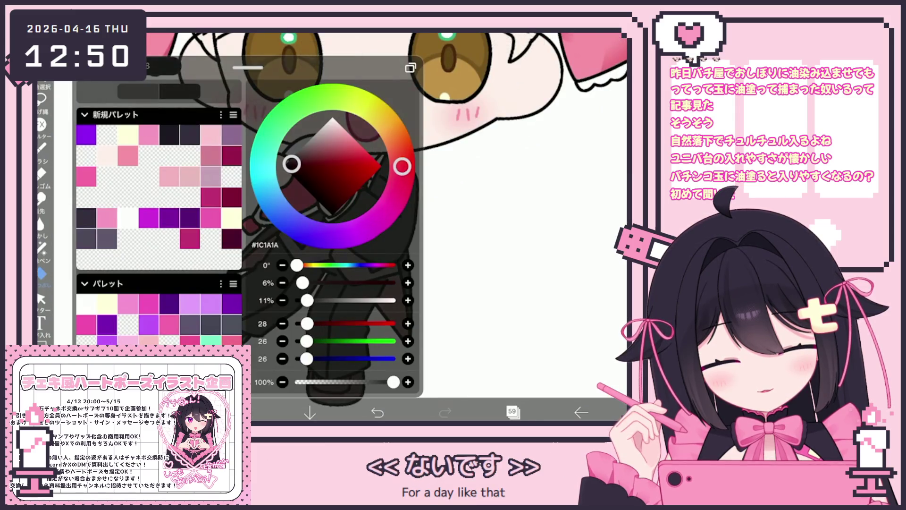
{"action": "scroll", "coordinate": [378, 212], "scroll_direction": "up", "scroll_amount": 5}
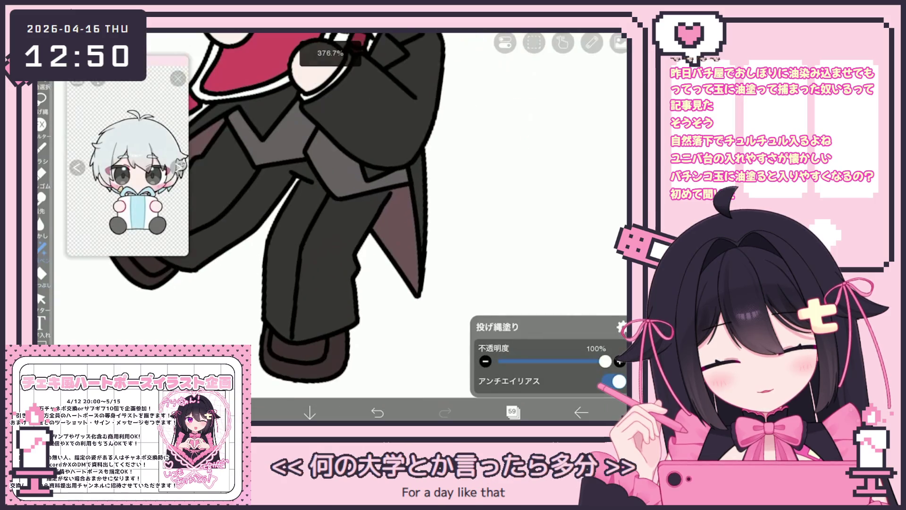
{"action": "left_click", "coordinate": [302, 236]}
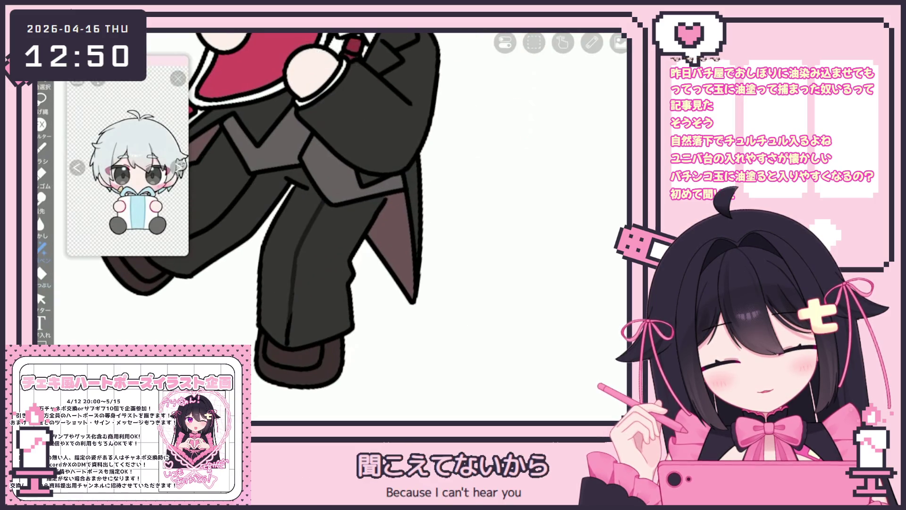
{"action": "scroll", "coordinate": [309, 213], "scroll_direction": "down", "scroll_amount": 3}
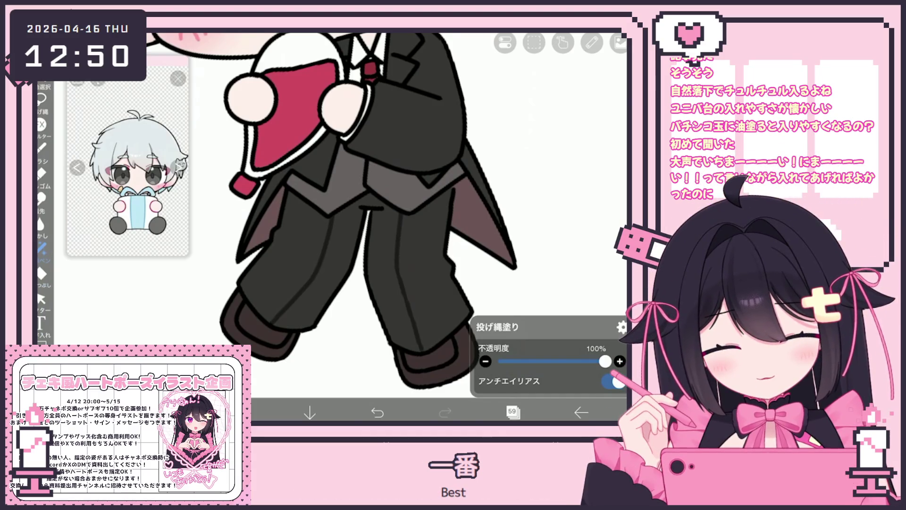
{"action": "scroll", "coordinate": [330, 212], "scroll_direction": "up", "scroll_amount": 5}
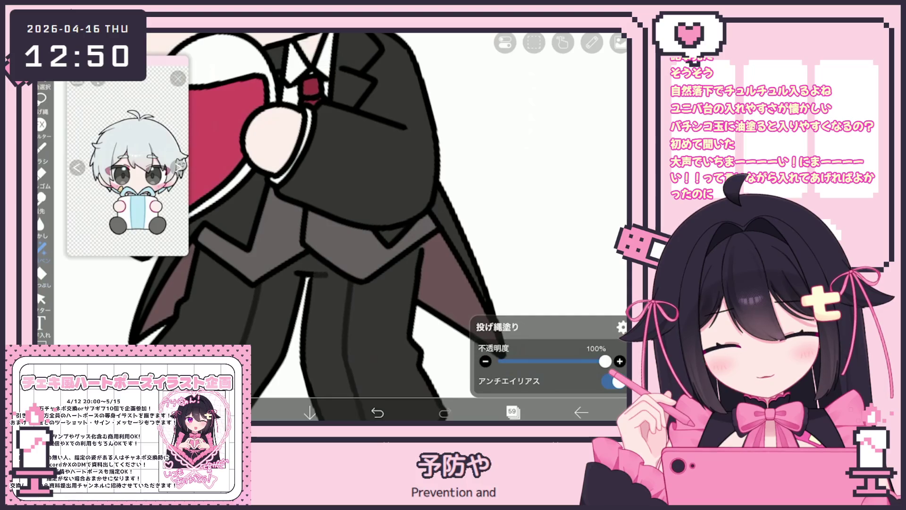
{"action": "scroll", "coordinate": [331, 213], "scroll_direction": "down", "scroll_amount": 1}
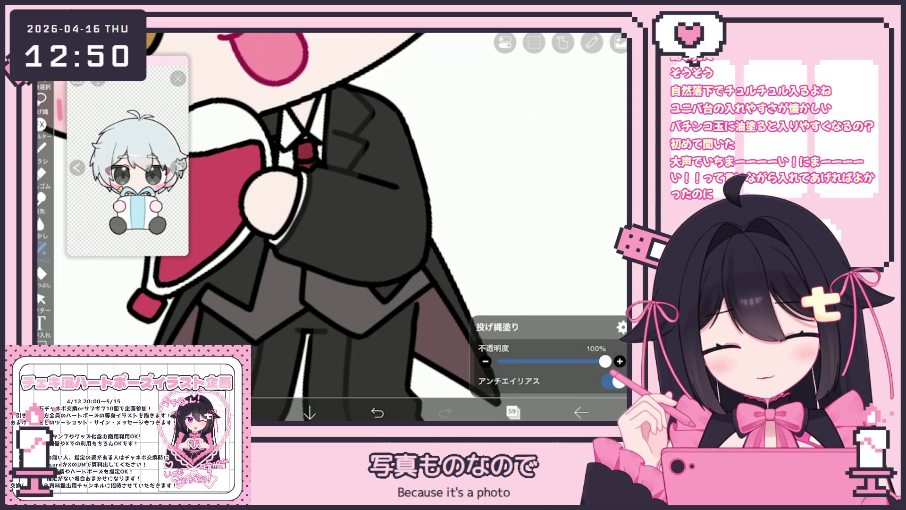
Zoom over the suit and confirm #3C3838 as the current colour.
{"action": "scroll", "coordinate": [330, 212], "scroll_direction": "up", "scroll_amount": 1}
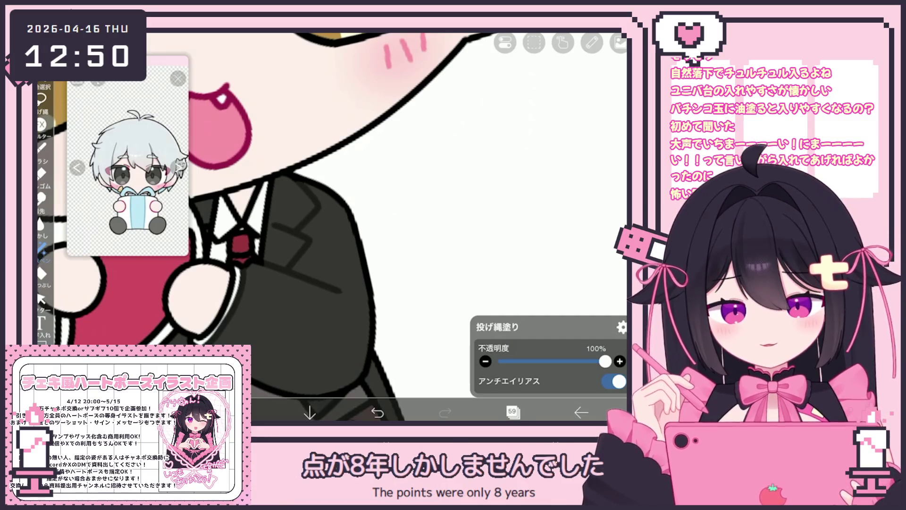
{"action": "scroll", "coordinate": [331, 227], "scroll_direction": "up", "scroll_amount": 3}
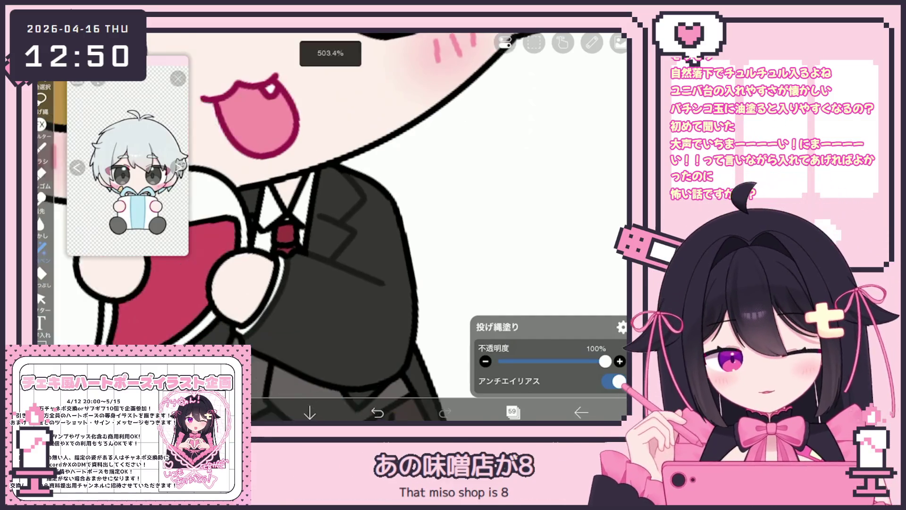
{"action": "scroll", "coordinate": [378, 226], "scroll_direction": "up", "scroll_amount": 2}
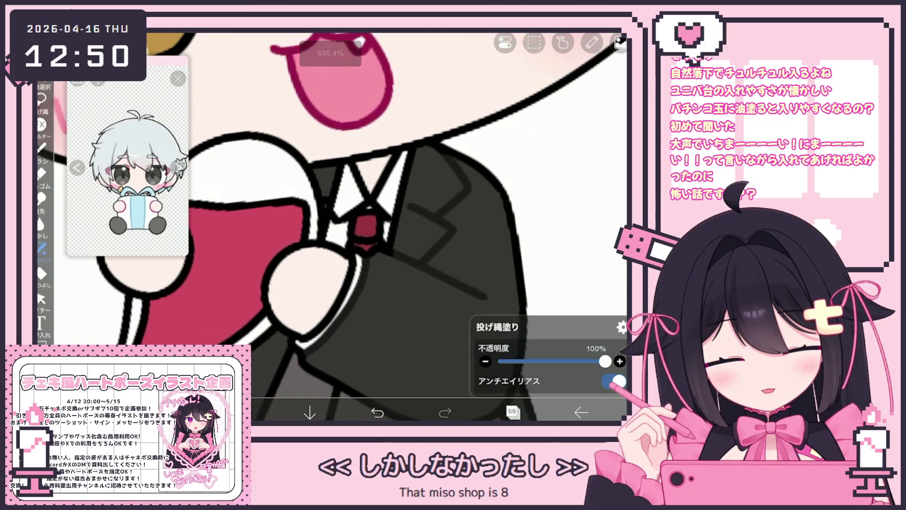
{"action": "scroll", "coordinate": [330, 227], "scroll_direction": "down", "scroll_amount": 3}
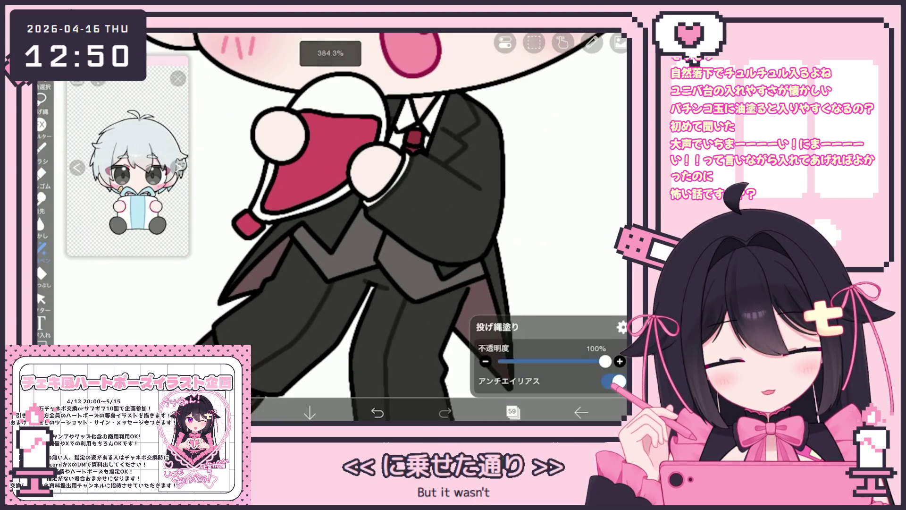
{"action": "scroll", "coordinate": [367, 227], "scroll_direction": "up", "scroll_amount": 1}
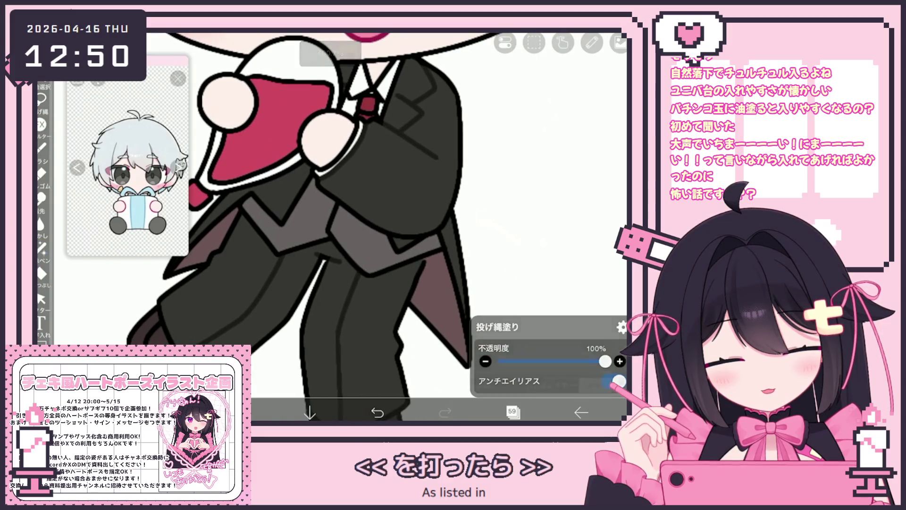
{"action": "left_click", "coordinate": [240, 412]}
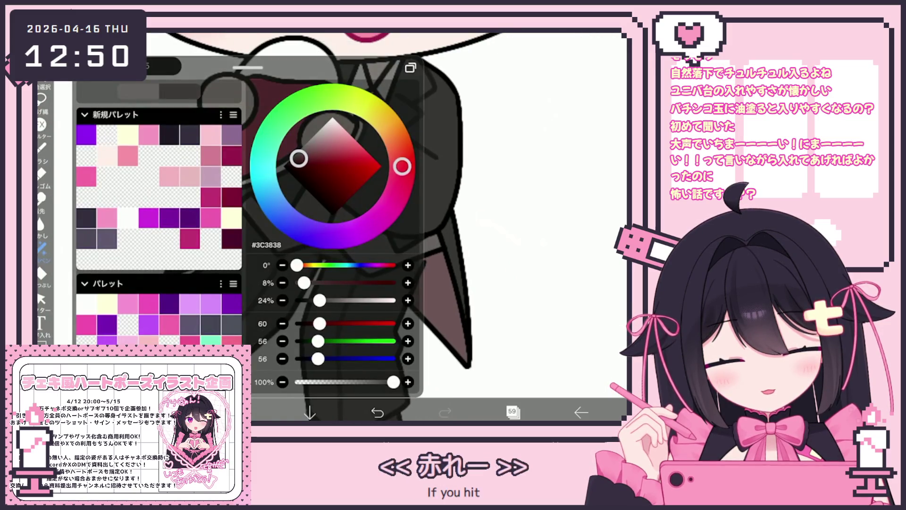
{"action": "left_click", "coordinate": [241, 412]}
{"action": "scroll", "coordinate": [331, 227], "scroll_direction": "up", "scroll_amount": 5}
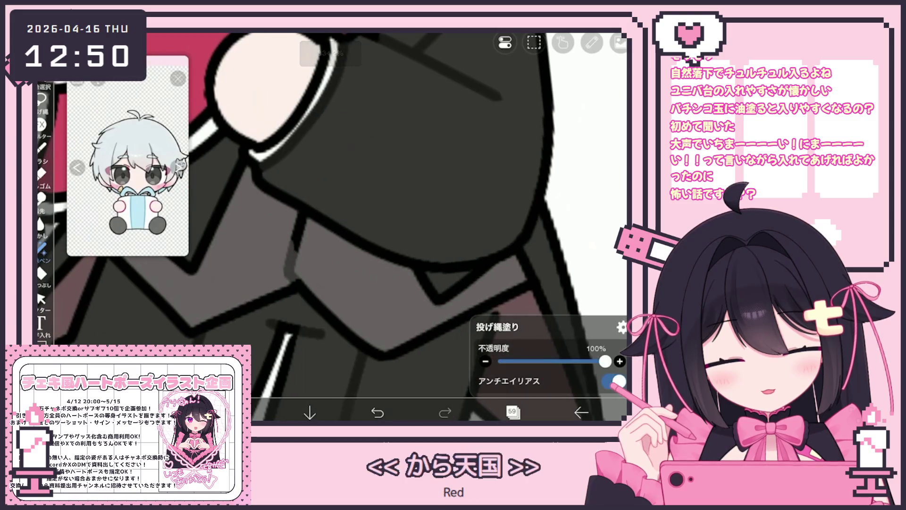
{"action": "scroll", "coordinate": [330, 227], "scroll_direction": "down", "scroll_amount": 5}
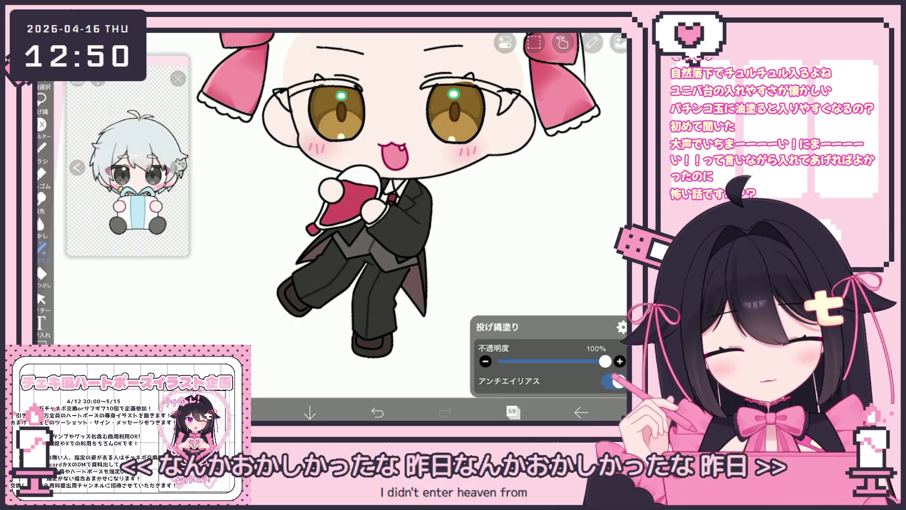
{"action": "scroll", "coordinate": [378, 212], "scroll_direction": "up", "scroll_amount": 3}
{"action": "left_click", "coordinate": [512, 412]}
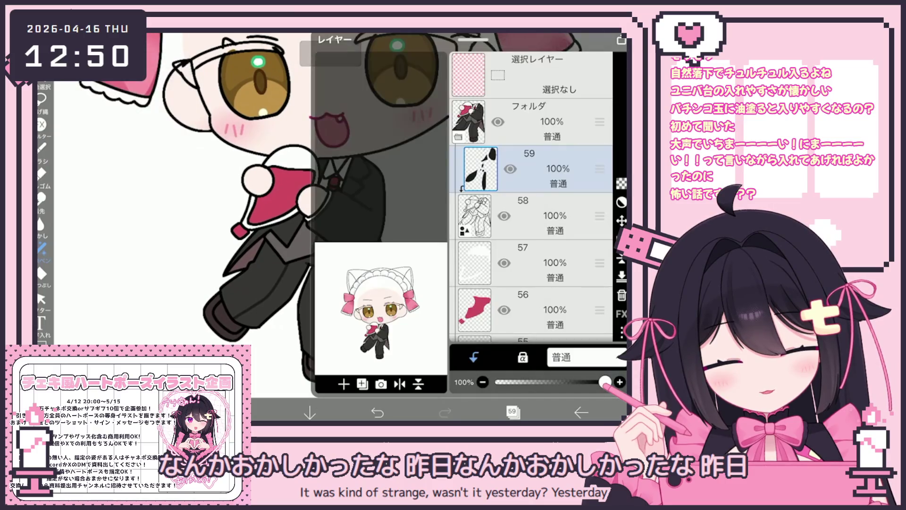
Expand the second layer folder and select layer 44.
{"action": "left_click", "coordinate": [513, 412]}
{"action": "scroll", "coordinate": [345, 127], "scroll_direction": "down", "scroll_amount": 1}
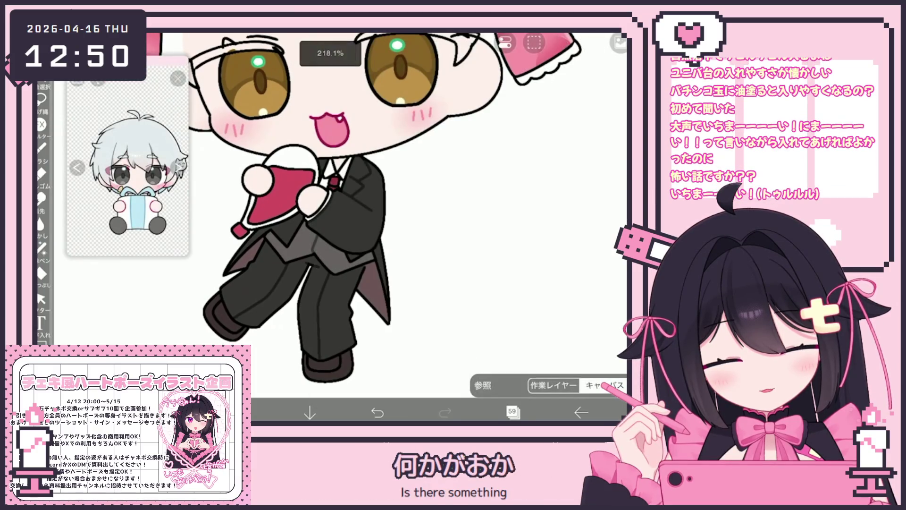
{"action": "left_click", "coordinate": [513, 412]}
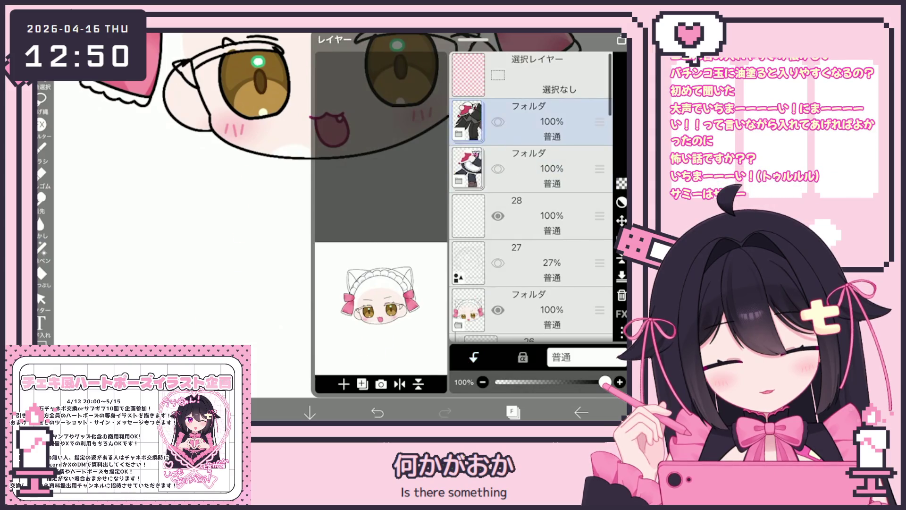
{"action": "left_click", "coordinate": [528, 168]}
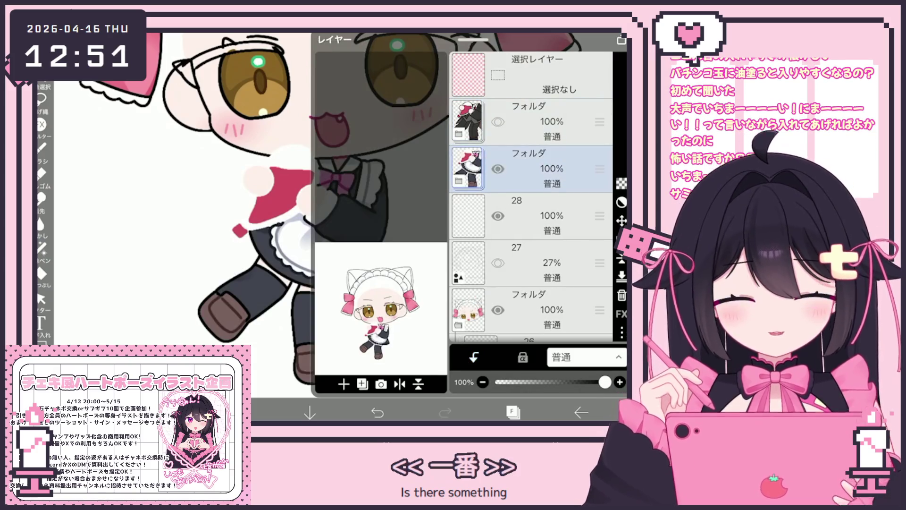
{"action": "left_click", "coordinate": [459, 181]}
{"action": "scroll", "coordinate": [531, 198], "scroll_direction": "down", "scroll_amount": 3}
{"action": "left_click", "coordinate": [543, 202]}
{"action": "scroll", "coordinate": [531, 198], "scroll_direction": "up", "scroll_amount": 5}
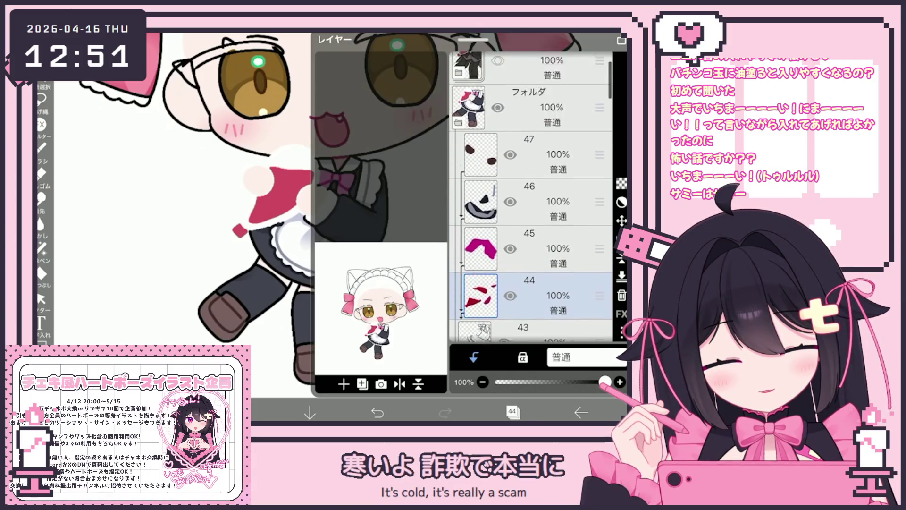
Select layer 59 in the body folder and show the rose red #DB5760 colour settings.
{"action": "left_click", "coordinate": [528, 168]}
{"action": "left_click", "coordinate": [498, 169]}
{"action": "left_click", "coordinate": [498, 169]}
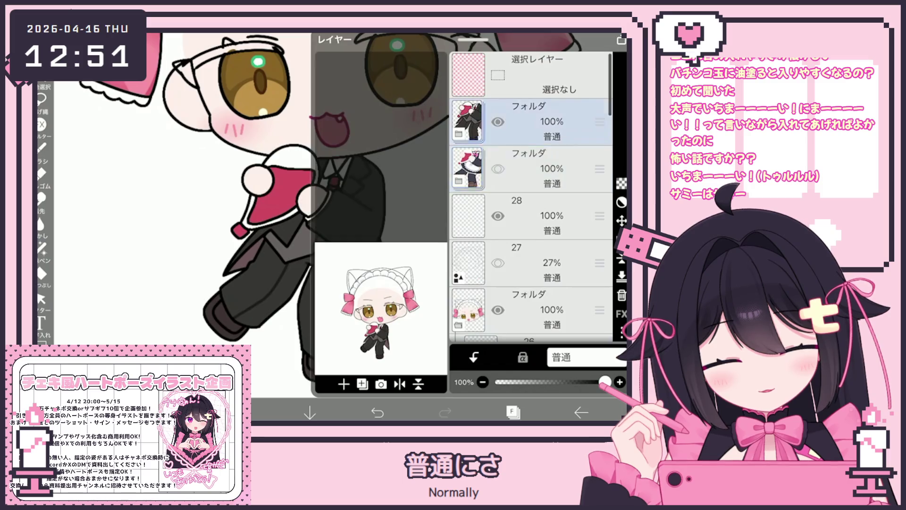
{"action": "left_click", "coordinate": [458, 181]}
{"action": "left_click", "coordinate": [543, 168]}
{"action": "left_click", "coordinate": [512, 412]}
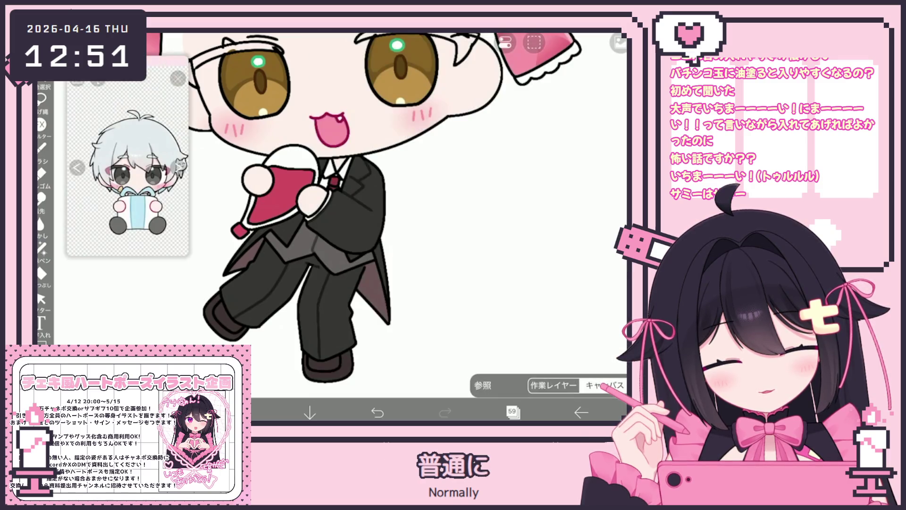
{"action": "left_click", "coordinate": [242, 412]}
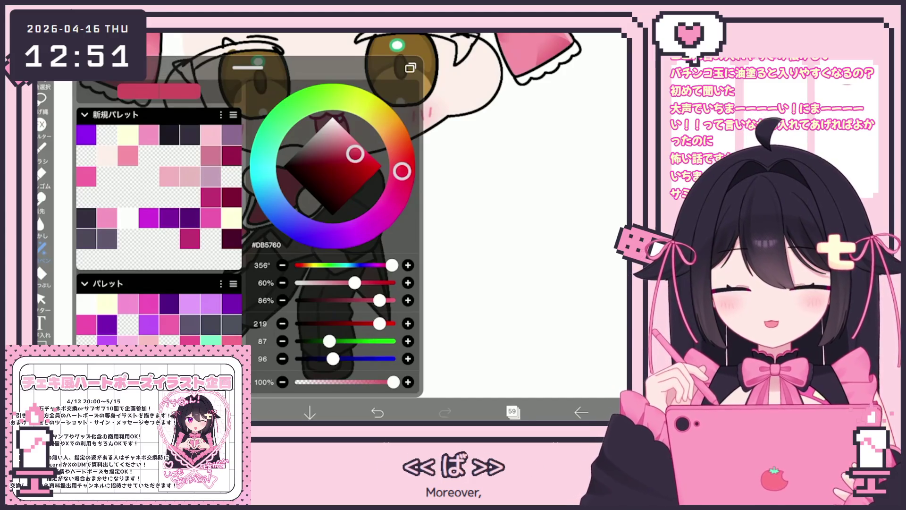
Pick darker red #A92D35 and lasso-fill shading along the red cloth's edges.
{"action": "left_click", "coordinate": [352, 170]}
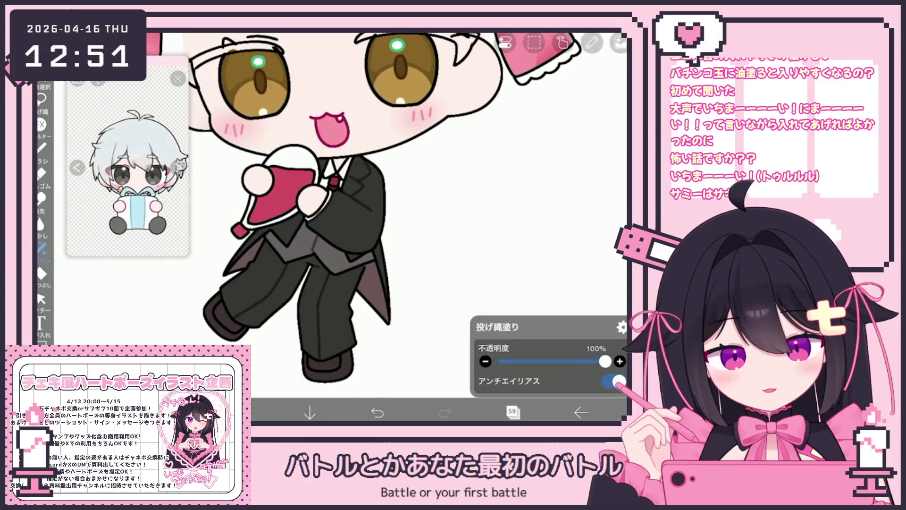
{"action": "scroll", "coordinate": [387, 226], "scroll_direction": "up", "scroll_amount": 5}
{"action": "mouse_move", "coordinate": [226, 243]}
{"action": "left_mouse_down"}
{"action": "mouse_move", "coordinate": [210, 302]}
{"action": "mouse_move", "coordinate": [279, 286]}
{"action": "left_mouse_up"}
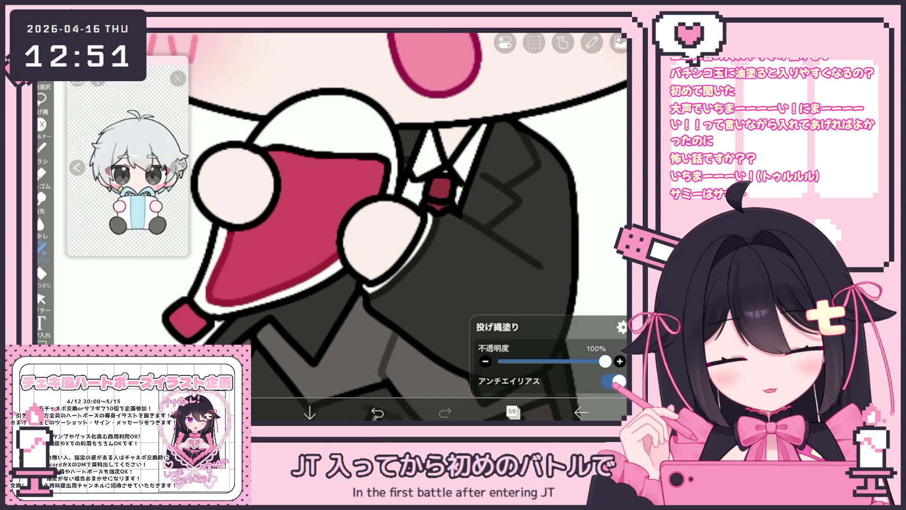
{"action": "left_click_drag", "start_coordinate": [391, 191], "coordinate": [347, 154]}
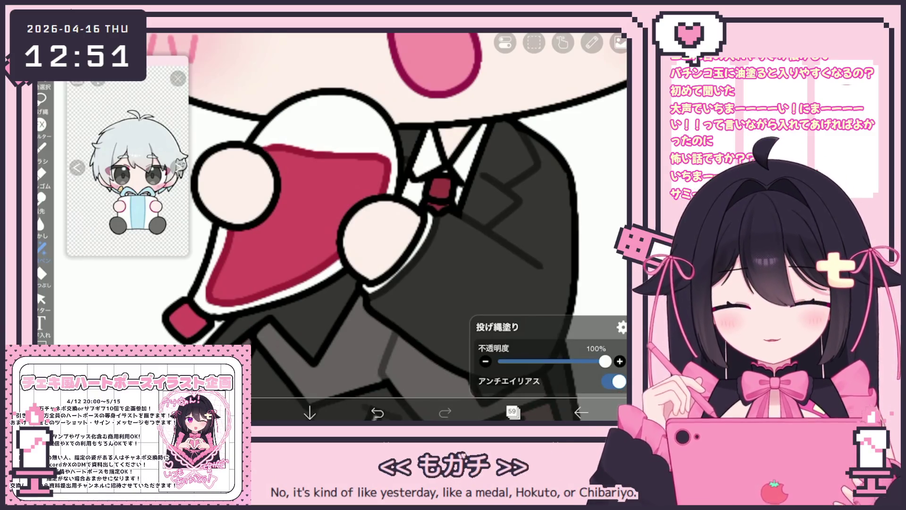
Lasso-fill the red tie below its knot.
{"action": "scroll", "coordinate": [386, 227], "scroll_direction": "down", "scroll_amount": 3}
{"action": "scroll", "coordinate": [387, 227], "scroll_direction": "up", "scroll_amount": 3}
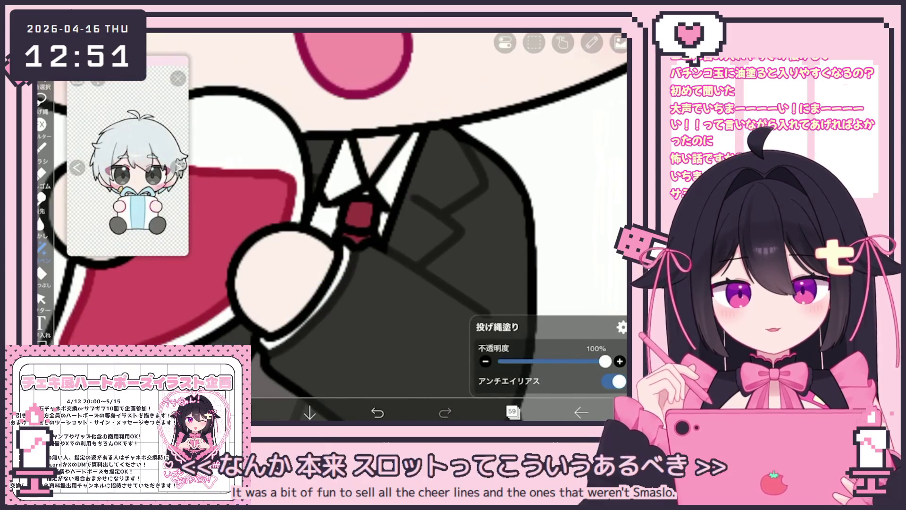
{"action": "scroll", "coordinate": [381, 240], "scroll_direction": "up", "scroll_amount": 2}
{"action": "left_click_drag", "start_coordinate": [337, 240], "coordinate": [362, 257]}
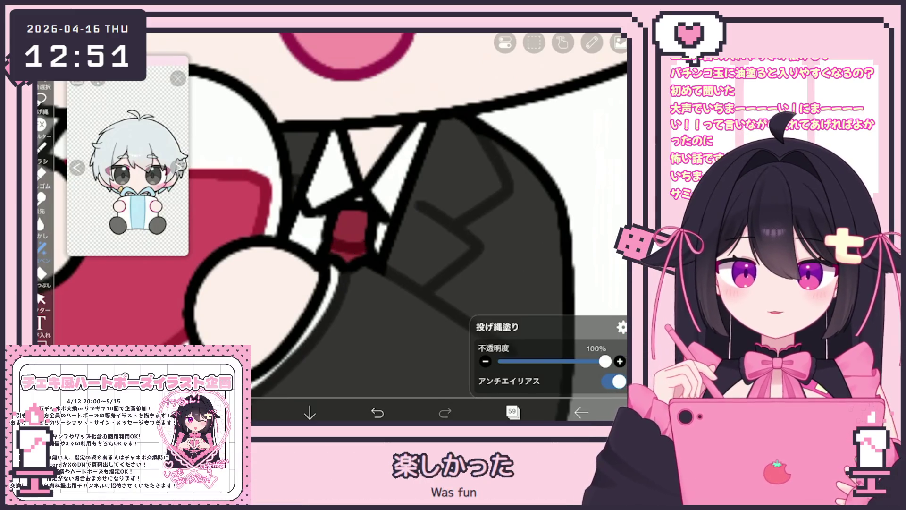
{"action": "left_click", "coordinate": [41, 273]}
{"action": "left_click", "coordinate": [41, 247]}
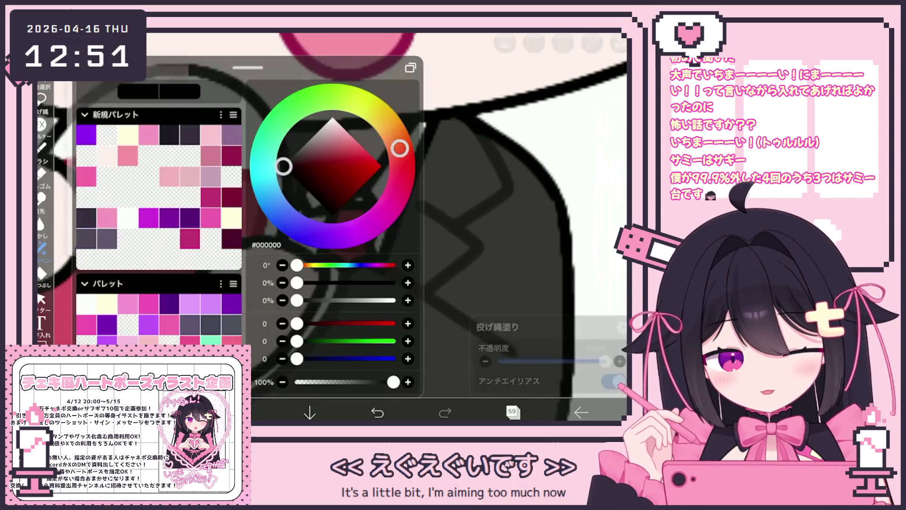
Shade the white shirt near the collar and beside the tie with pinkish grey #B59F9F.
{"action": "left_click", "coordinate": [241, 412]}
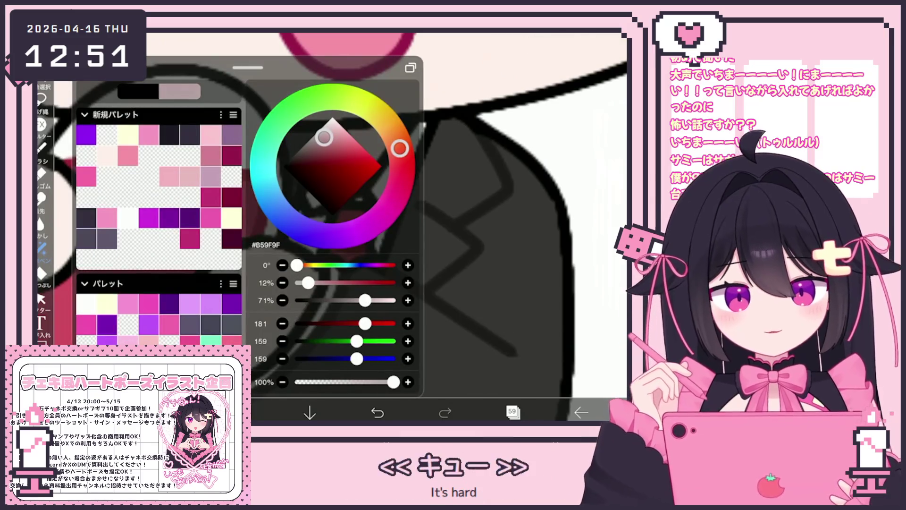
{"action": "left_click", "coordinate": [242, 413]}
{"action": "scroll", "coordinate": [331, 212], "scroll_direction": "up", "scroll_amount": 5}
{"action": "left_click_drag", "start_coordinate": [299, 201], "coordinate": [340, 234]}
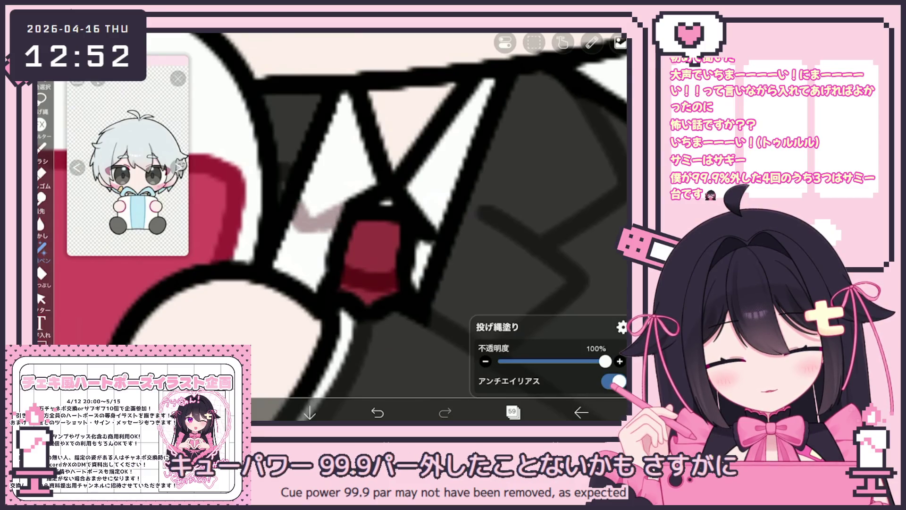
{"action": "mouse_move", "coordinate": [349, 208]}
{"action": "left_mouse_down"}
{"action": "mouse_move", "coordinate": [420, 196]}
{"action": "mouse_move", "coordinate": [432, 233]}
{"action": "mouse_move", "coordinate": [411, 210]}
{"action": "left_mouse_up"}
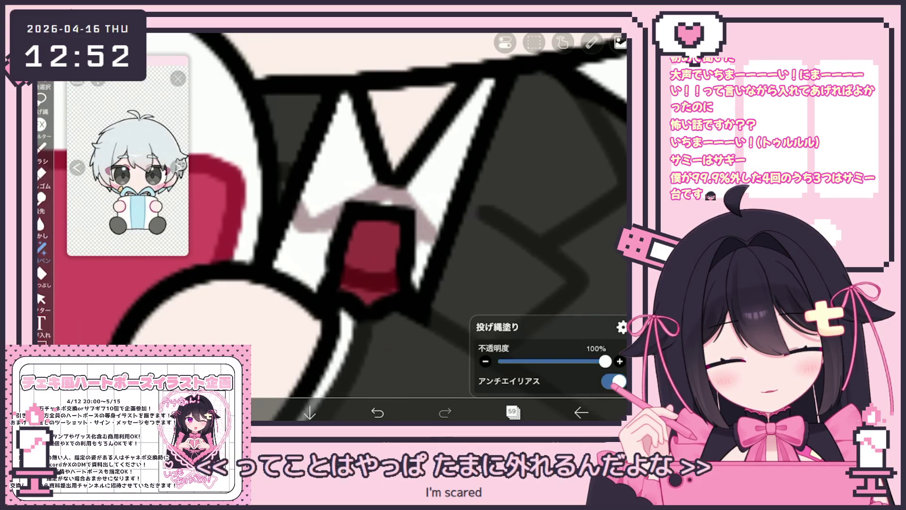
{"action": "scroll", "coordinate": [331, 227], "scroll_direction": "down", "scroll_amount": 3}
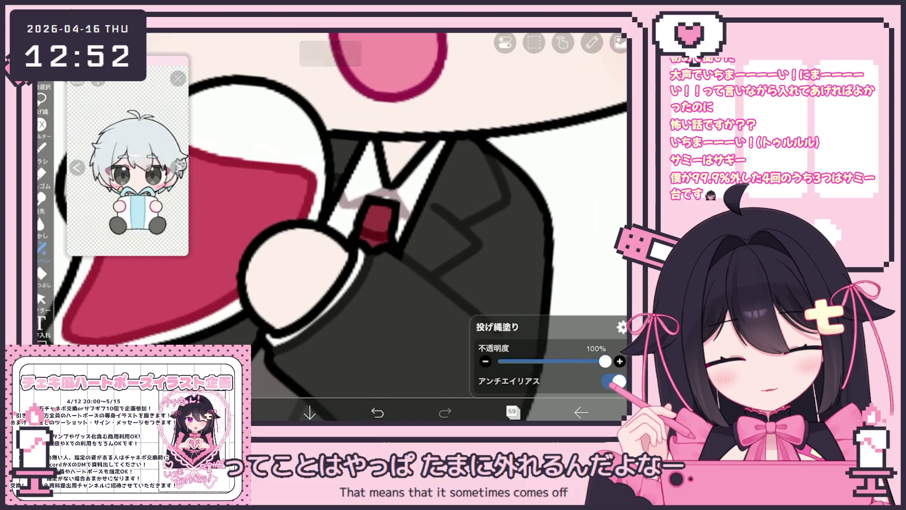
{"action": "scroll", "coordinate": [339, 226], "scroll_direction": "down", "scroll_amount": 5}
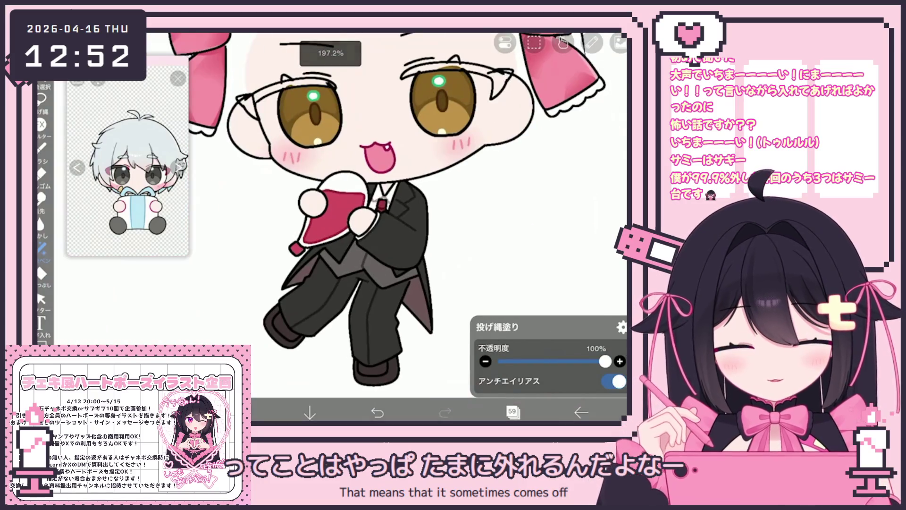
Show the layer list with layers 56–59 inside the folder.
{"action": "left_click", "coordinate": [513, 412]}
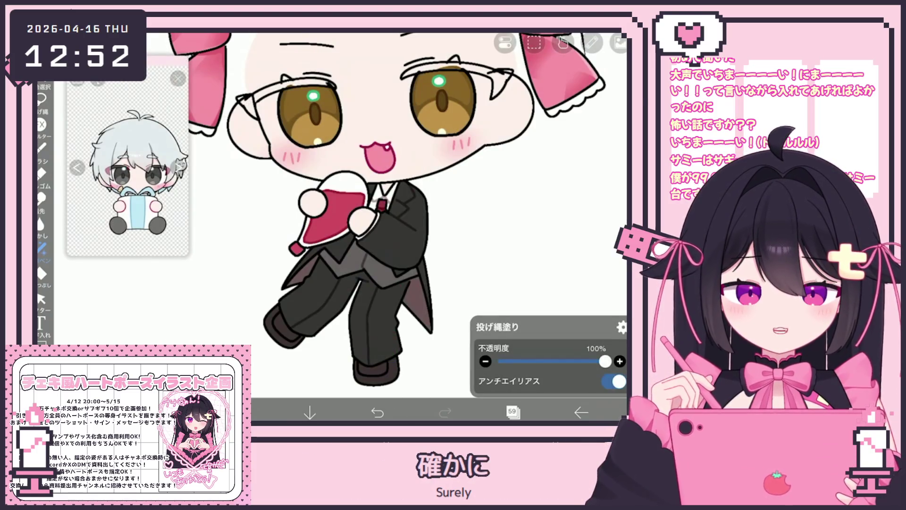
{"action": "scroll", "coordinate": [359, 208], "scroll_direction": "up", "scroll_amount": 5}
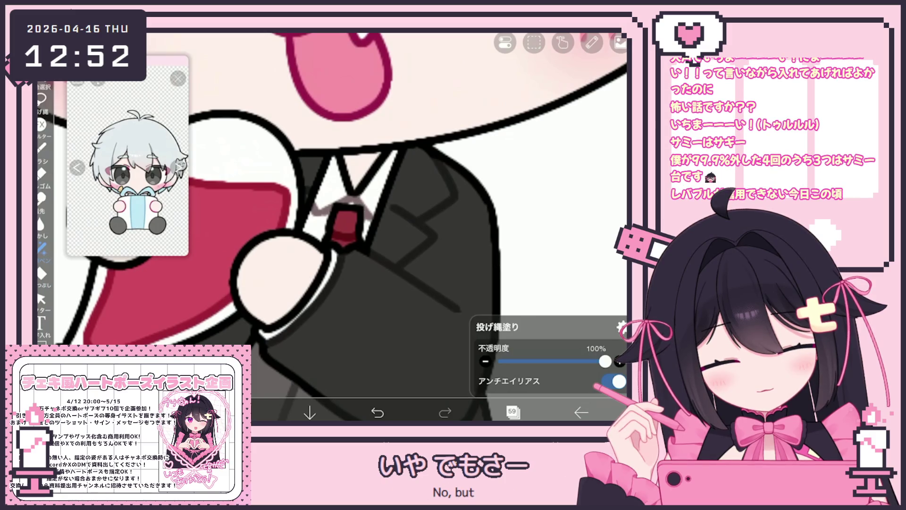
{"action": "left_click", "coordinate": [512, 413]}
{"action": "left_click", "coordinate": [512, 412]}
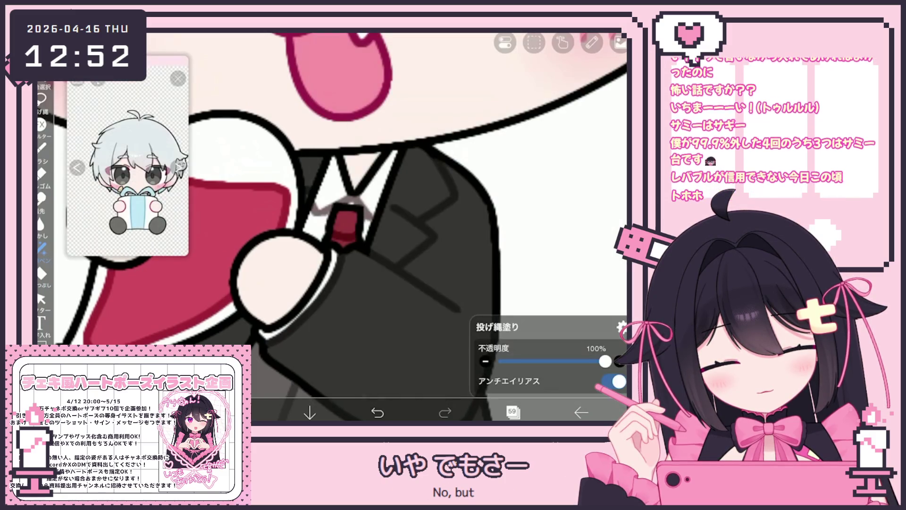
{"action": "scroll", "coordinate": [359, 208], "scroll_direction": "down", "scroll_amount": 5}
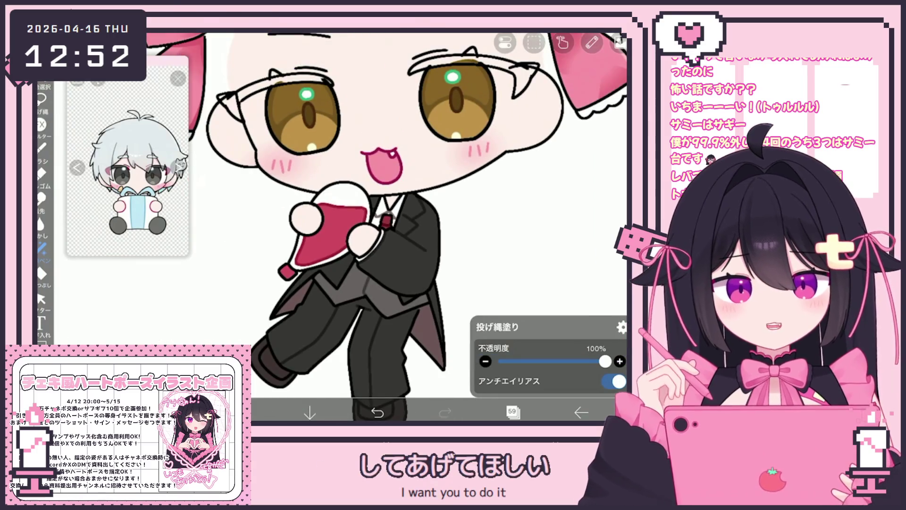
{"action": "left_click", "coordinate": [512, 412]}
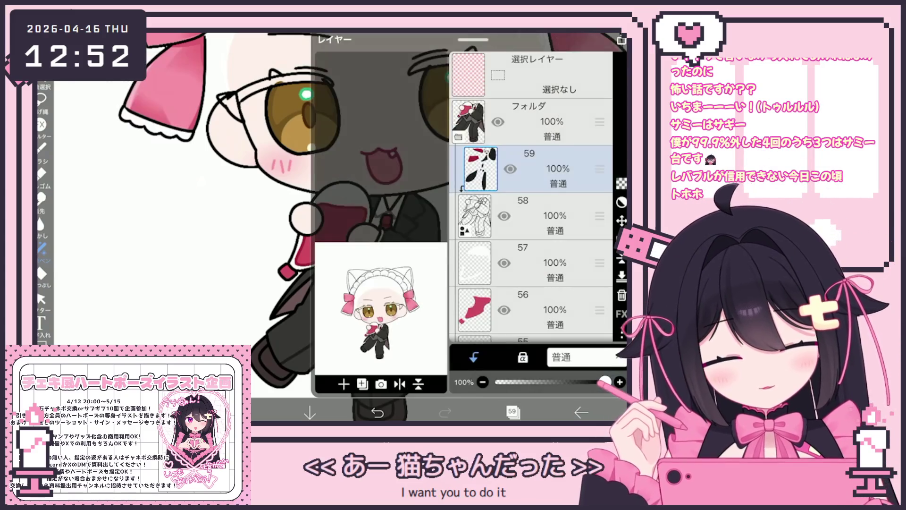
Zoom around the legs and out to view the whole chibi butler.
{"action": "left_click", "coordinate": [512, 412]}
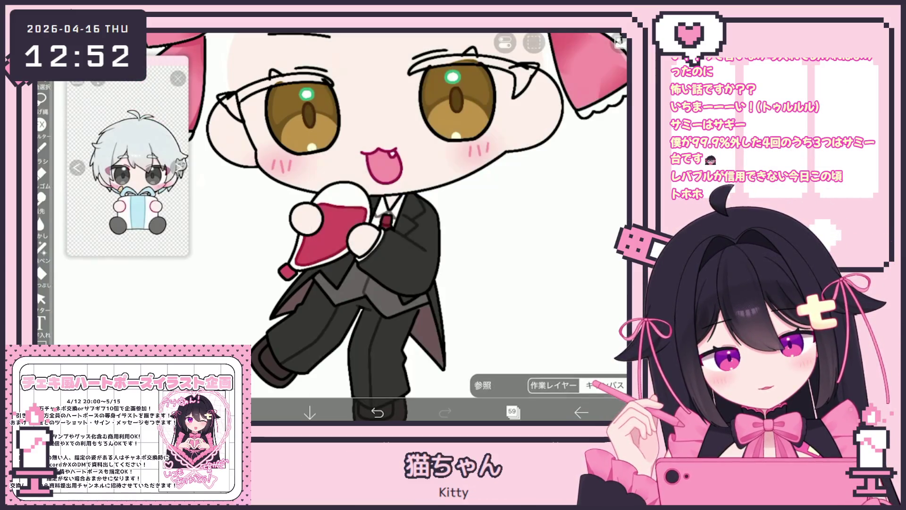
{"action": "scroll", "coordinate": [330, 227], "scroll_direction": "down", "scroll_amount": 5}
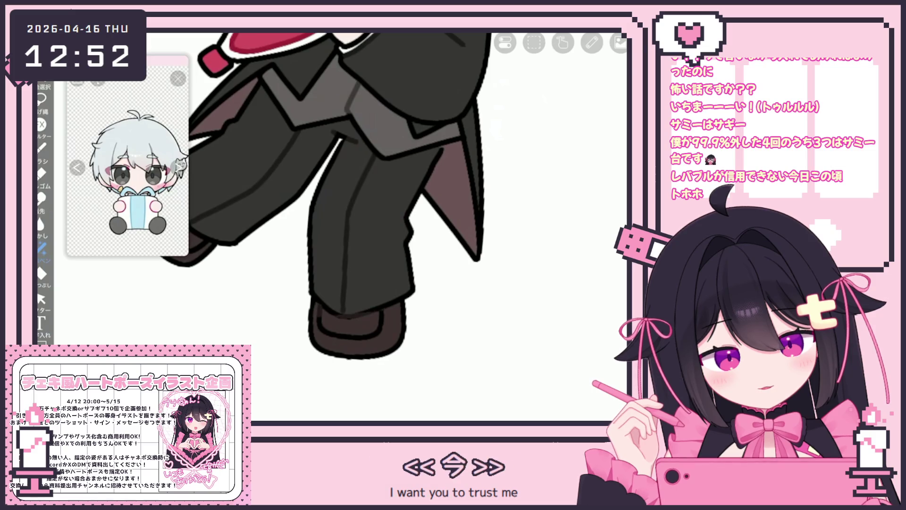
{"action": "scroll", "coordinate": [330, 189], "scroll_direction": "up", "scroll_amount": 3}
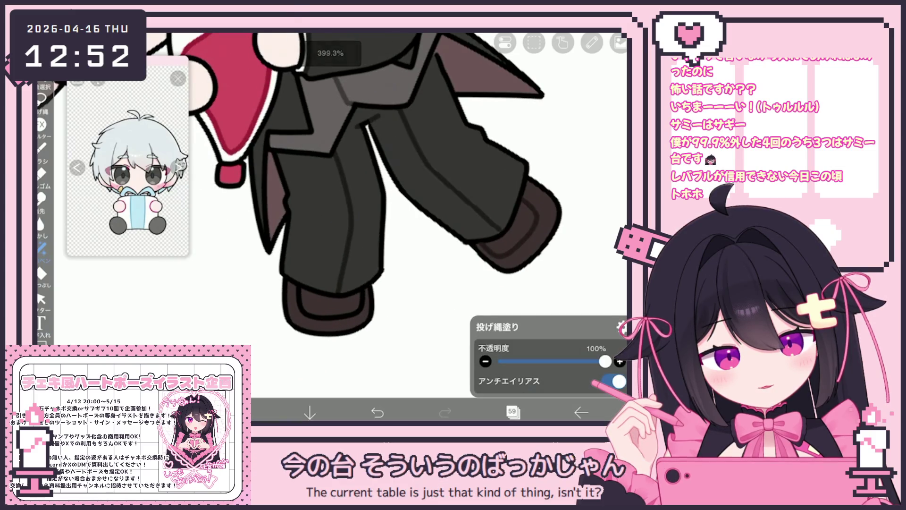
{"action": "scroll", "coordinate": [330, 188], "scroll_direction": "down", "scroll_amount": 5}
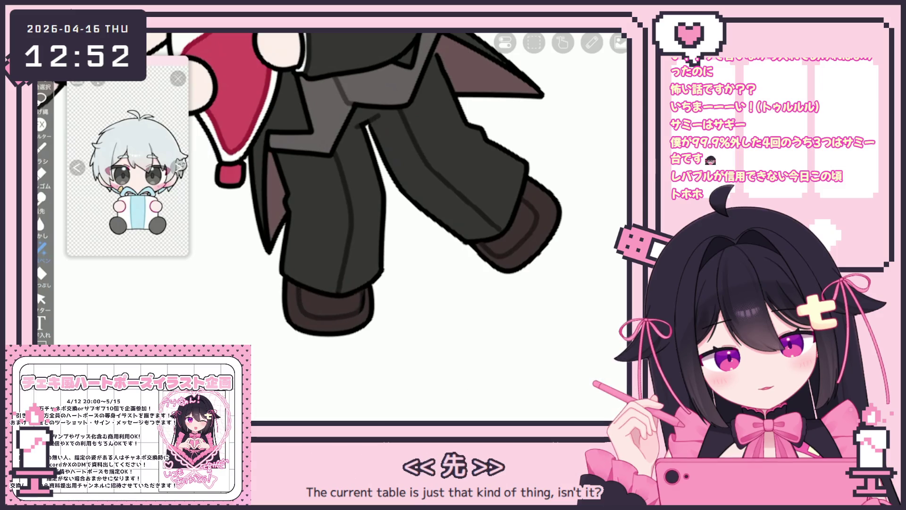
{"action": "scroll", "coordinate": [330, 189], "scroll_direction": "down", "scroll_amount": 3}
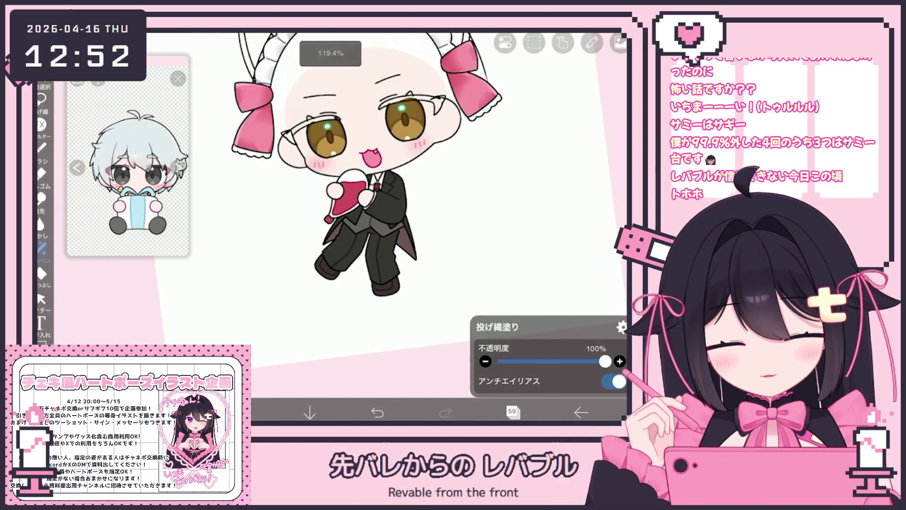
Select layer 53, then return to the top-level フォルダ folders in the layer list.
{"action": "left_click", "coordinate": [514, 411]}
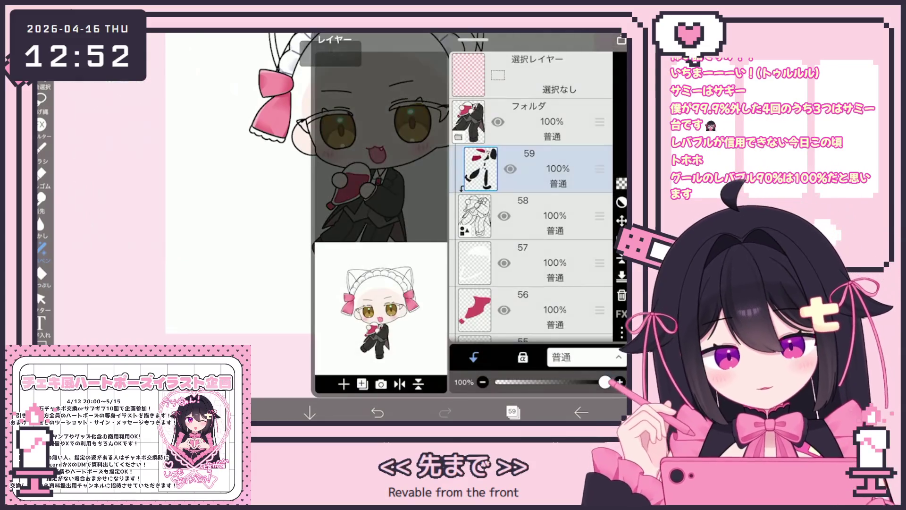
{"action": "scroll", "coordinate": [531, 189], "scroll_direction": "down", "scroll_amount": 5}
{"action": "left_click", "coordinate": [531, 265]}
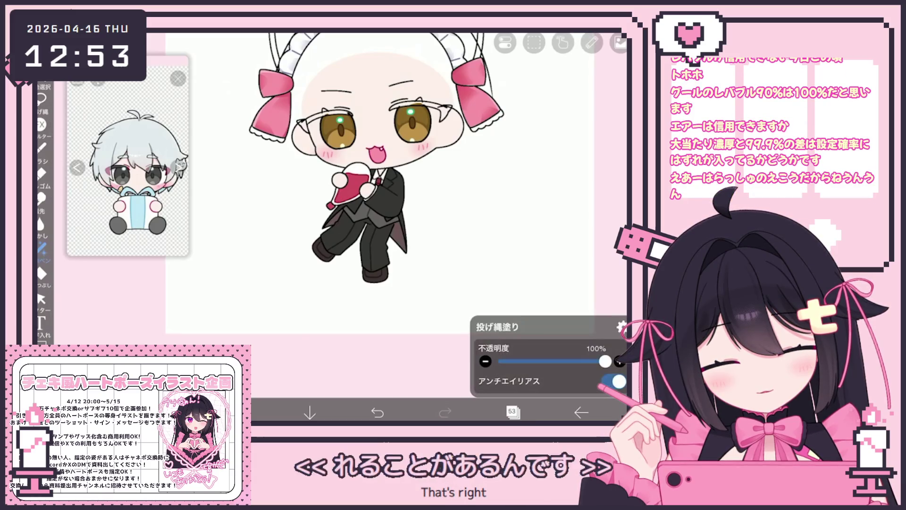
{"action": "scroll", "coordinate": [531, 196], "scroll_direction": "up", "scroll_amount": 10}
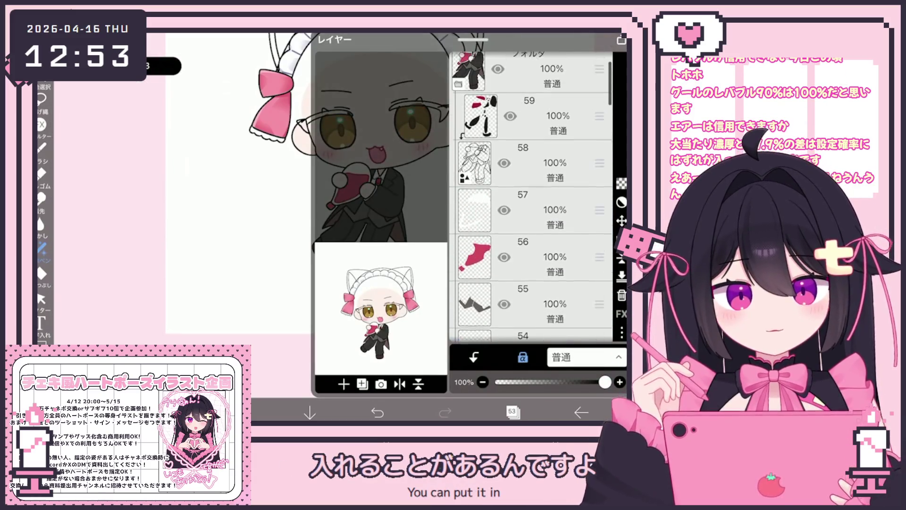
{"action": "left_click", "coordinate": [528, 99]}
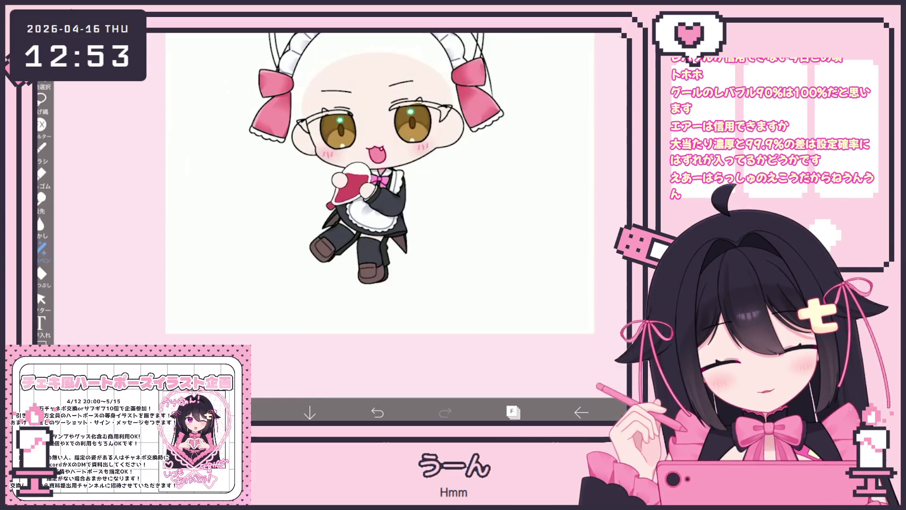
{"action": "left_click", "coordinate": [513, 412]}
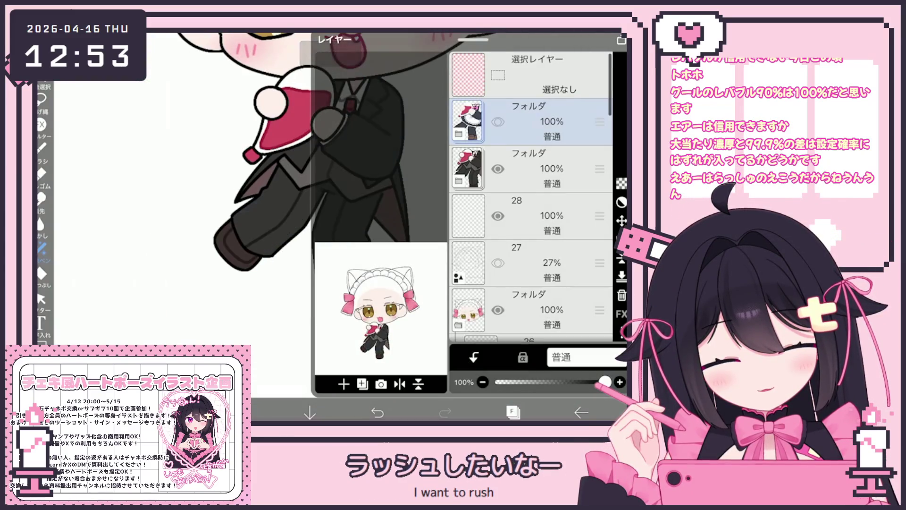
Select layer 36 in the second フォルダ folder.
{"action": "left_click", "coordinate": [529, 168]}
{"action": "scroll", "coordinate": [531, 196], "scroll_direction": "down", "scroll_amount": 5}
{"action": "left_click", "coordinate": [529, 280]}
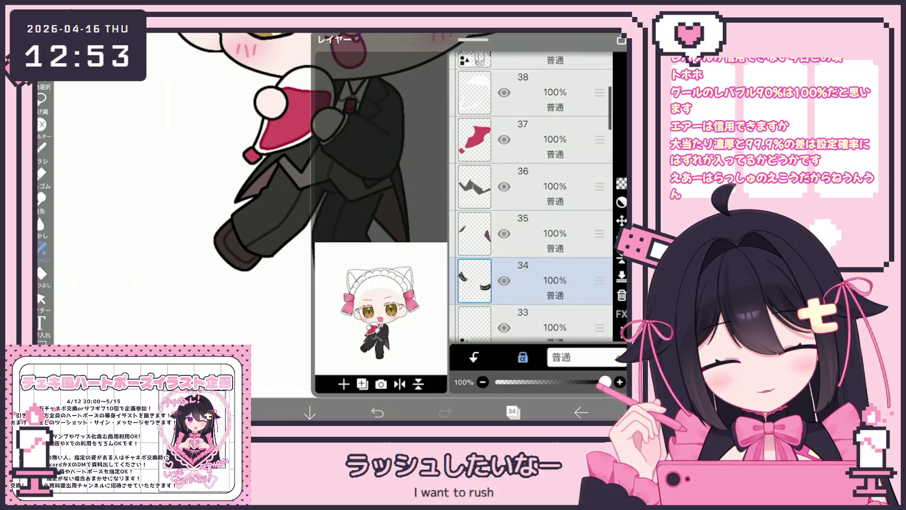
{"action": "left_click", "coordinate": [528, 178]}
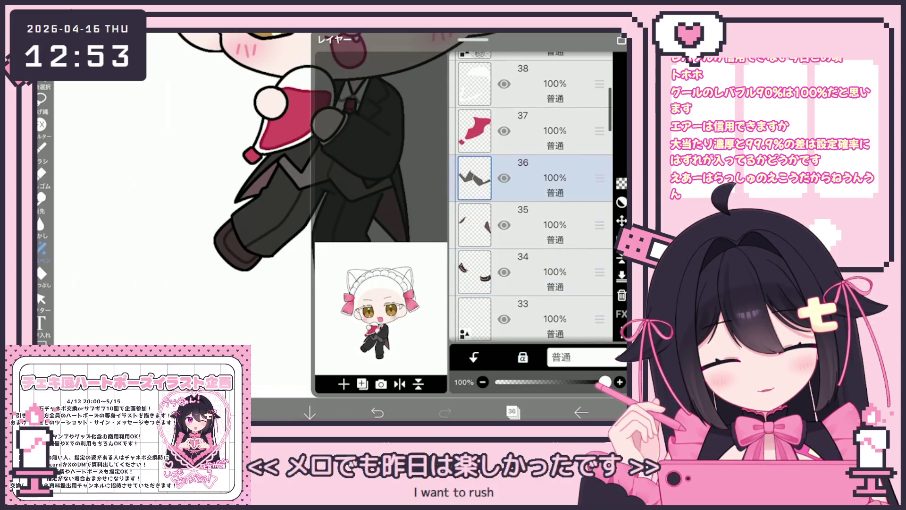
{"action": "left_click", "coordinate": [513, 412]}
{"action": "left_click", "coordinate": [513, 412]}
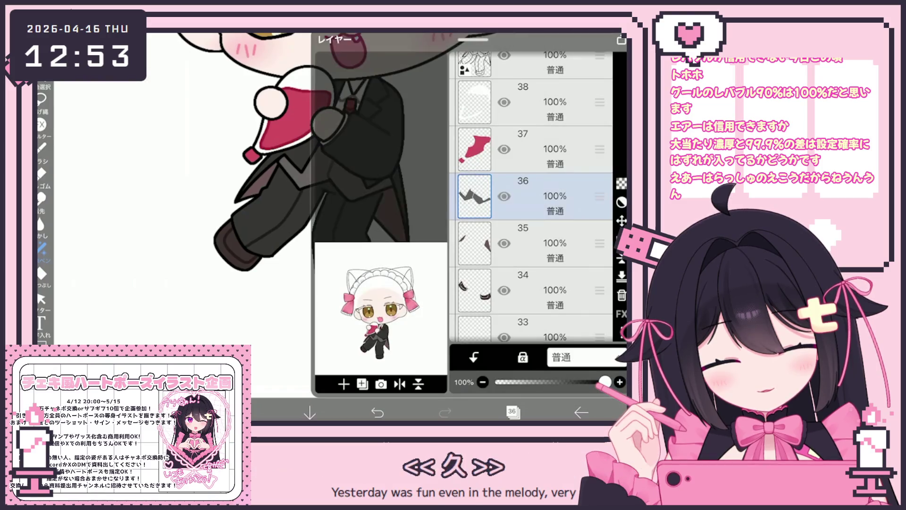
Add new layer 37 clipped to layer 36 and choose the Pen (Hard) brush.
{"action": "left_click", "coordinate": [344, 384]}
{"action": "left_click", "coordinate": [474, 357]}
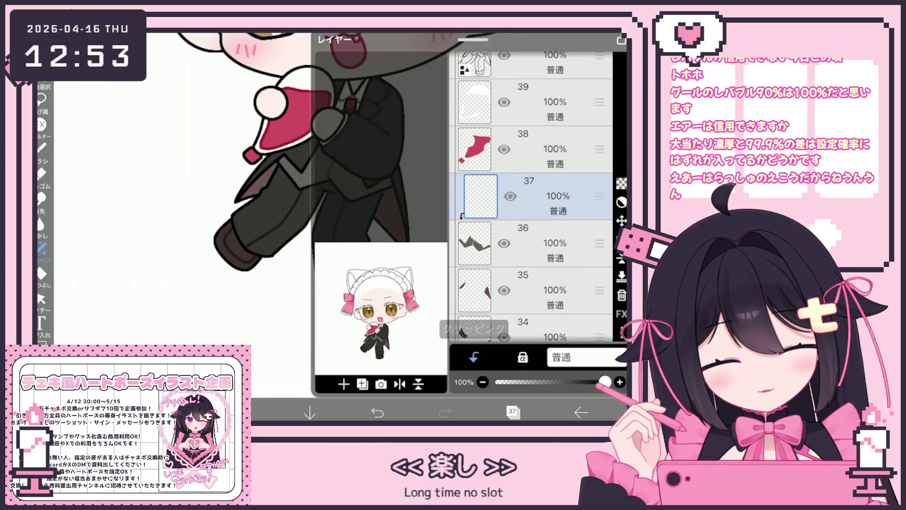
{"action": "left_click", "coordinate": [513, 412]}
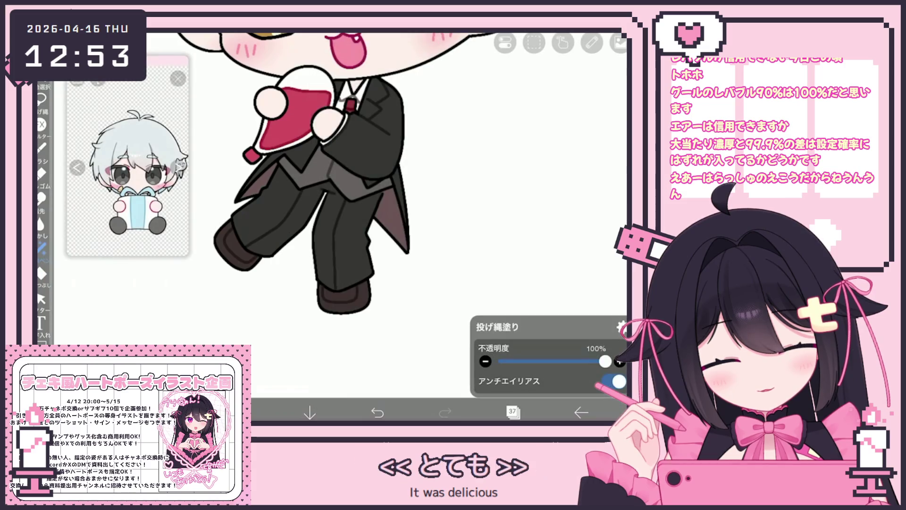
{"action": "left_click", "coordinate": [41, 148]}
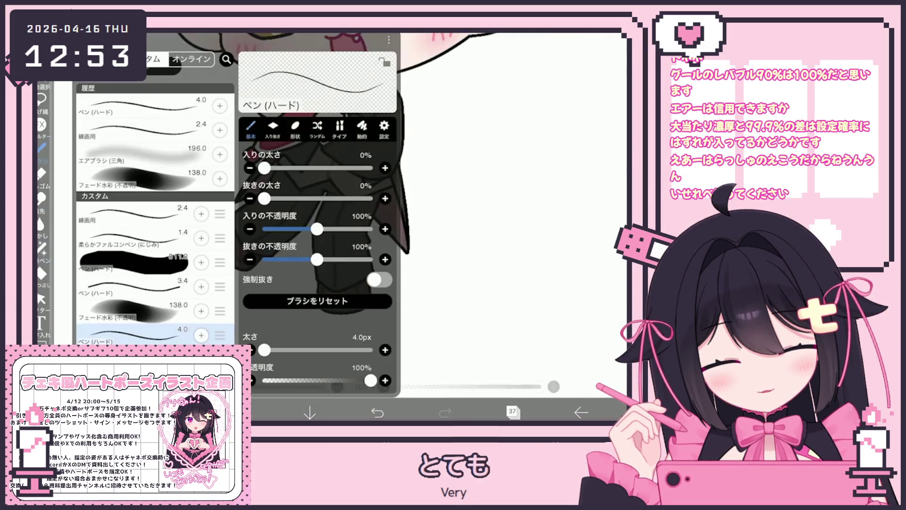
{"action": "left_click", "coordinate": [257, 325]}
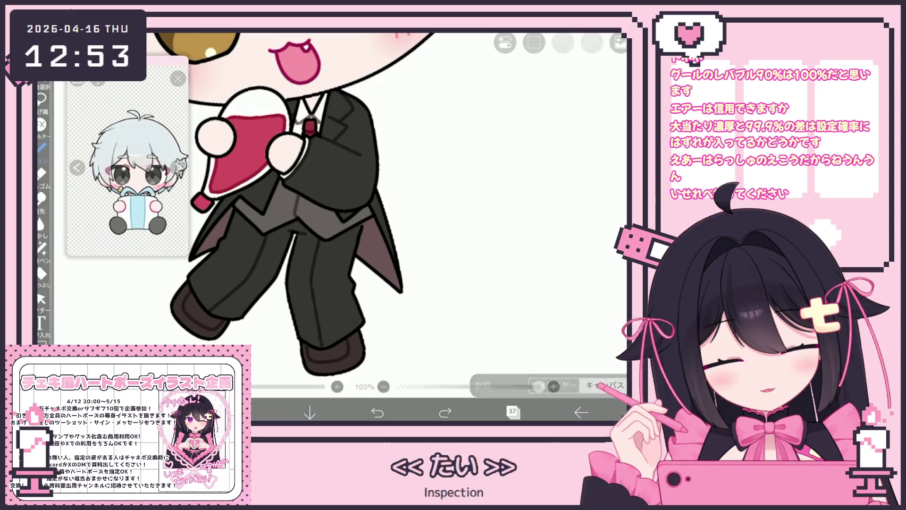
Pick grey #676262 and paint a stroke on the clipped layer 37.
{"action": "left_click", "coordinate": [241, 412]}
{"action": "left_click", "coordinate": [242, 412]}
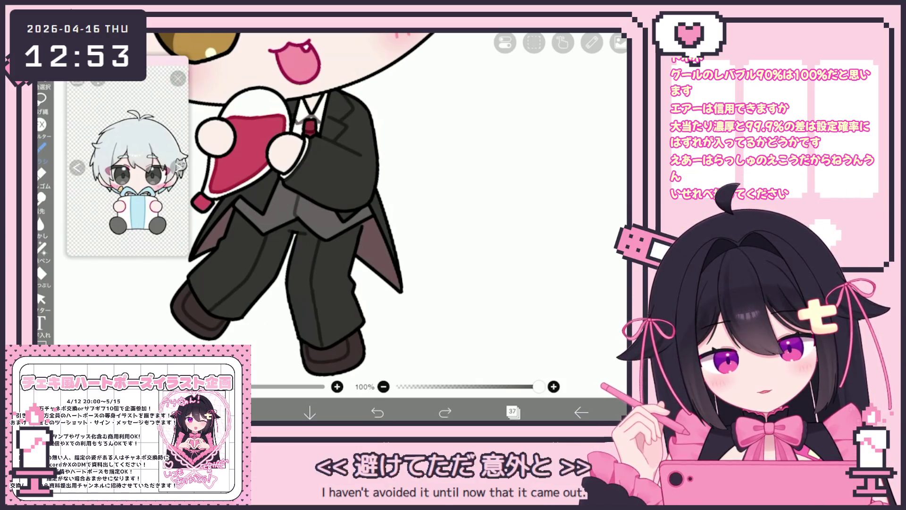
{"action": "left_click", "coordinate": [320, 202]}
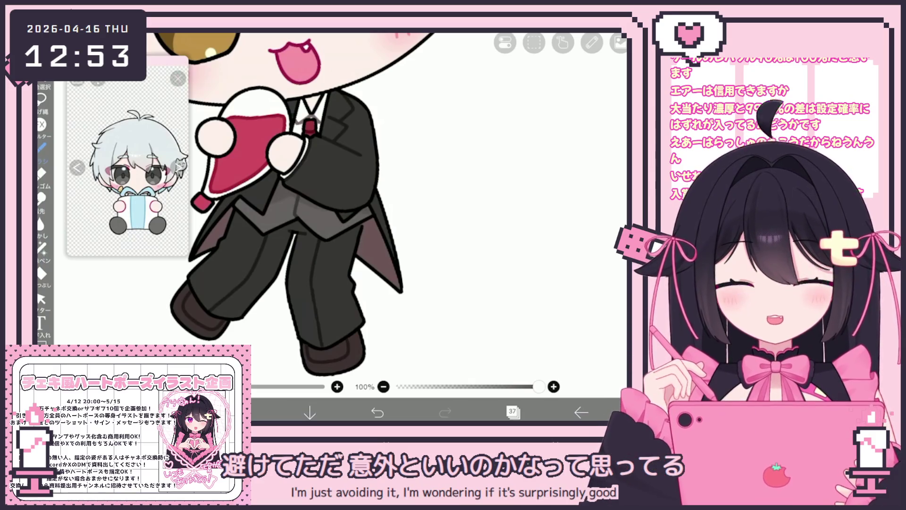
{"action": "left_click", "coordinate": [512, 413]}
{"action": "left_click", "coordinate": [542, 236]}
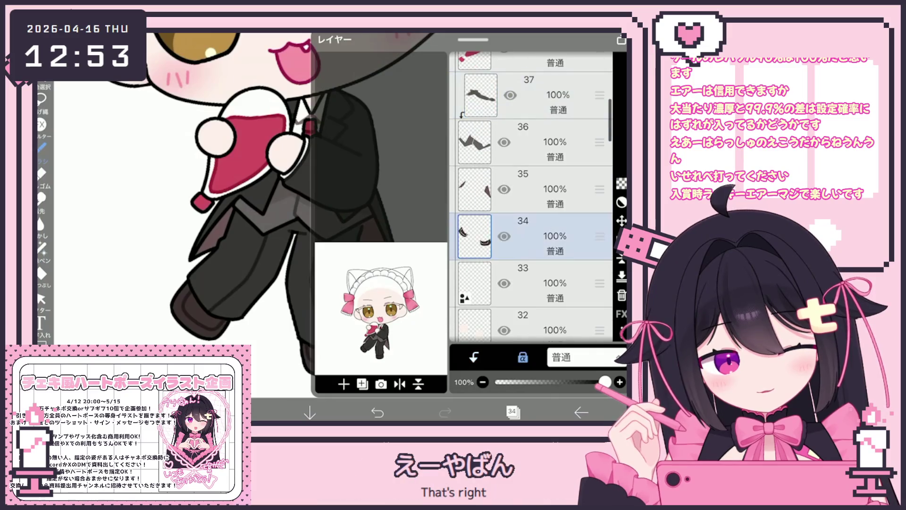
Add new layer 30 clipped to layer 29.
{"action": "scroll", "coordinate": [531, 198], "scroll_direction": "down", "scroll_amount": 5}
{"action": "left_click", "coordinate": [543, 208]}
{"action": "left_click", "coordinate": [543, 301]}
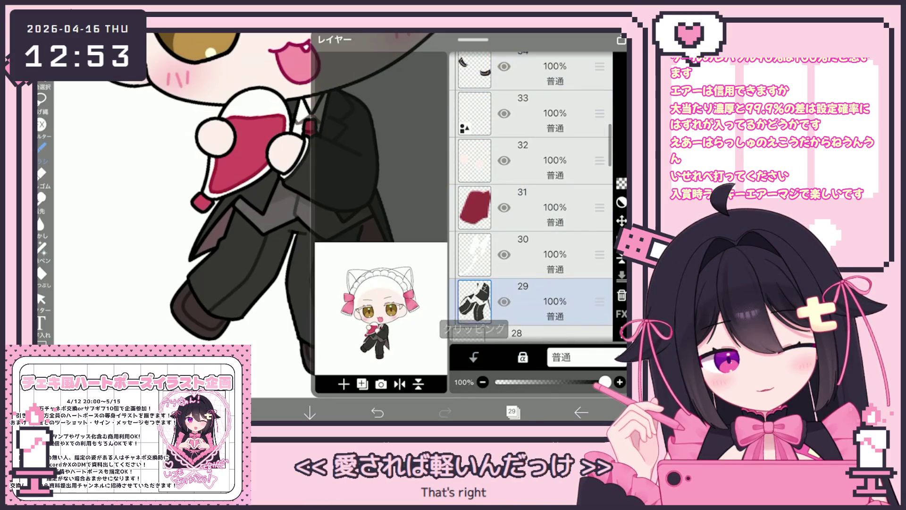
{"action": "left_click", "coordinate": [344, 384]}
{"action": "left_click", "coordinate": [474, 357]}
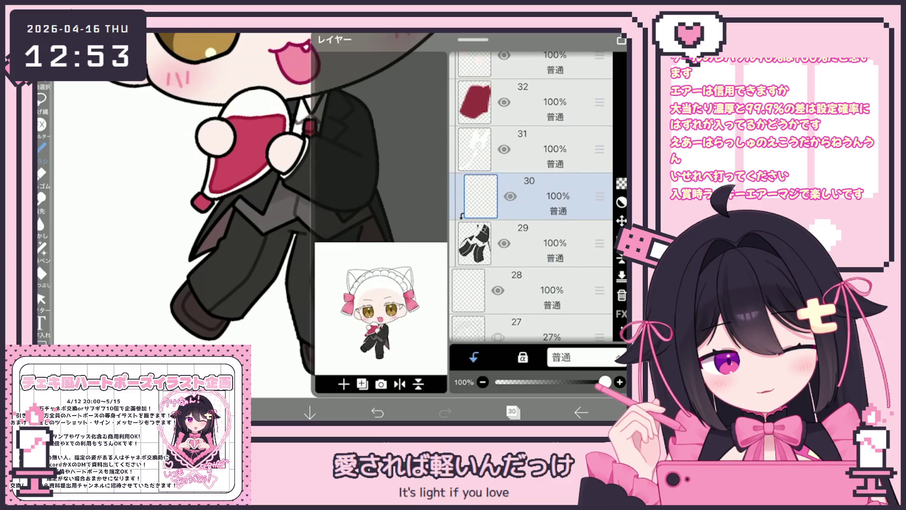
Set the colour to dark charcoal #2D2B2B and view the face and jacket.
{"action": "left_click", "coordinate": [512, 412]}
{"action": "left_click", "coordinate": [274, 412]}
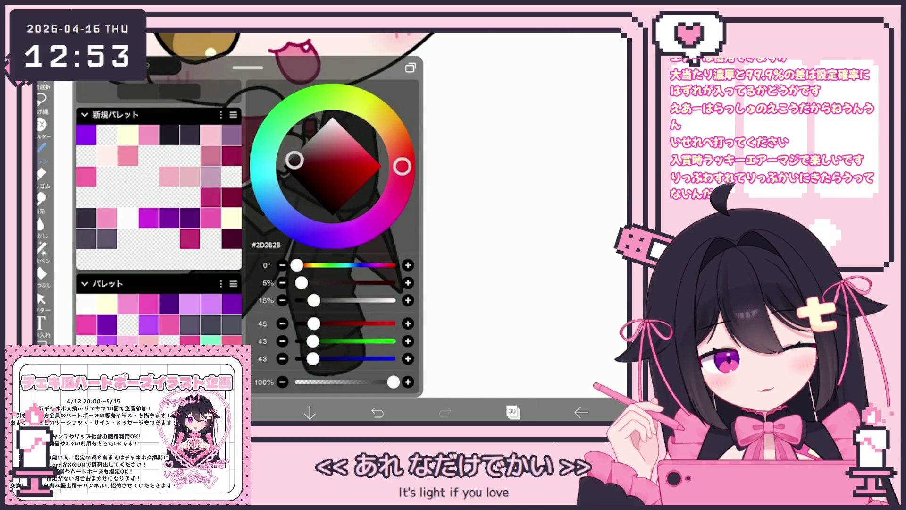
{"action": "left_click", "coordinate": [274, 413]}
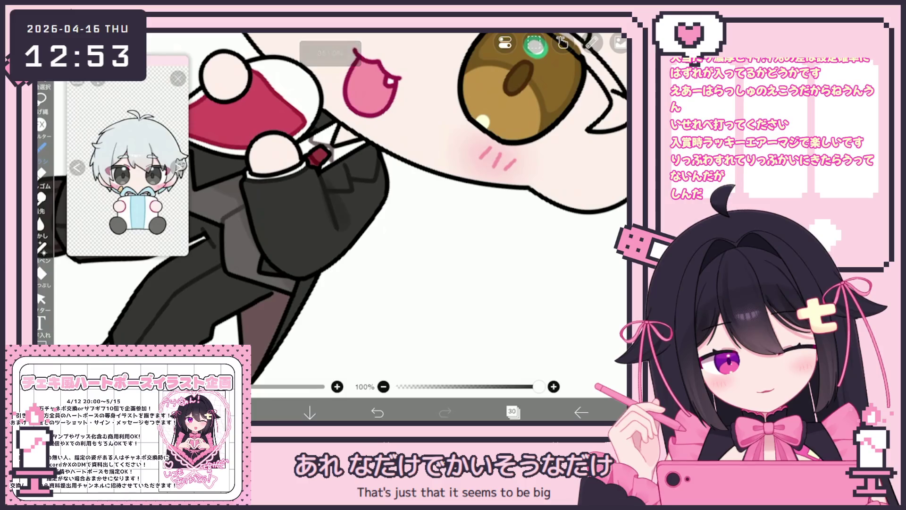
{"action": "left_click_drag", "start_coordinate": [332, 189], "coordinate": [332, 213]}
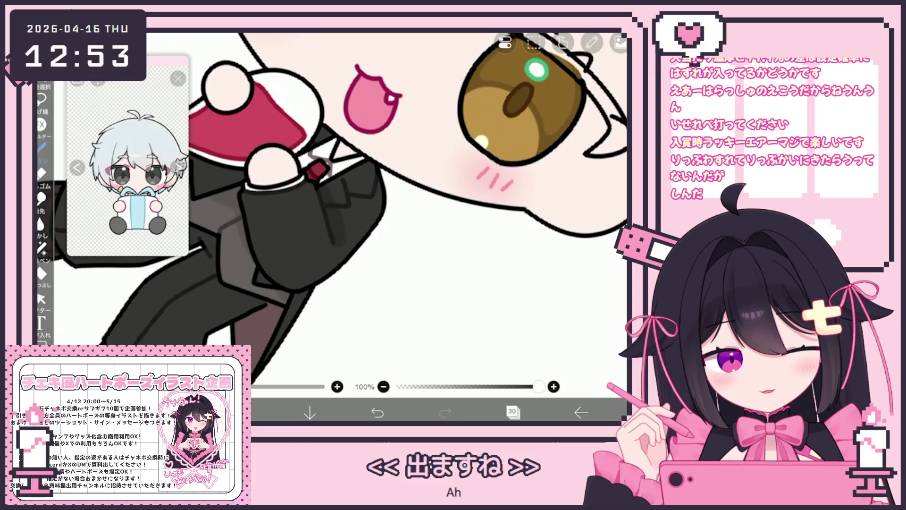
{"action": "scroll", "coordinate": [363, 226], "scroll_direction": "down", "scroll_amount": 3}
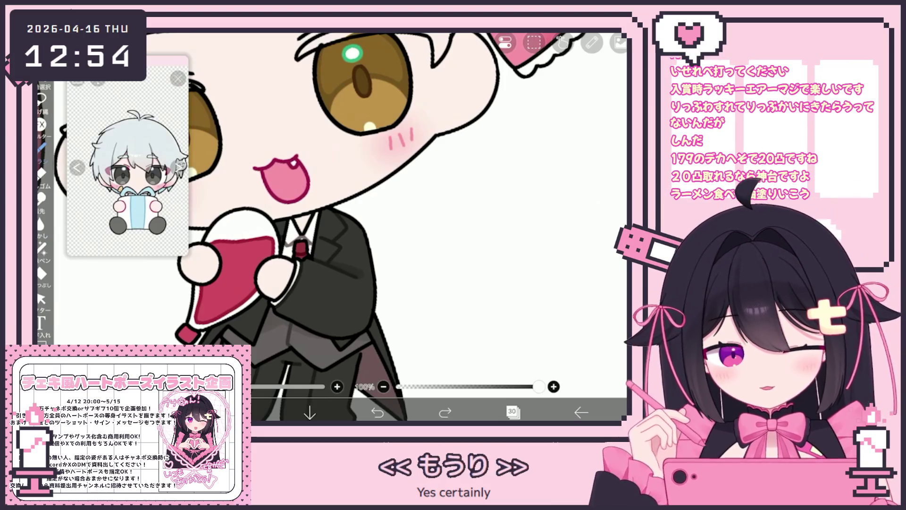
Switch to the 線画用 brush on layer 31, then undo the cup-shaped test sketch strokes.
{"action": "left_click", "coordinate": [132, 218]}
{"action": "left_click", "coordinate": [512, 412]}
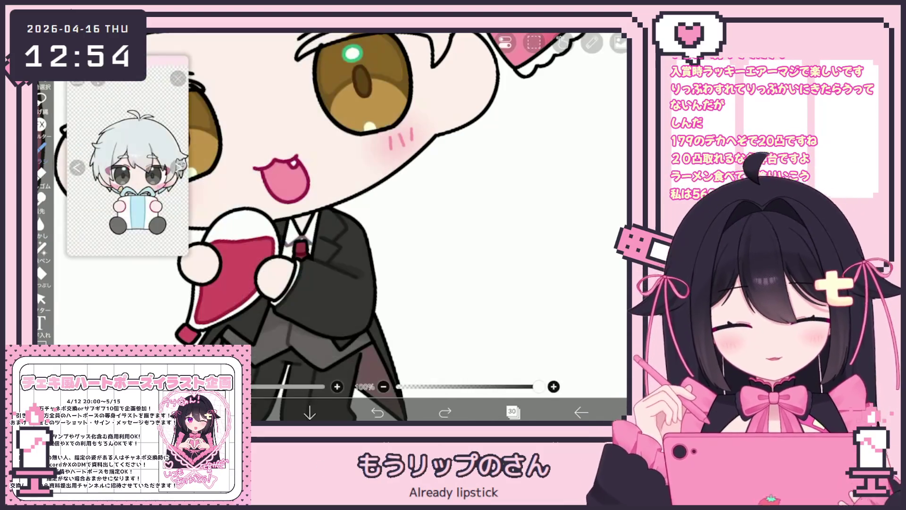
{"action": "left_click", "coordinate": [543, 148]}
{"action": "left_click", "coordinate": [512, 412]}
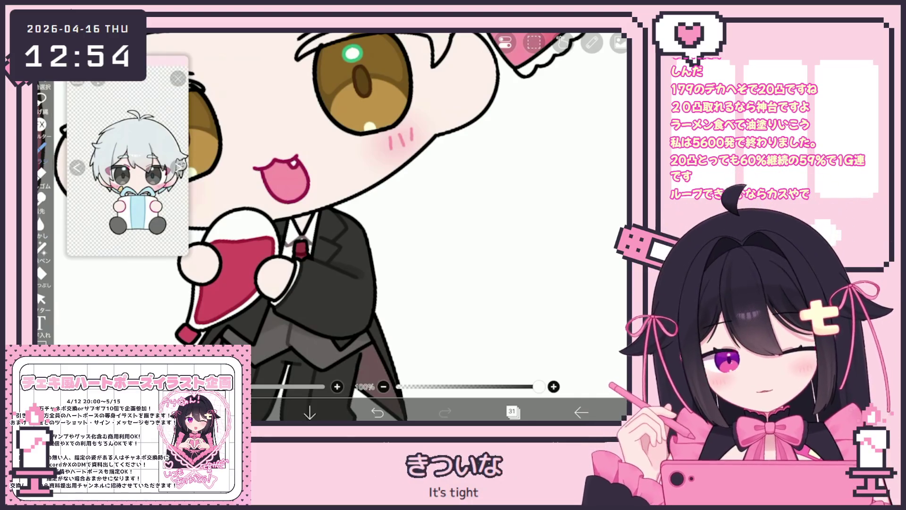
{"action": "mouse_move", "coordinate": [415, 221]}
{"action": "left_mouse_down"}
{"action": "mouse_move", "coordinate": [413, 273]}
{"action": "mouse_move", "coordinate": [422, 219]}
{"action": "mouse_move", "coordinate": [451, 221]}
{"action": "mouse_move", "coordinate": [452, 279]}
{"action": "left_mouse_up"}
{"action": "left_click_drag", "start_coordinate": [415, 221], "coordinate": [449, 220]}
{"action": "left_click", "coordinate": [378, 412]}
{"action": "left_click", "coordinate": [445, 412]}
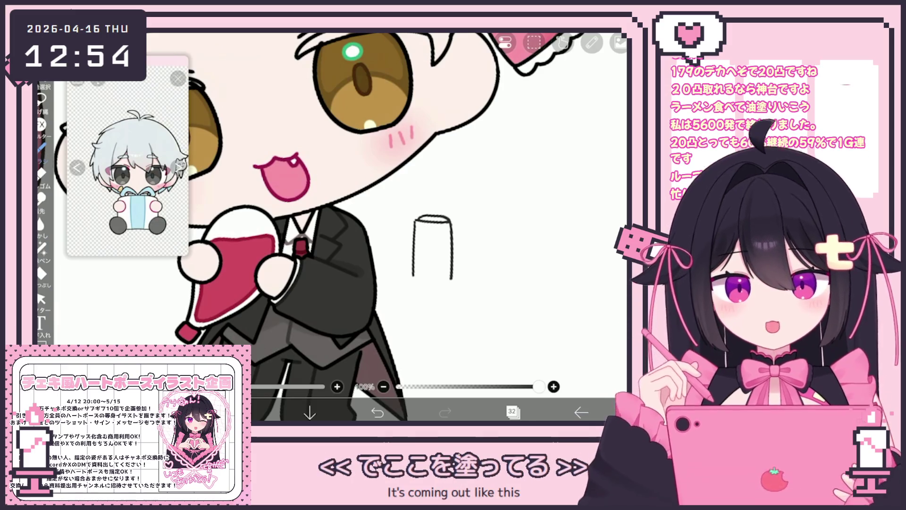
{"action": "left_click", "coordinate": [378, 412]}
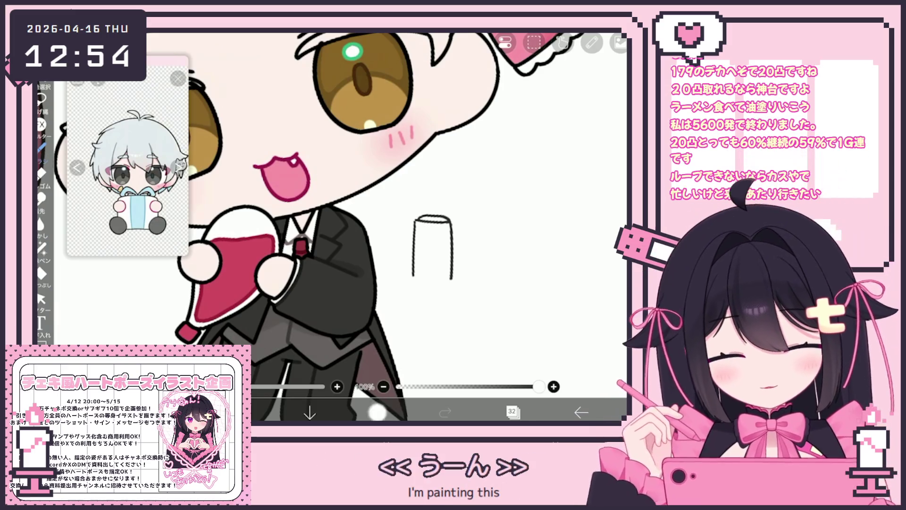
{"action": "scroll", "coordinate": [340, 227], "scroll_direction": "down", "scroll_amount": 3}
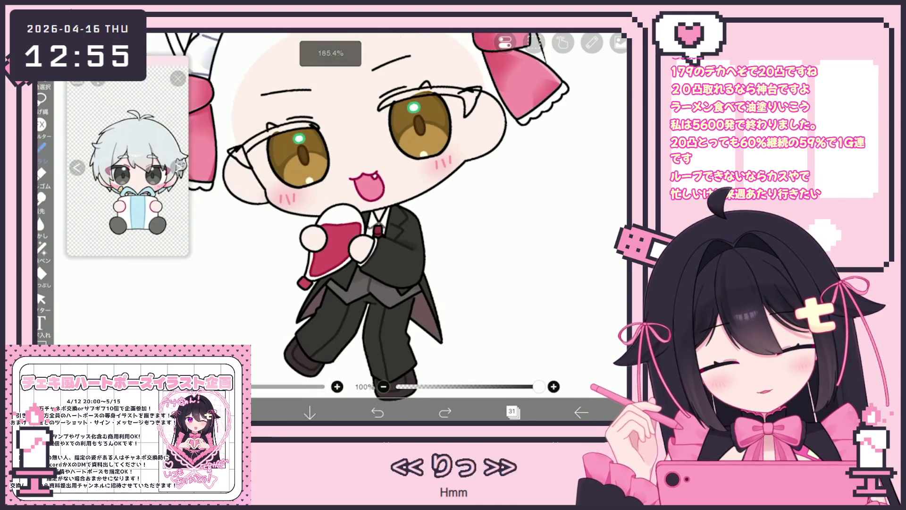
Delete the empty layer 31 and make suit shading layer 30 active.
{"action": "left_click", "coordinate": [512, 412]}
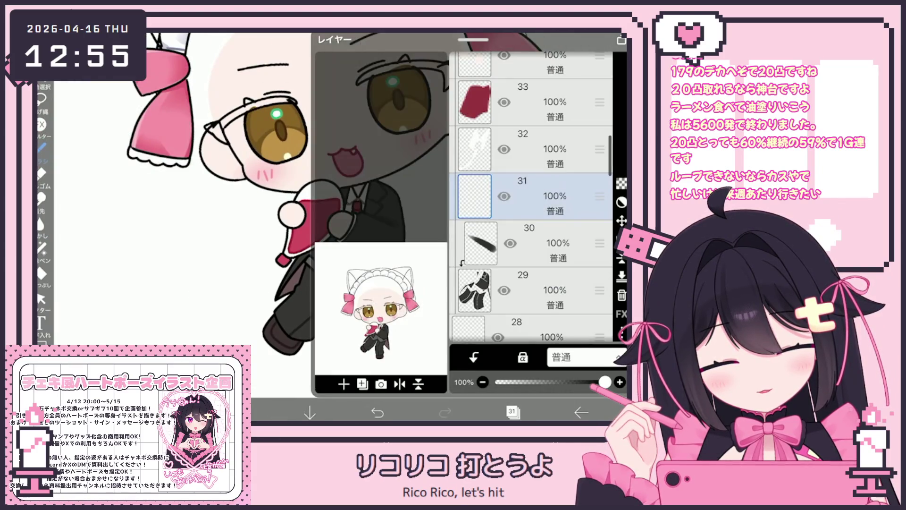
{"action": "left_click", "coordinate": [622, 295]}
{"action": "left_click", "coordinate": [474, 199]}
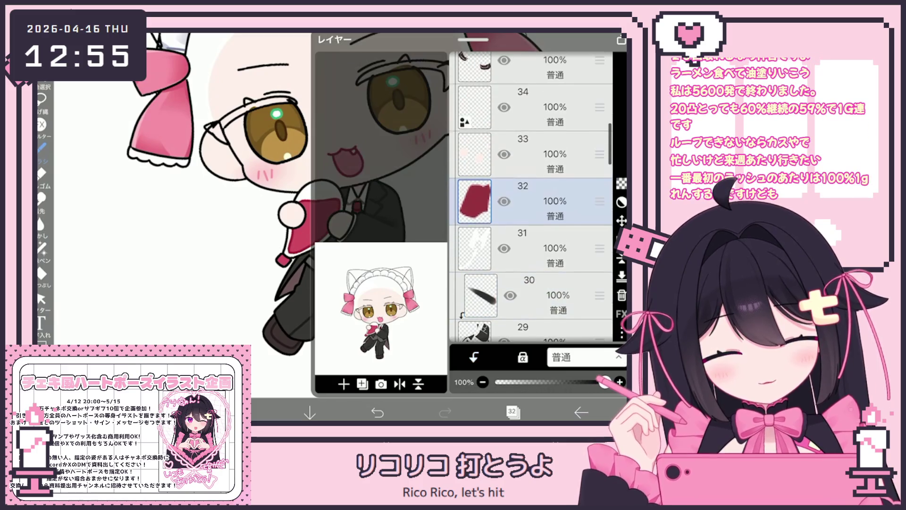
{"action": "scroll", "coordinate": [531, 196], "scroll_direction": "up", "scroll_amount": 5}
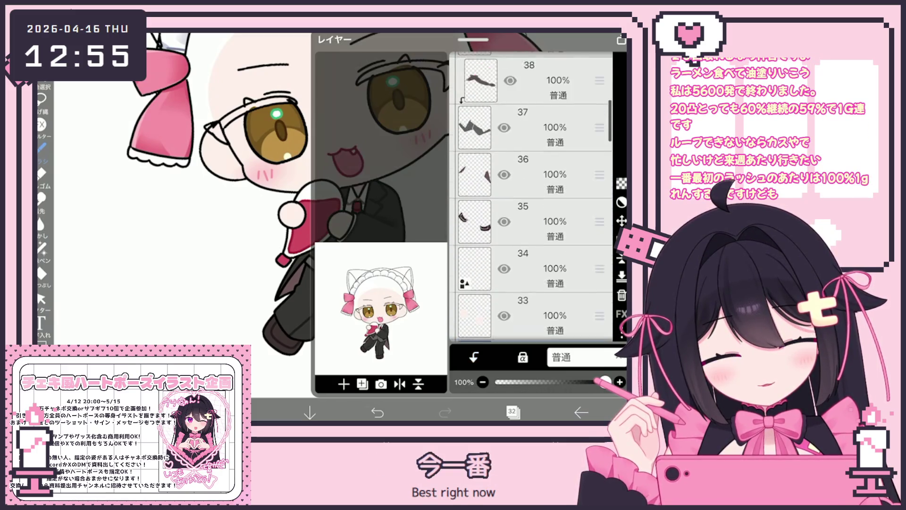
{"action": "scroll", "coordinate": [531, 197], "scroll_direction": "down", "scroll_amount": 5}
{"action": "left_click", "coordinate": [481, 208]}
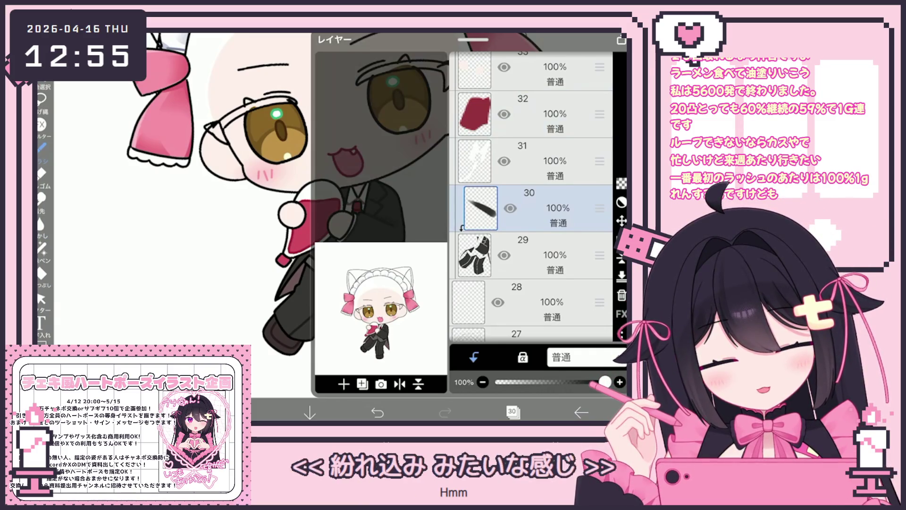
{"action": "left_click", "coordinate": [512, 411]}
Choose the フェード水彩 (不透明) brush at 11.0px and 100% opacity.
{"action": "left_click_drag", "start_coordinate": [359, 213], "coordinate": [342, 191]}
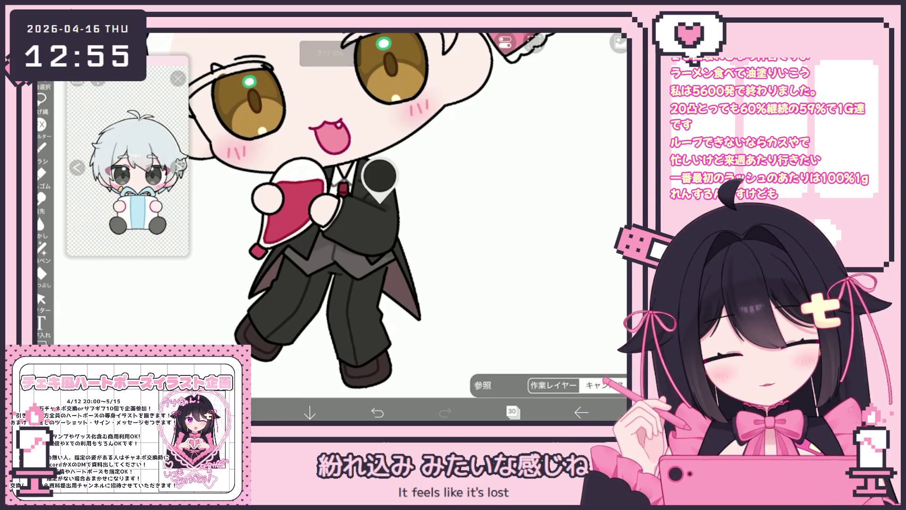
{"action": "left_click", "coordinate": [42, 149]}
{"action": "left_click", "coordinate": [142, 156]}
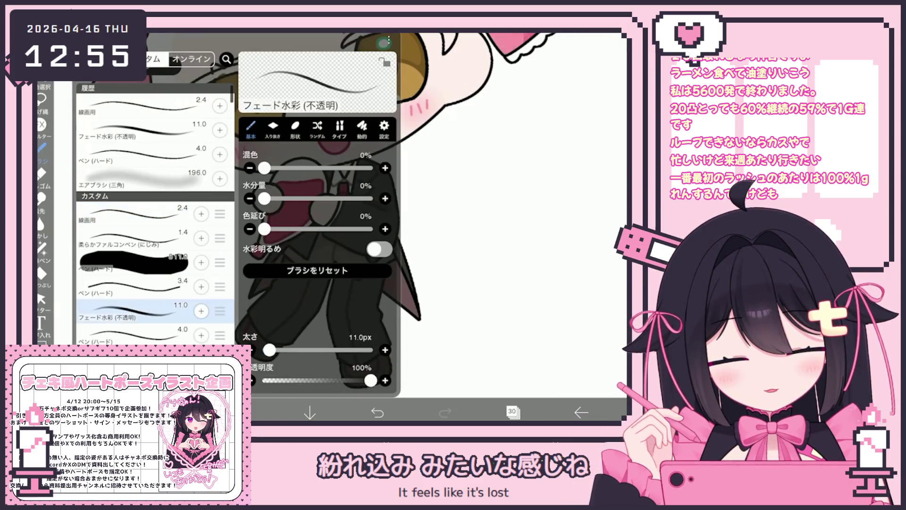
Dab a small shading stroke on the black suit, try the eraser, then undo two unwanted strokes.
{"action": "left_click", "coordinate": [472, 189]}
{"action": "left_click_drag", "start_coordinate": [354, 212], "coordinate": [359, 134]}
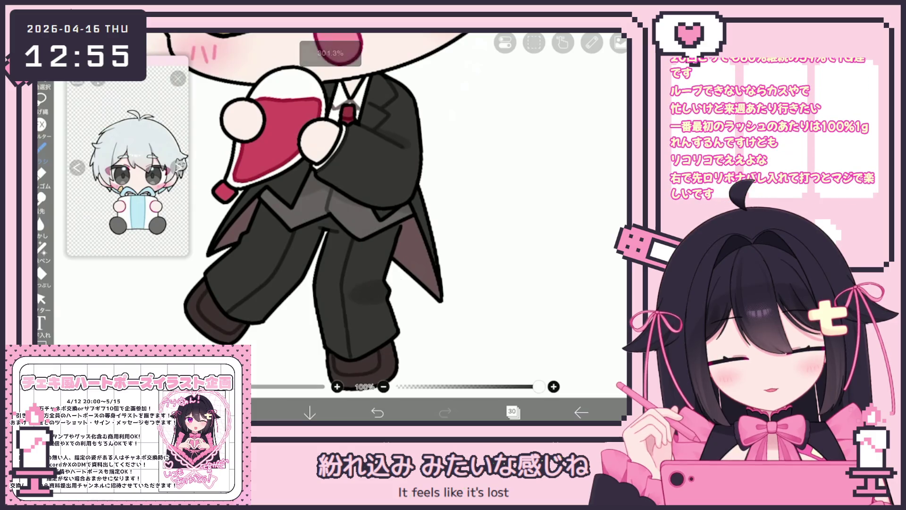
{"action": "left_click_drag", "start_coordinate": [354, 189], "coordinate": [358, 208]}
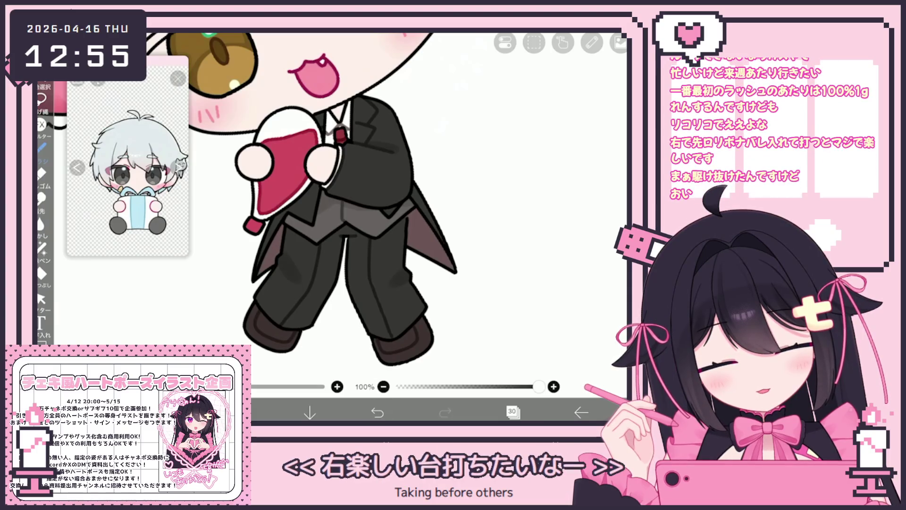
{"action": "left_click", "coordinate": [275, 248]}
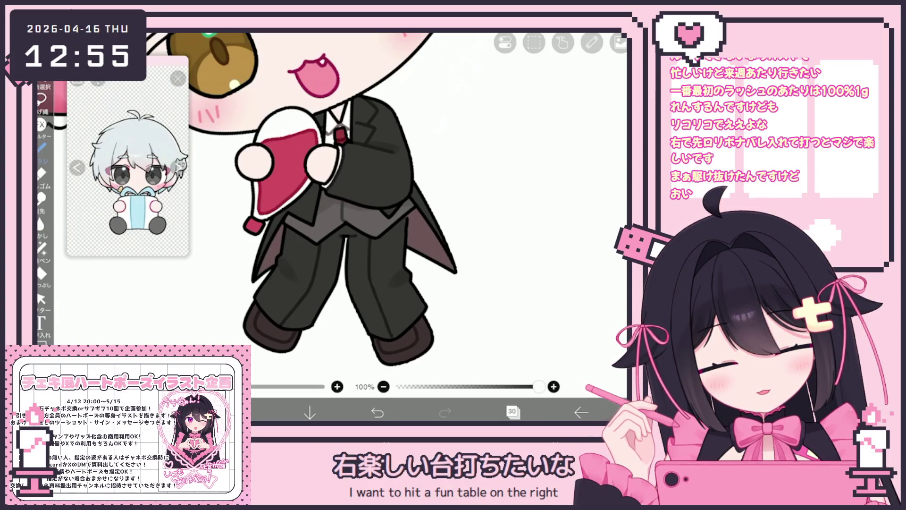
{"action": "left_click", "coordinate": [41, 174]}
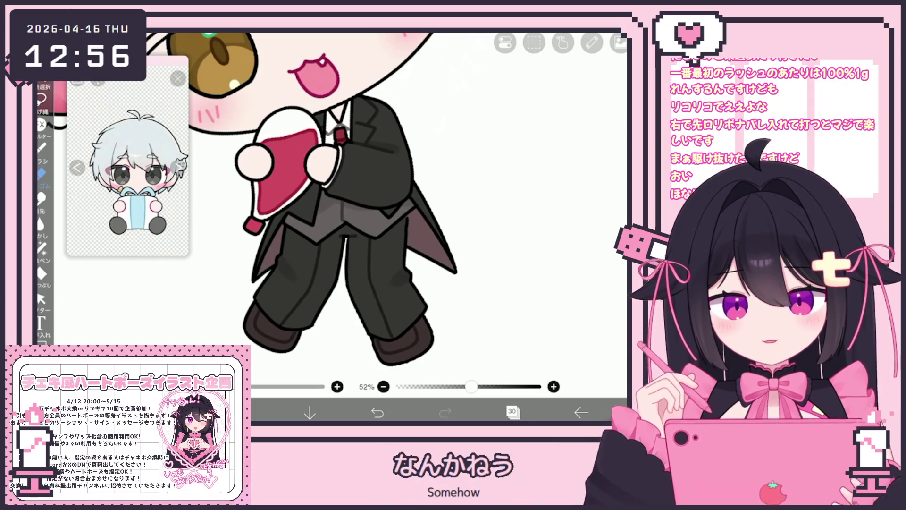
{"action": "left_click", "coordinate": [41, 147]}
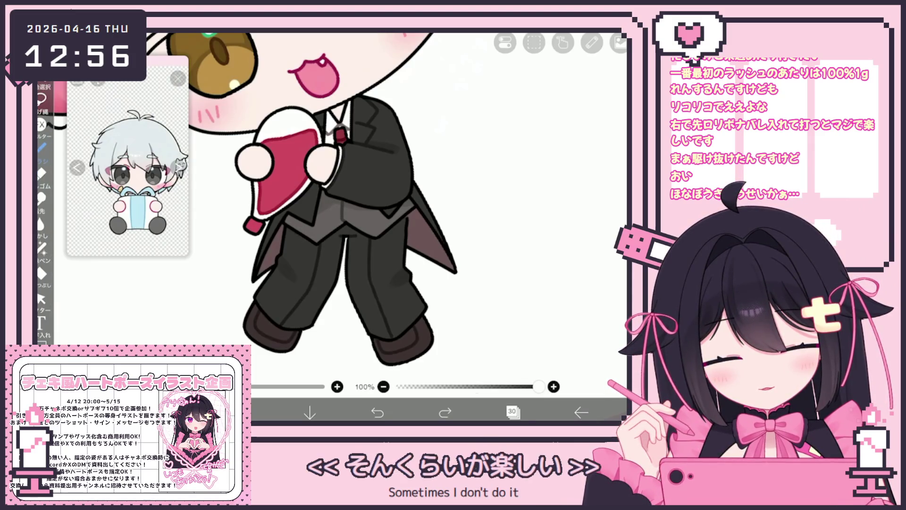
{"action": "key", "text": "ctrl+z"}
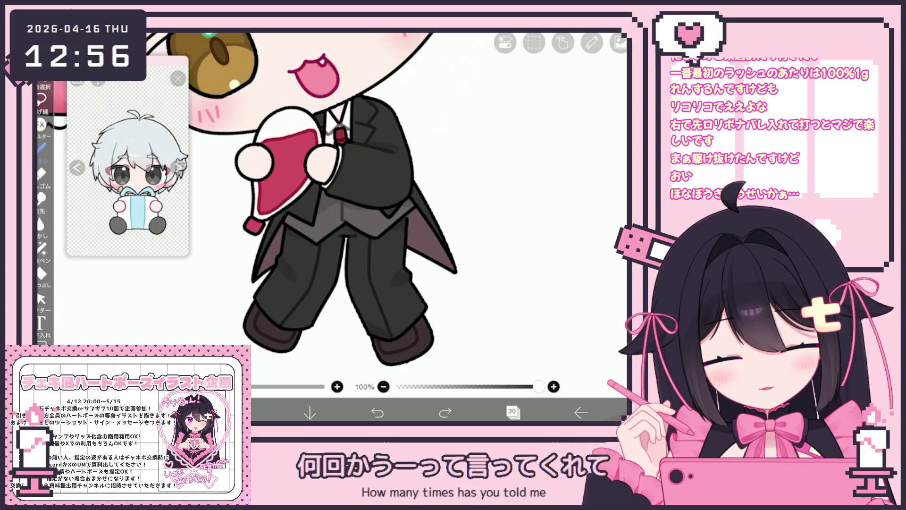
{"action": "key", "text": "ctrl+z"}
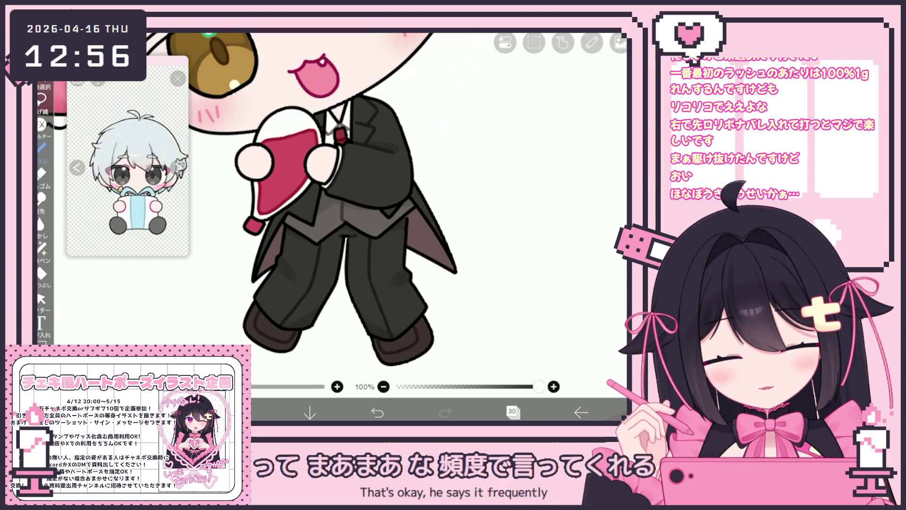
{"action": "scroll", "coordinate": [321, 203], "scroll_direction": "down", "scroll_amount": 2}
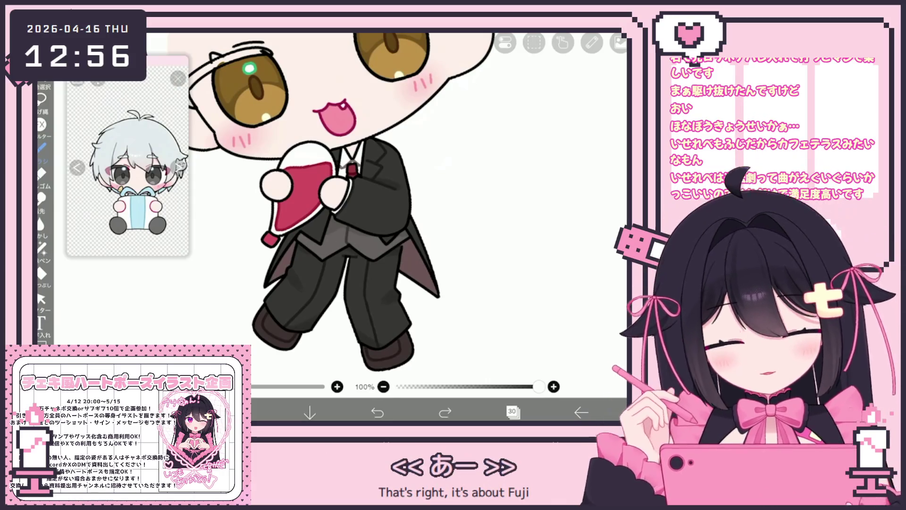
Dab near the collar, then undo and redo until the collar stroke is removed.
{"action": "left_click", "coordinate": [338, 138]}
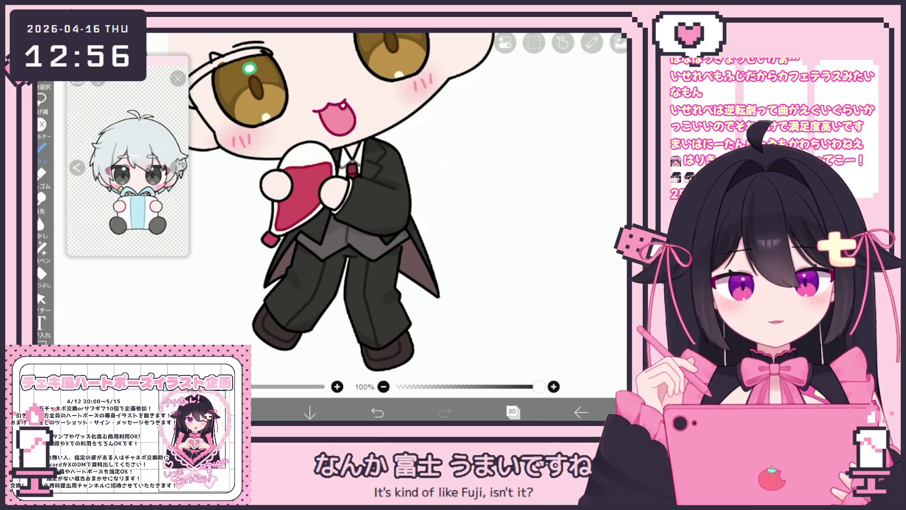
{"action": "key", "text": "ctrl+z"}
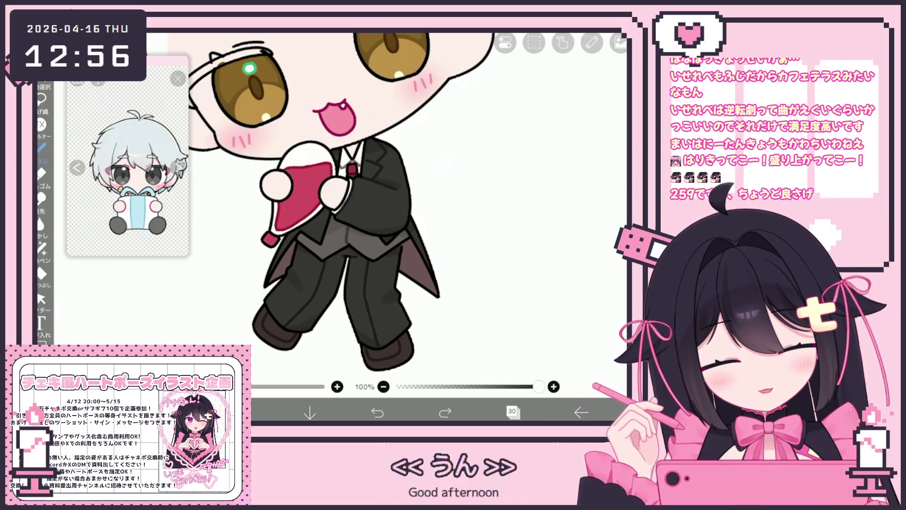
{"action": "key", "text": "ctrl+y"}
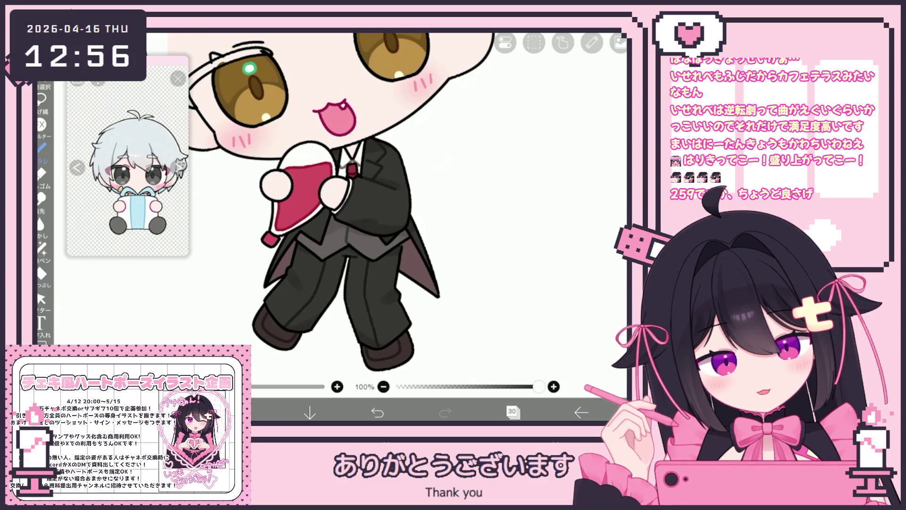
{"action": "key", "text": "ctrl+z"}
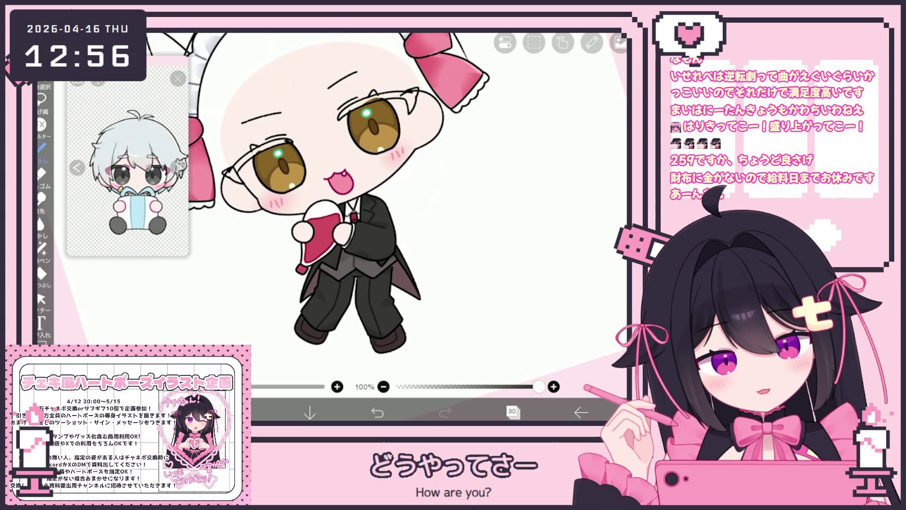
{"action": "scroll", "coordinate": [338, 189], "scroll_direction": "up", "scroll_amount": 3}
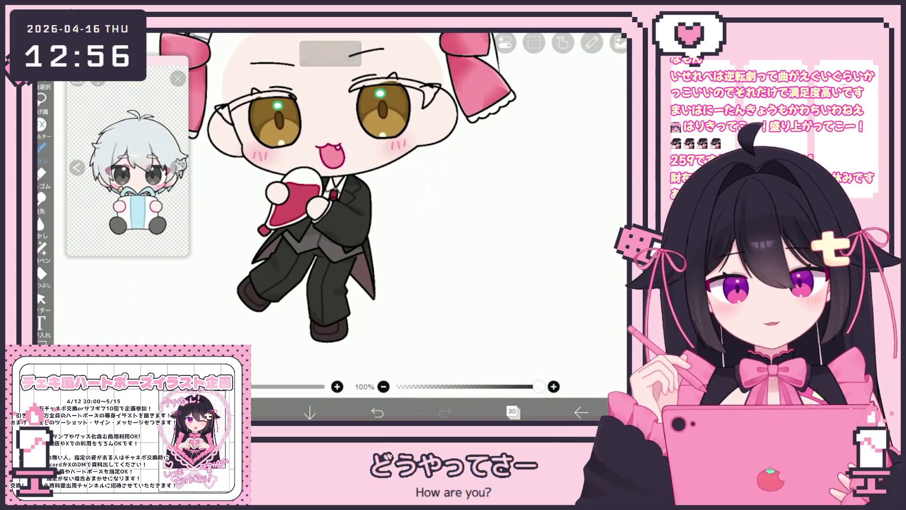
{"action": "scroll", "coordinate": [337, 205], "scroll_direction": "up", "scroll_amount": 1}
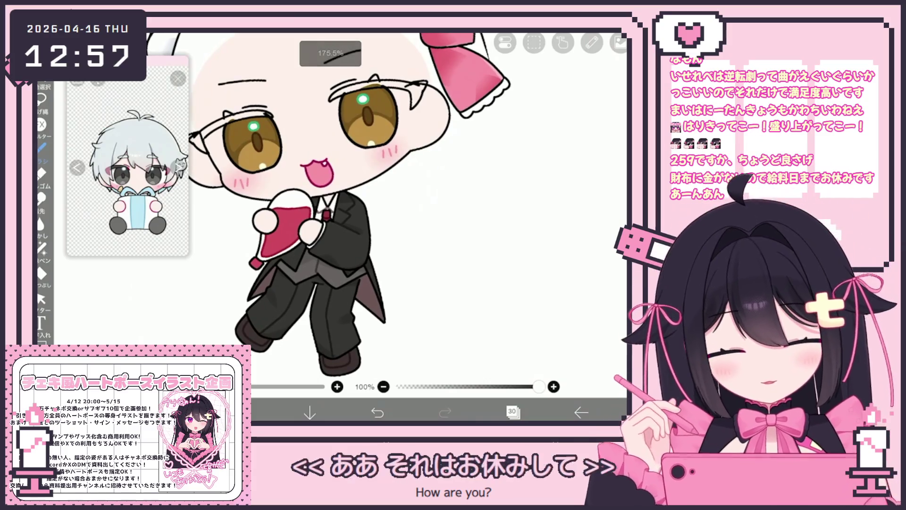
{"action": "key", "text": "ctrl+z"}
{"action": "key", "text": "ctrl+y"}
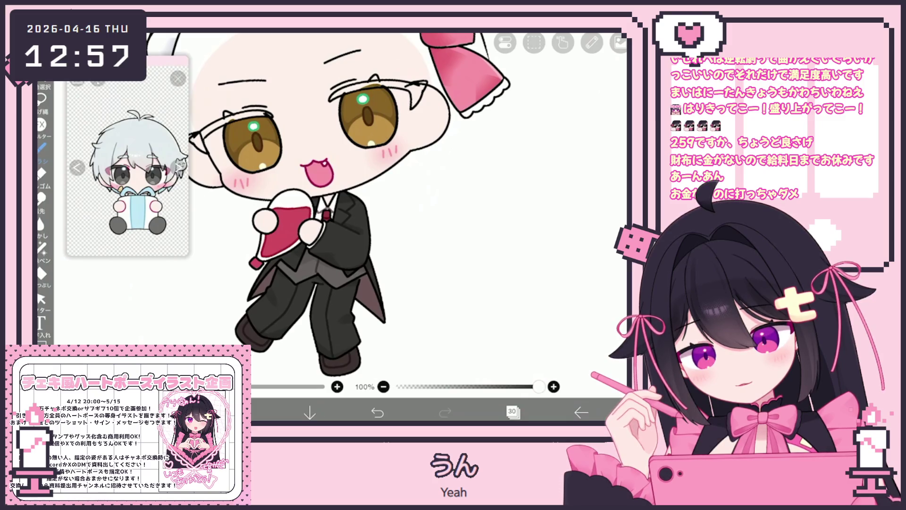
{"action": "left_click_drag", "start_coordinate": [330, 213], "coordinate": [350, 212]}
Add a new empty layer 31 and set the drawing colour to dark grey #4A4646.
{"action": "left_click", "coordinate": [512, 412]}
{"action": "left_click", "coordinate": [344, 384]}
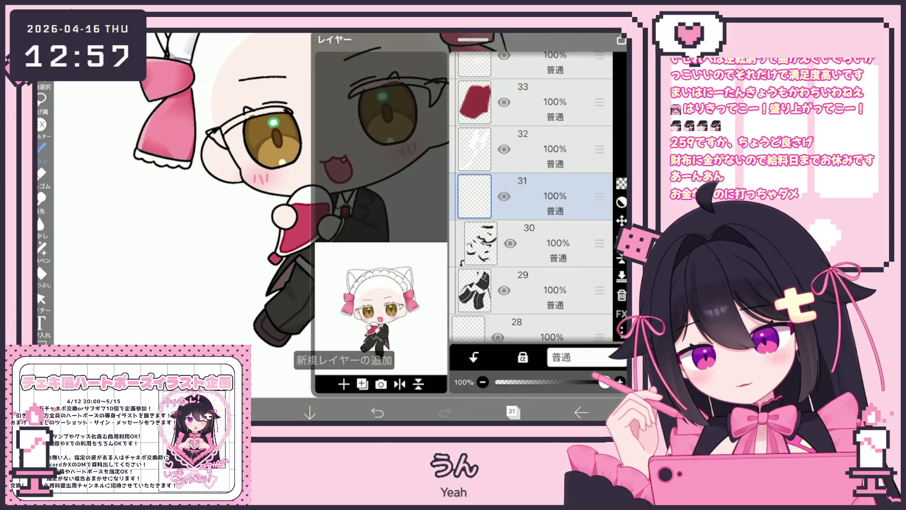
{"action": "left_click", "coordinate": [512, 412]}
{"action": "left_click", "coordinate": [241, 412]}
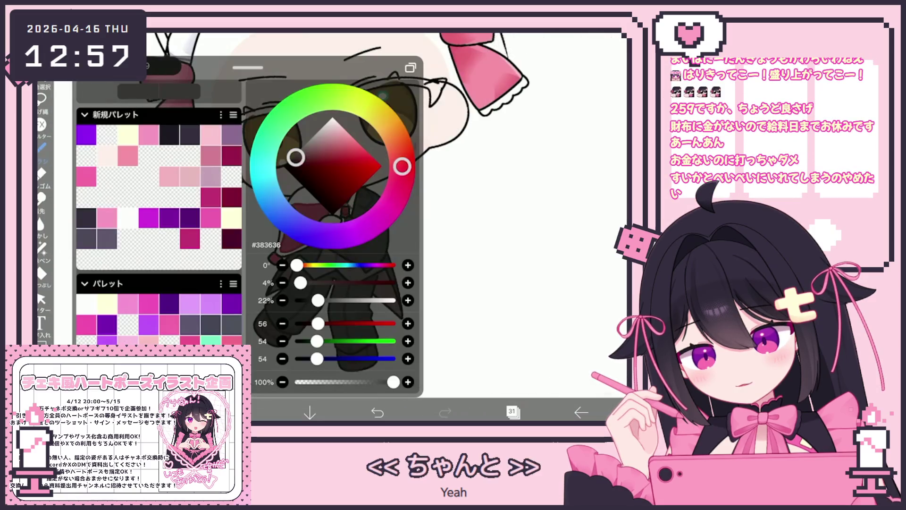
{"action": "left_click_drag", "start_coordinate": [295, 157], "coordinate": [296, 156]}
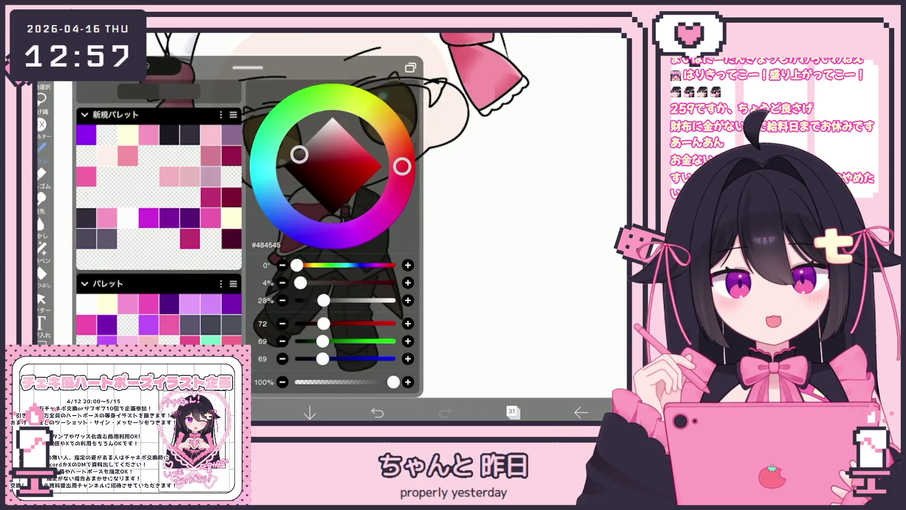
{"action": "scroll", "coordinate": [330, 212], "scroll_direction": "up", "scroll_amount": 3}
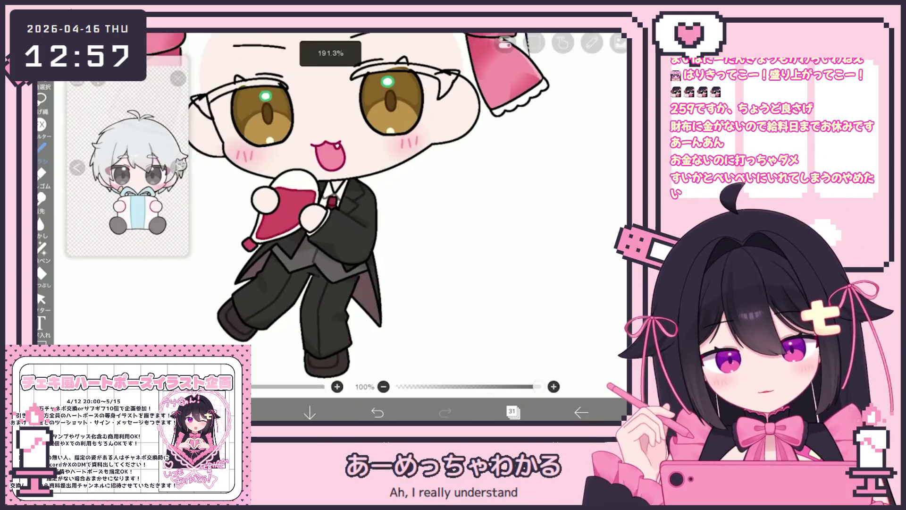
{"action": "left_click", "coordinate": [241, 412]}
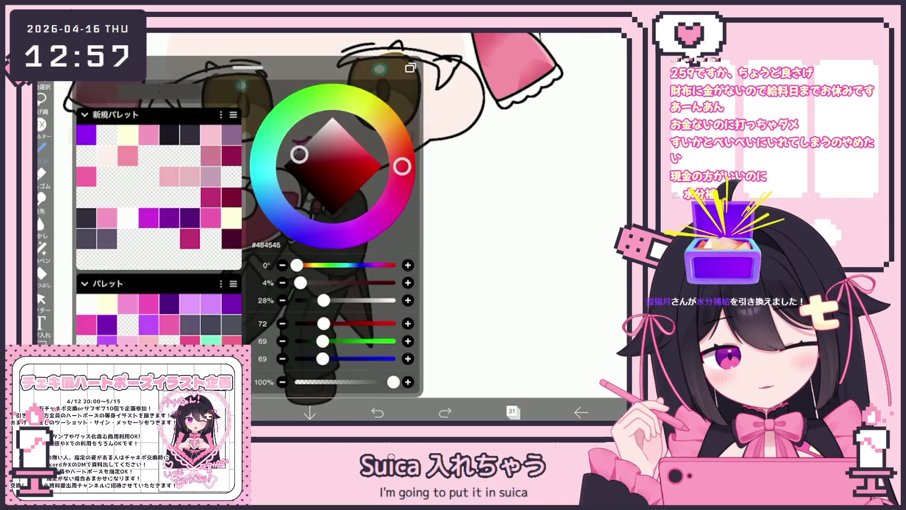
{"action": "left_click", "coordinate": [242, 412]}
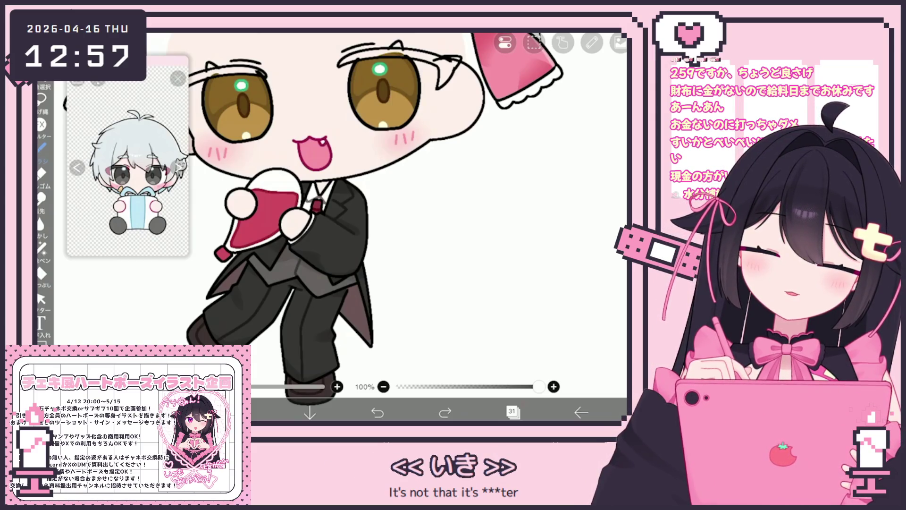
{"action": "scroll", "coordinate": [415, 186], "scroll_direction": "up", "scroll_amount": 3}
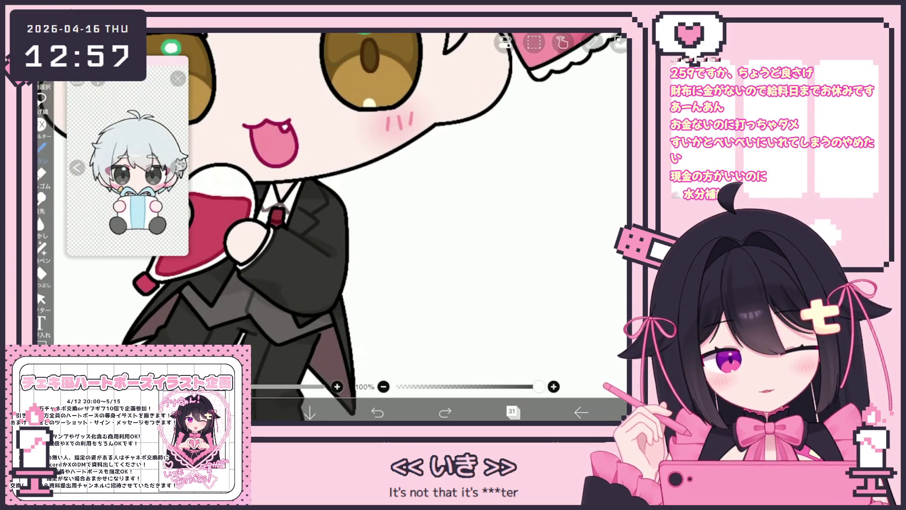
Draw a short grey stroke on the suit, then undo it to restore the previous suit.
{"action": "left_click", "coordinate": [335, 191]}
{"action": "left_click", "coordinate": [242, 412]}
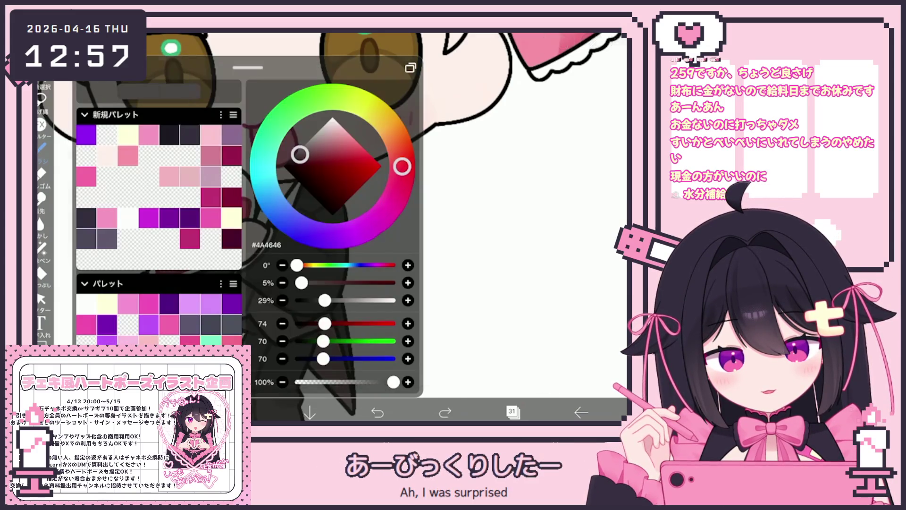
{"action": "left_click", "coordinate": [242, 413]}
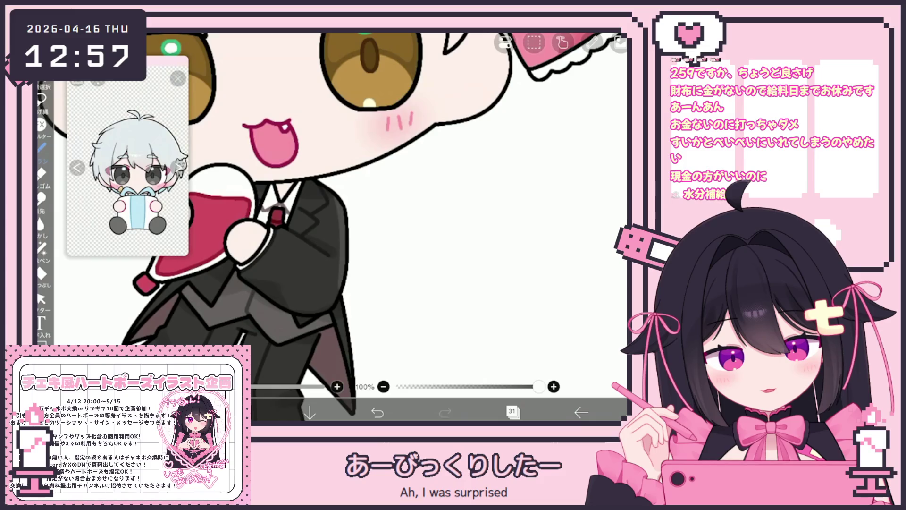
{"action": "left_click", "coordinate": [377, 412]}
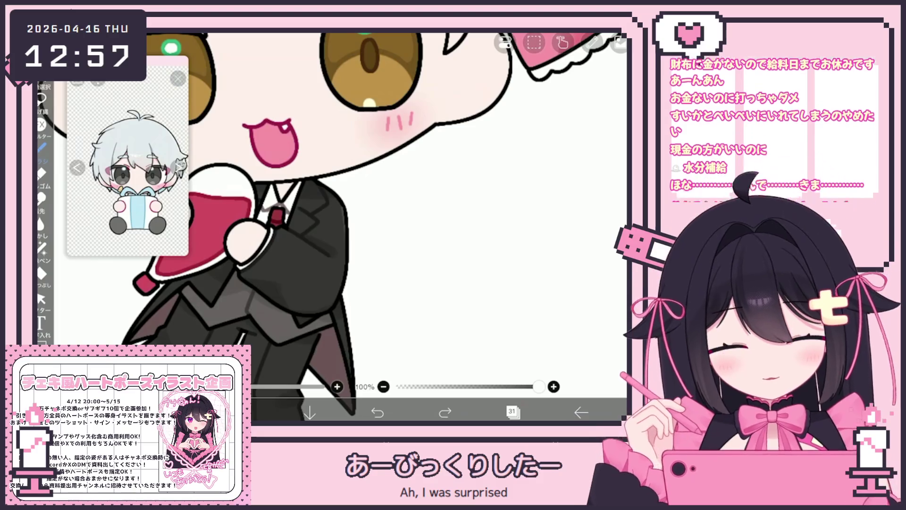
{"action": "scroll", "coordinate": [371, 226], "scroll_direction": "down", "scroll_amount": 3}
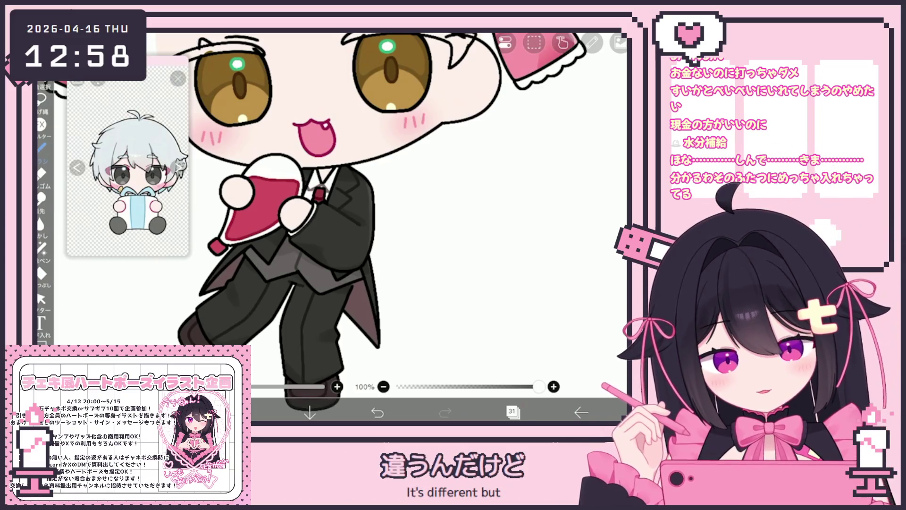
{"action": "scroll", "coordinate": [346, 236], "scroll_direction": "up", "scroll_amount": 2}
{"action": "key", "text": "ctrl+z"}
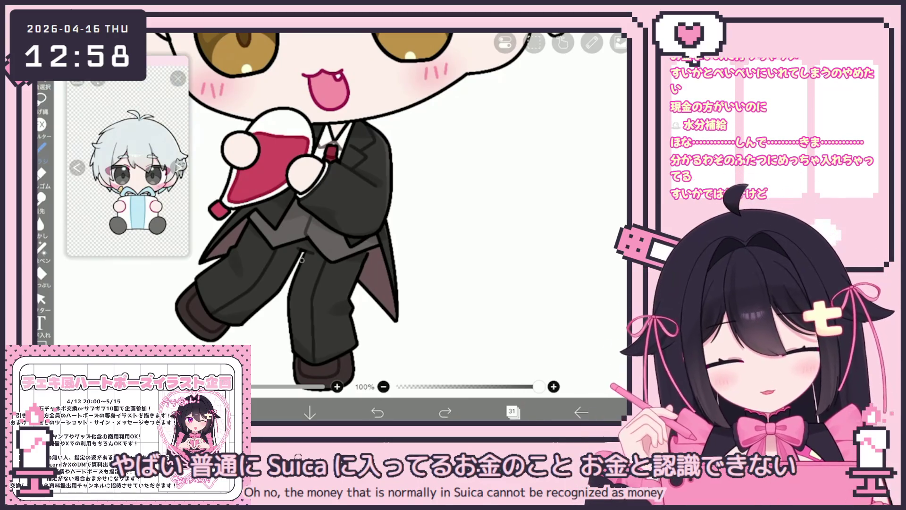
{"action": "key", "text": "ctrl+y"}
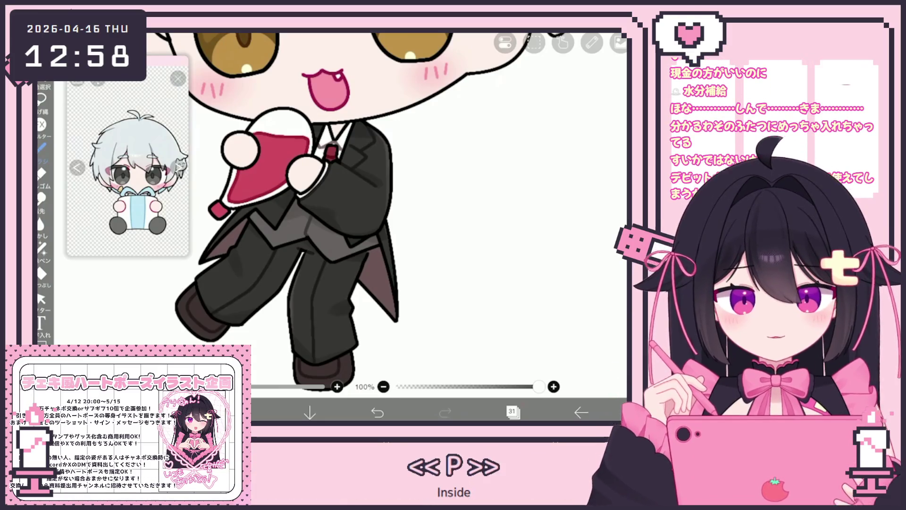
{"action": "key", "text": "ctrl+z"}
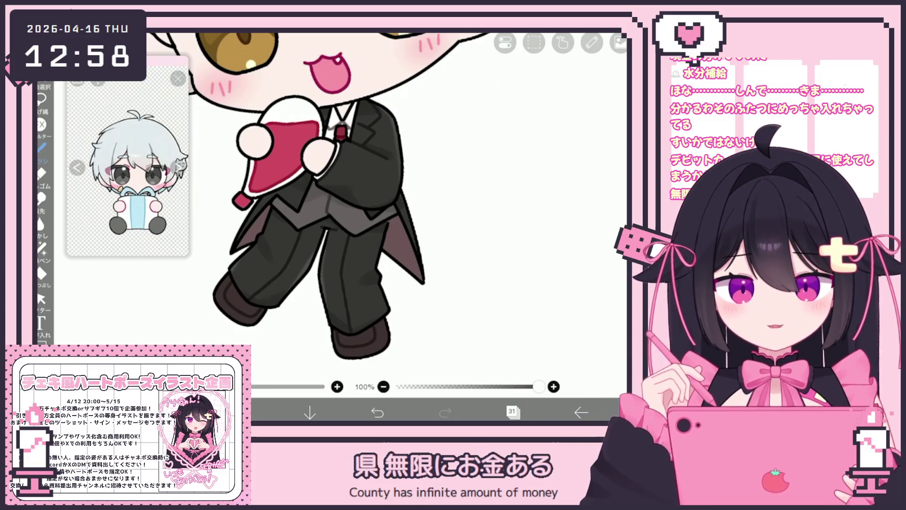
{"action": "scroll", "coordinate": [307, 198], "scroll_direction": "up", "scroll_amount": 5}
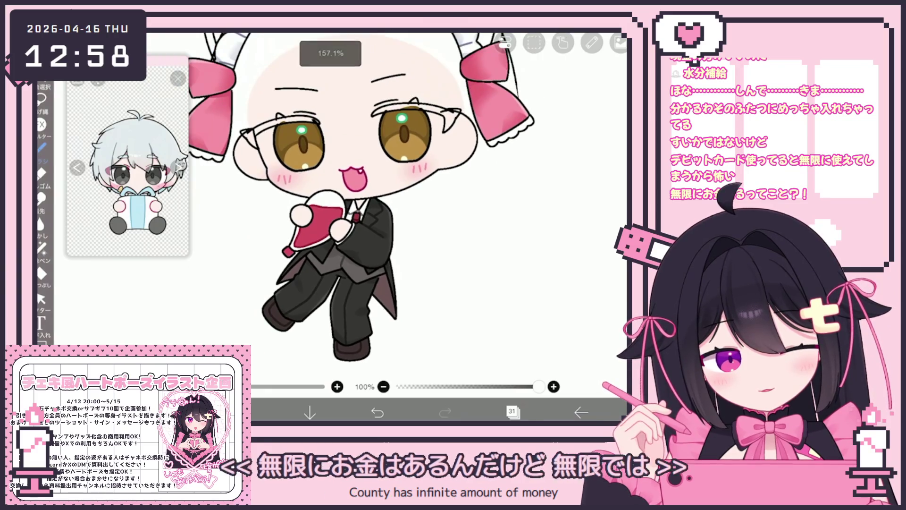
Select layer 43 at the top of the stack and pick a new drawing colour.
{"action": "left_click", "coordinate": [512, 412]}
{"action": "scroll", "coordinate": [534, 198], "scroll_direction": "up", "scroll_amount": 5}
{"action": "scroll", "coordinate": [531, 197], "scroll_direction": "up", "scroll_amount": 10}
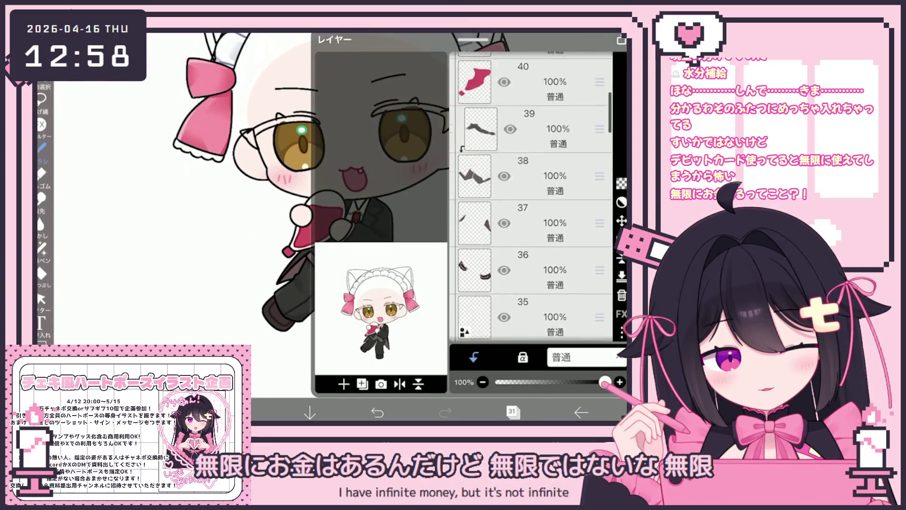
{"action": "left_click", "coordinate": [557, 127]}
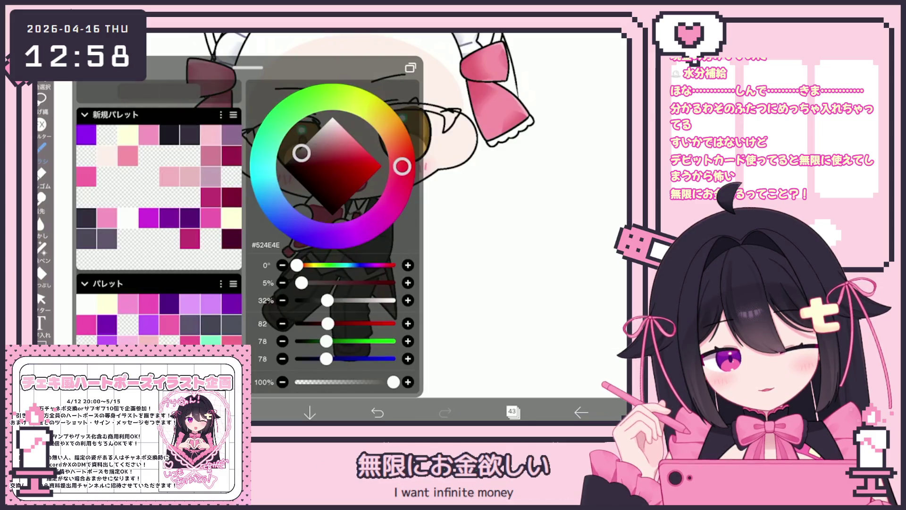
{"action": "left_click", "coordinate": [350, 170]}
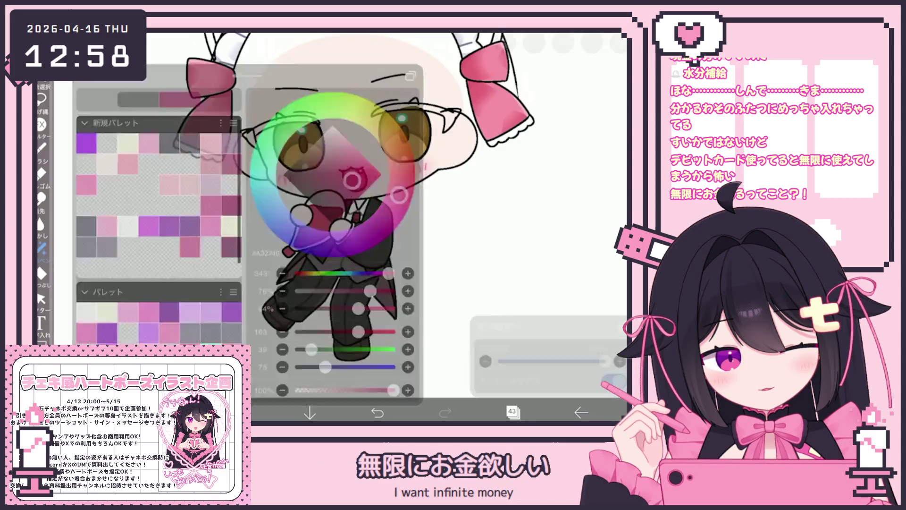
{"action": "scroll", "coordinate": [307, 212], "scroll_direction": "up", "scroll_amount": 5}
Collapse and hide the top layer folder, then select layer 43 inside the second folder.
{"action": "left_click", "coordinate": [513, 413]}
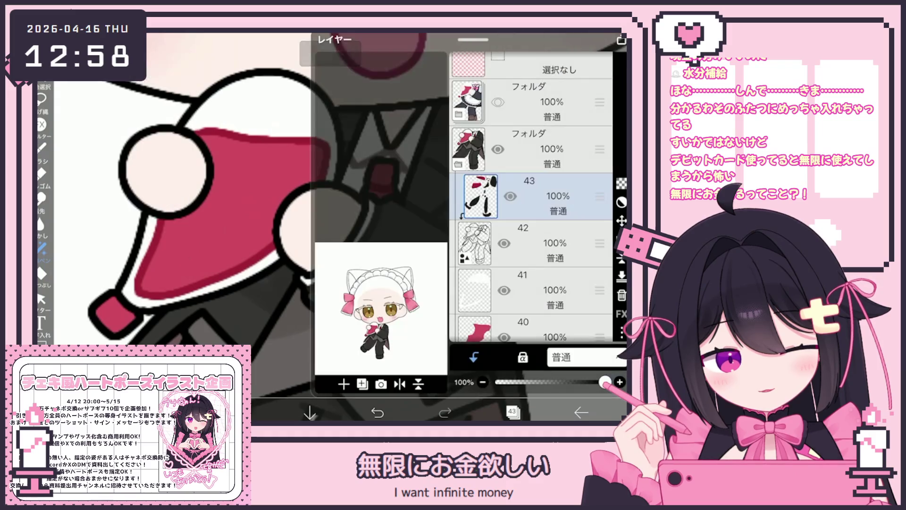
{"action": "left_click", "coordinate": [529, 122]}
{"action": "left_click", "coordinate": [528, 121]}
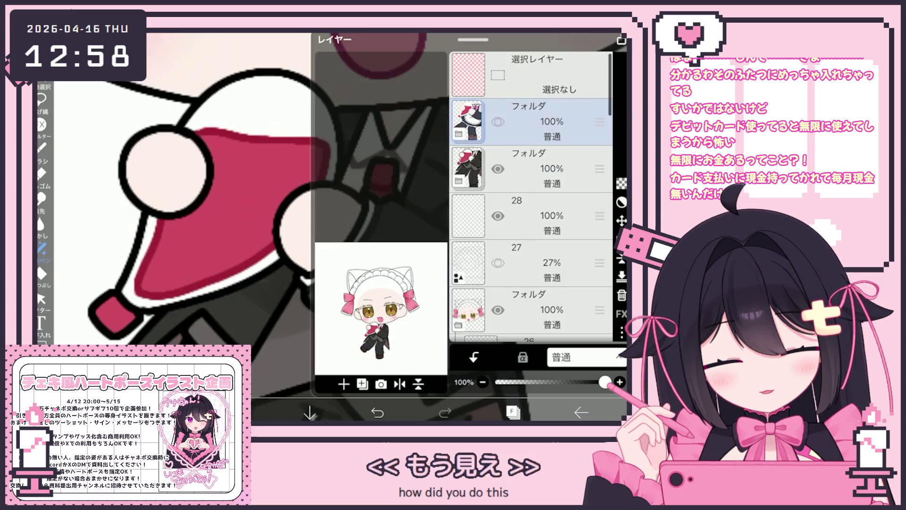
{"action": "left_click", "coordinate": [497, 122]}
{"action": "left_click", "coordinate": [529, 168]}
{"action": "left_click", "coordinate": [528, 168]}
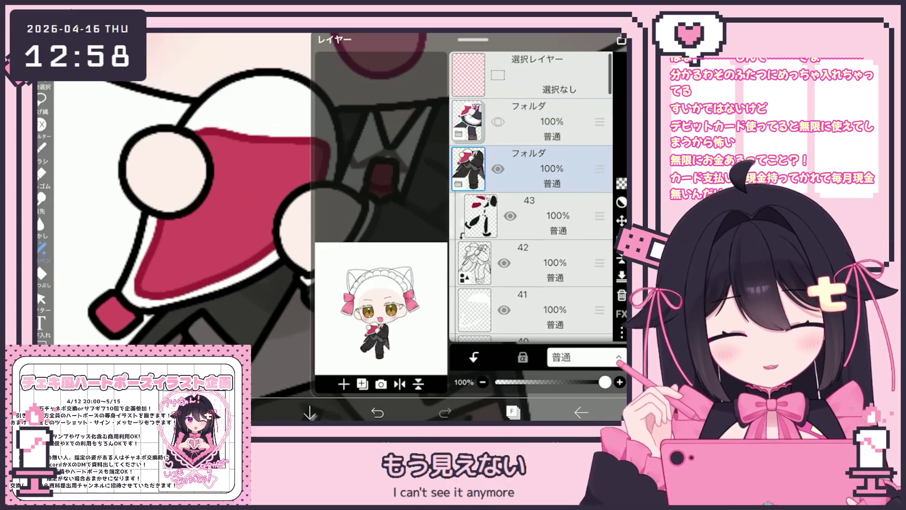
{"action": "left_click", "coordinate": [528, 215]}
{"action": "left_click", "coordinate": [512, 412]}
Collapse the folder above layer 43 and bring layers 25 down to 20 into view.
{"action": "scroll", "coordinate": [359, 227], "scroll_direction": "up", "scroll_amount": 2}
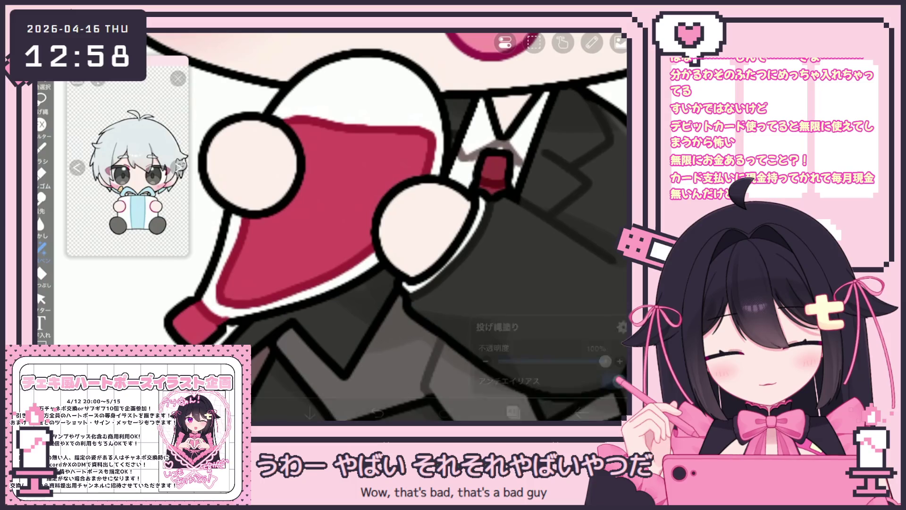
{"action": "scroll", "coordinate": [387, 227], "scroll_direction": "down", "scroll_amount": 3}
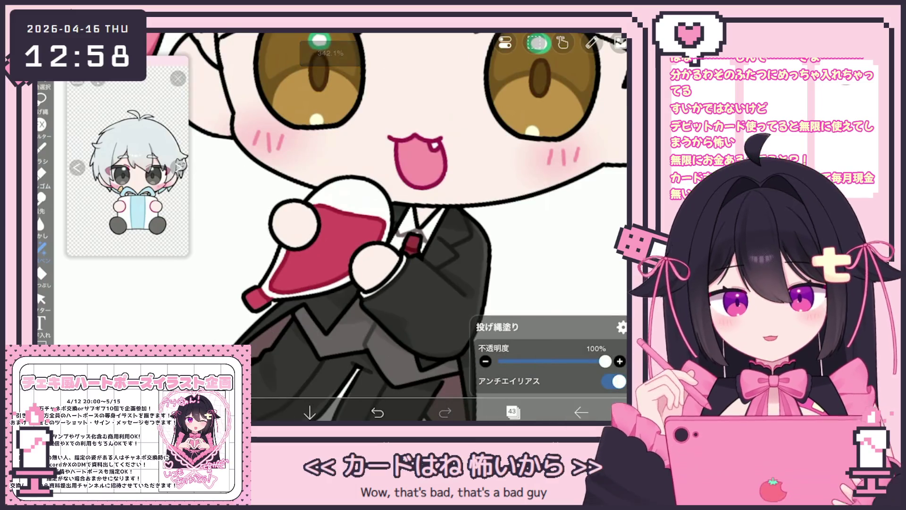
{"action": "scroll", "coordinate": [396, 212], "scroll_direction": "down", "scroll_amount": 5}
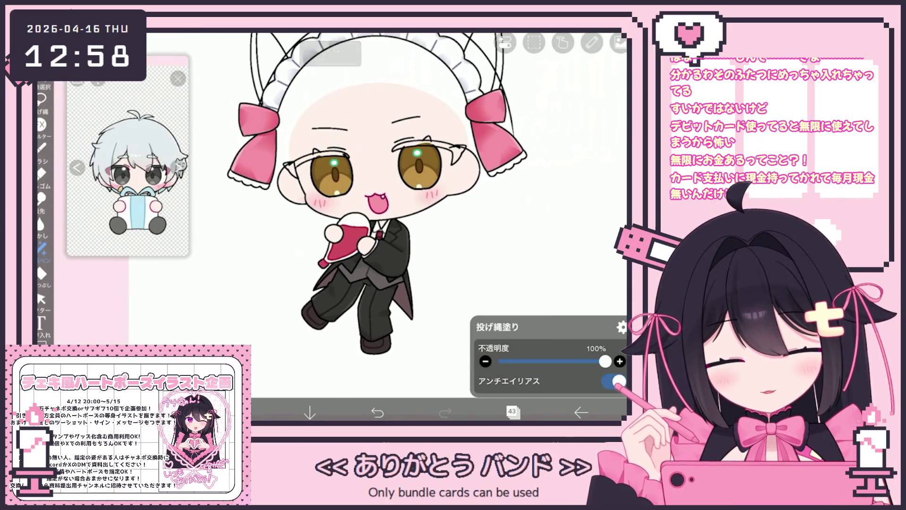
{"action": "left_click", "coordinate": [512, 412]}
{"action": "left_click", "coordinate": [529, 149]}
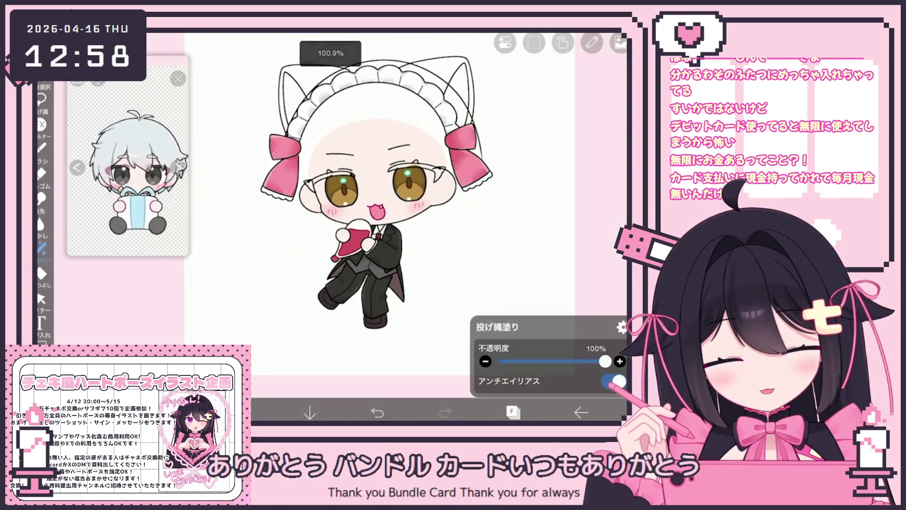
{"action": "left_click", "coordinate": [528, 309]}
{"action": "scroll", "coordinate": [531, 198], "scroll_direction": "down", "scroll_amount": 5}
Cut the right cat-ear outline from layer 23 and paste it onto a new layer 24 above layer 22.
{"action": "left_click", "coordinate": [543, 201]}
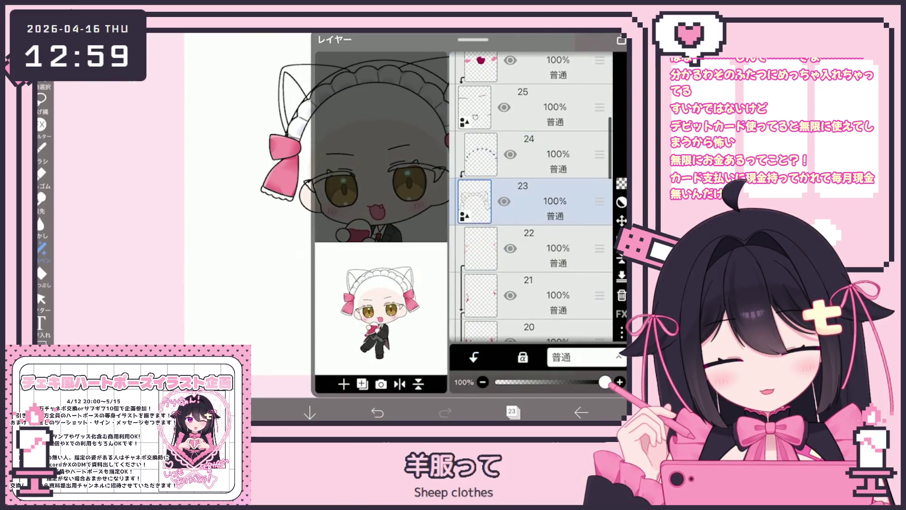
{"action": "left_click", "coordinate": [513, 412]}
{"action": "left_click", "coordinate": [481, 132]}
{"action": "left_click", "coordinate": [481, 132]}
{"action": "left_click", "coordinate": [590, 175]}
{"action": "left_click", "coordinate": [512, 412]}
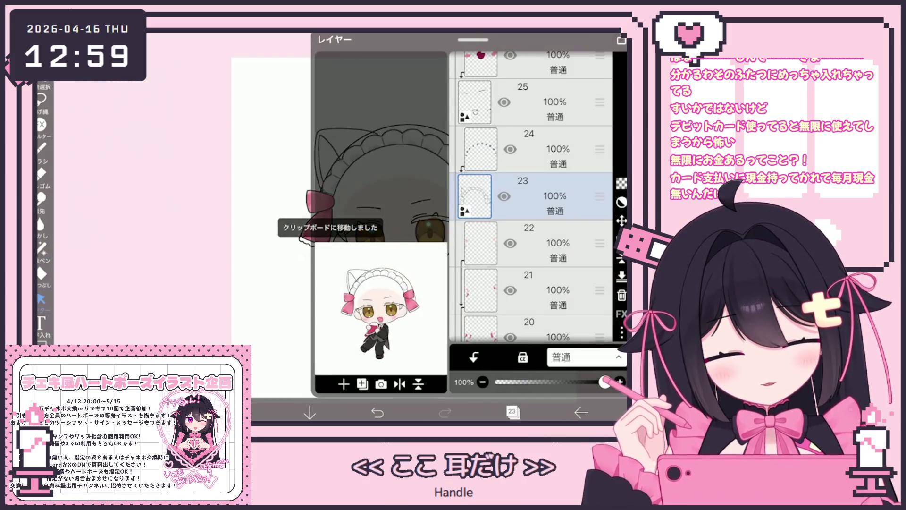
{"action": "left_click", "coordinate": [536, 239]}
{"action": "left_click", "coordinate": [512, 412]}
{"action": "left_click", "coordinate": [534, 43]}
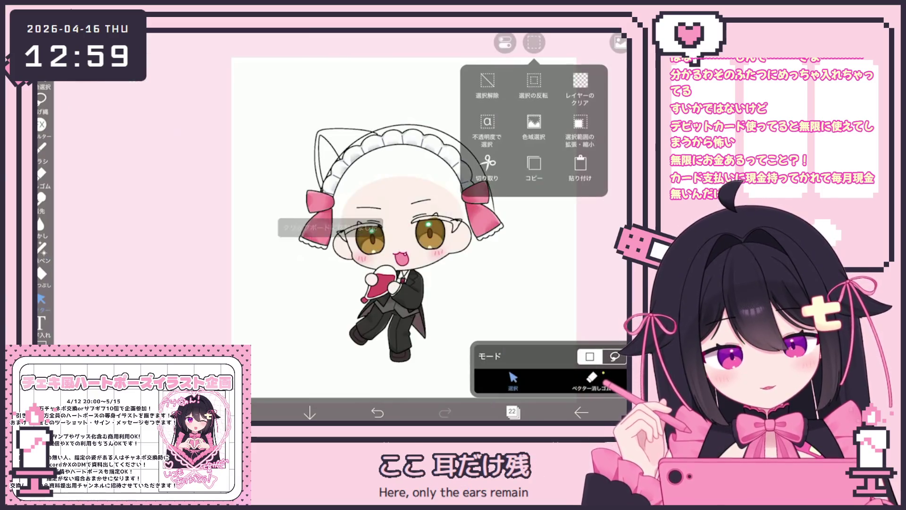
{"action": "left_click", "coordinate": [536, 132]}
{"action": "left_click", "coordinate": [512, 412]}
{"action": "left_click", "coordinate": [512, 412]}
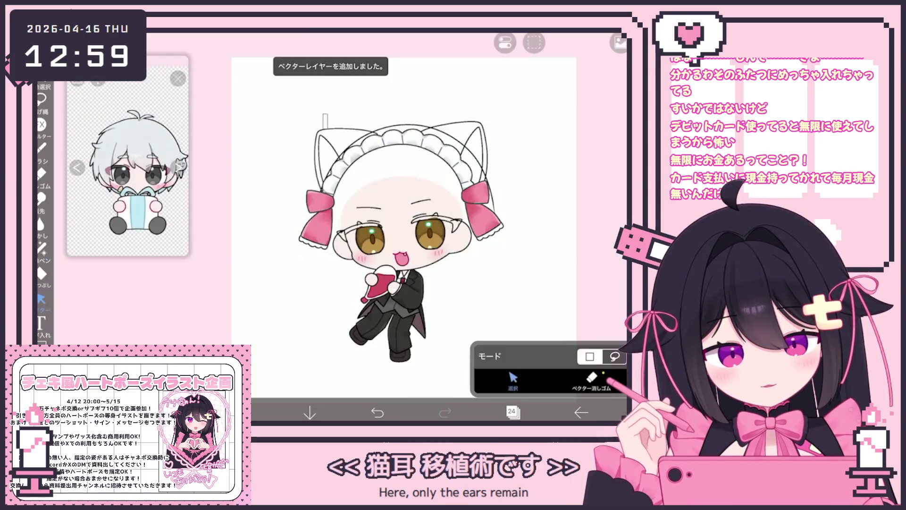
Cut the ear again and paste it back onto layer 23.
{"action": "left_click", "coordinate": [533, 43]}
{"action": "left_click", "coordinate": [535, 87]}
{"action": "left_click", "coordinate": [512, 412]}
{"action": "left_click", "coordinate": [536, 243]}
{"action": "left_click", "coordinate": [512, 412]}
{"action": "left_click", "coordinate": [534, 43]}
{"action": "left_click", "coordinate": [536, 132]}
{"action": "left_click", "coordinate": [512, 412]}
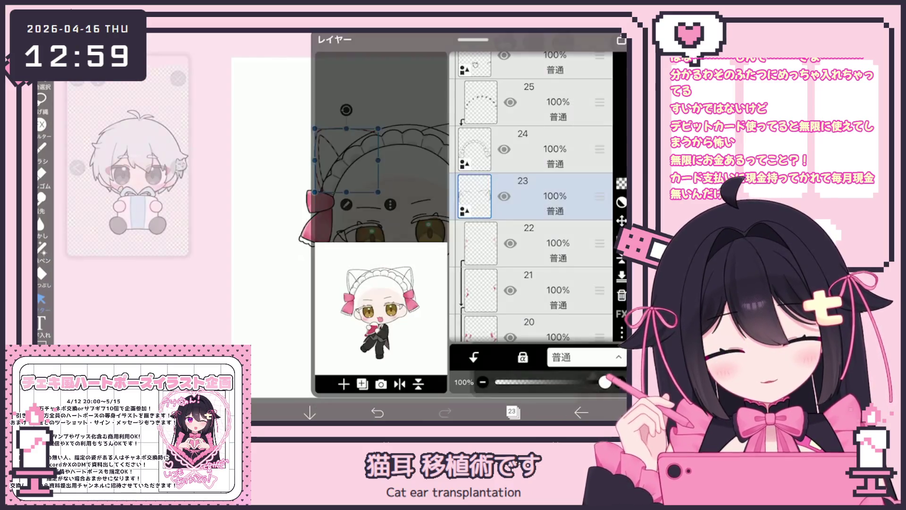
{"action": "left_click", "coordinate": [536, 148]}
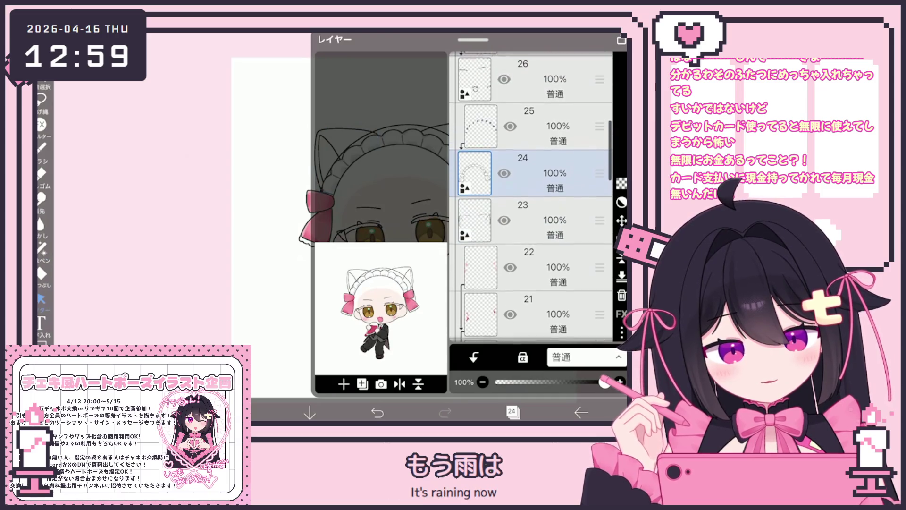
Delete layer 24 and the unneeded pink layers.
{"action": "left_click", "coordinate": [621, 295]}
{"action": "left_click", "coordinate": [557, 243]}
{"action": "left_click", "coordinate": [622, 295]}
{"action": "left_click", "coordinate": [622, 295]}
{"action": "left_click", "coordinate": [622, 295]}
{"action": "left_click", "coordinate": [622, 295]}
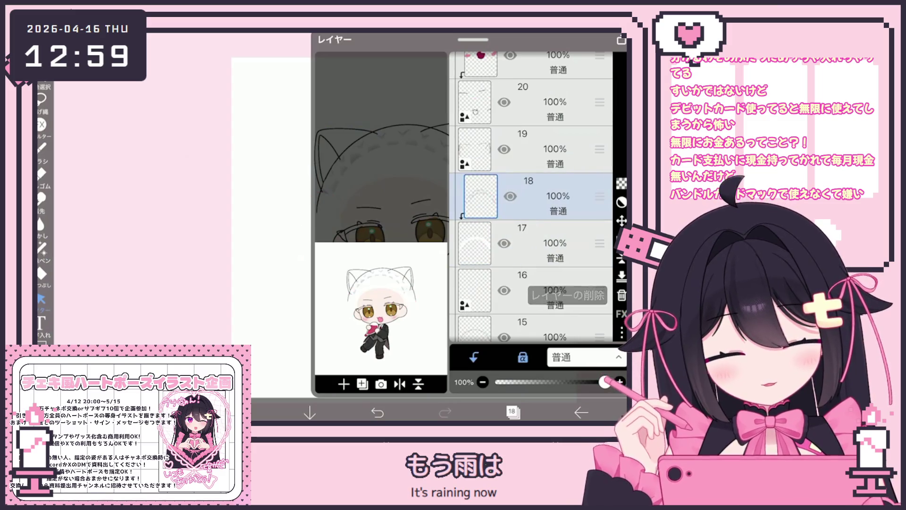
{"action": "left_click", "coordinate": [512, 412]}
Delete three more unused layers, leaving layer 17 at the top of the list.
{"action": "left_click", "coordinate": [512, 412]}
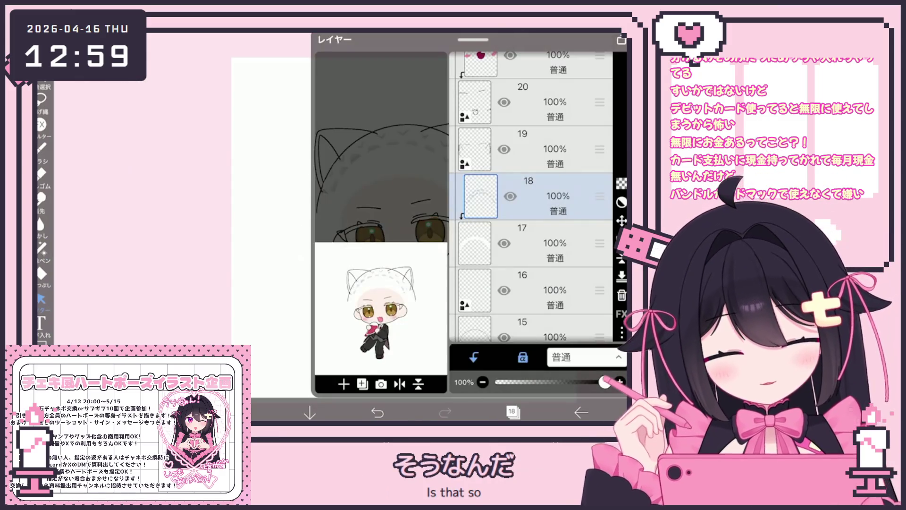
{"action": "left_click", "coordinate": [621, 295]}
{"action": "left_click", "coordinate": [622, 295]}
{"action": "left_click", "coordinate": [622, 295]}
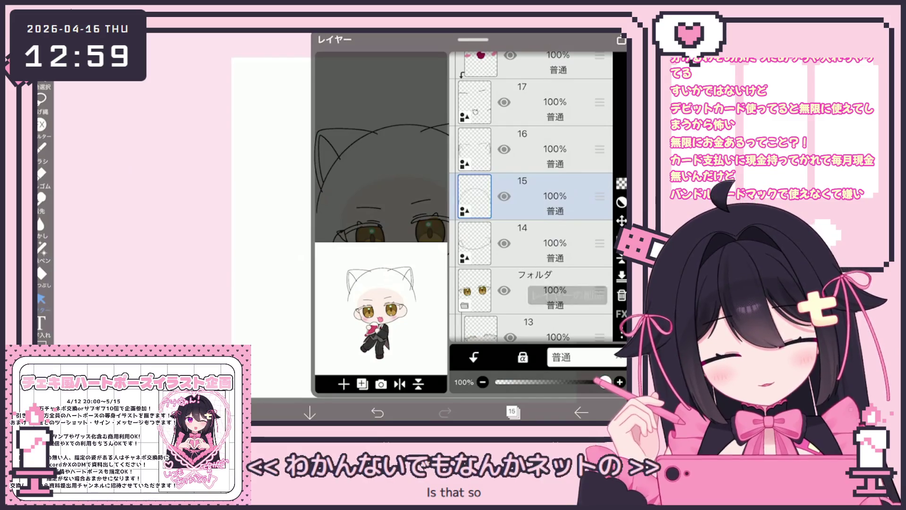
{"action": "left_click", "coordinate": [511, 412]}
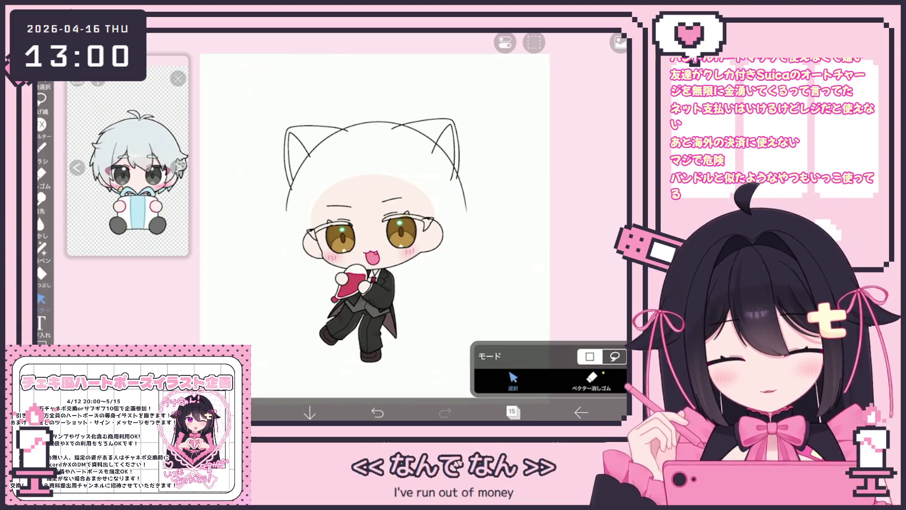
{"action": "left_click", "coordinate": [581, 412]}
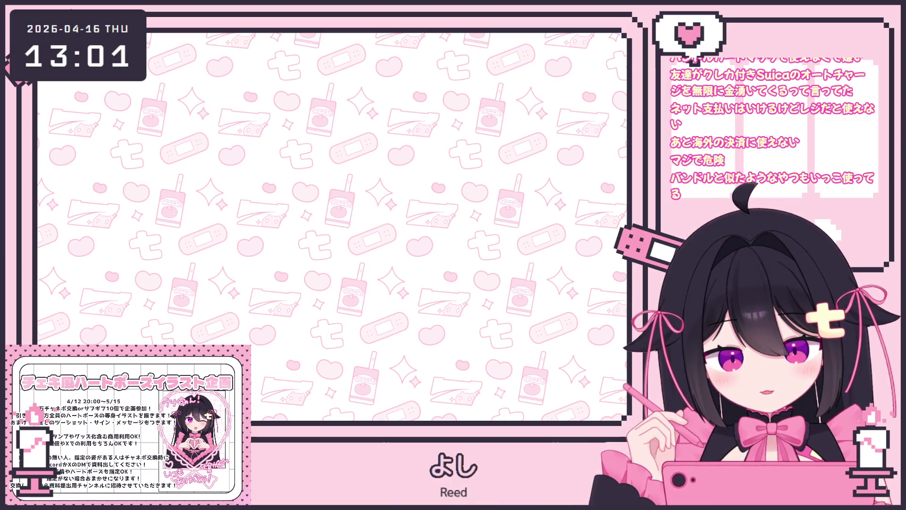
{"action": "left_click", "coordinate": [512, 412]}
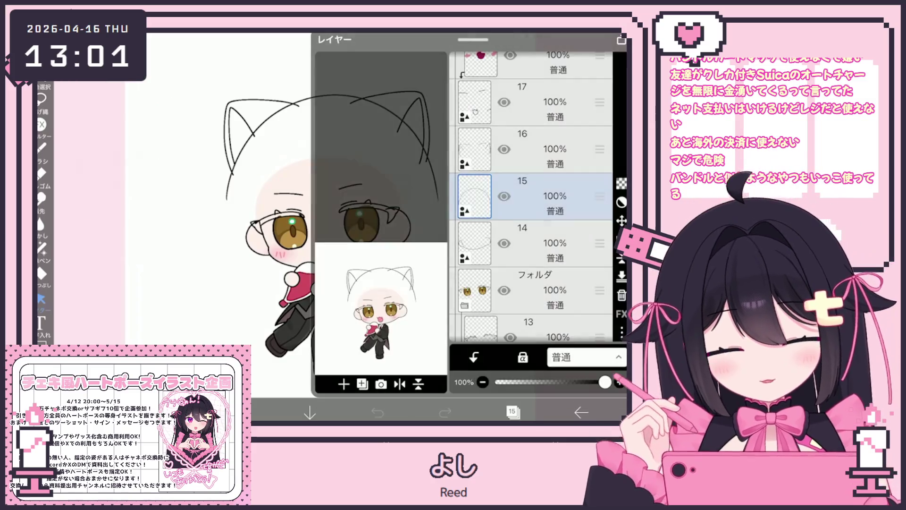
Delete the hidden top folder and add a new layer above layer 15.
{"action": "scroll", "coordinate": [531, 198], "scroll_direction": "up", "scroll_amount": 5}
{"action": "left_click", "coordinate": [529, 122]}
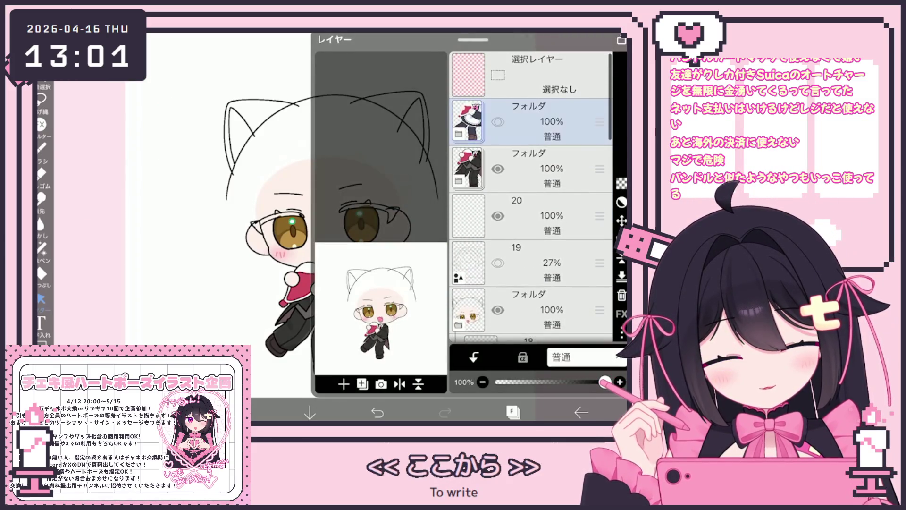
{"action": "scroll", "coordinate": [531, 198], "scroll_direction": "down", "scroll_amount": 2}
{"action": "left_click", "coordinate": [543, 222]}
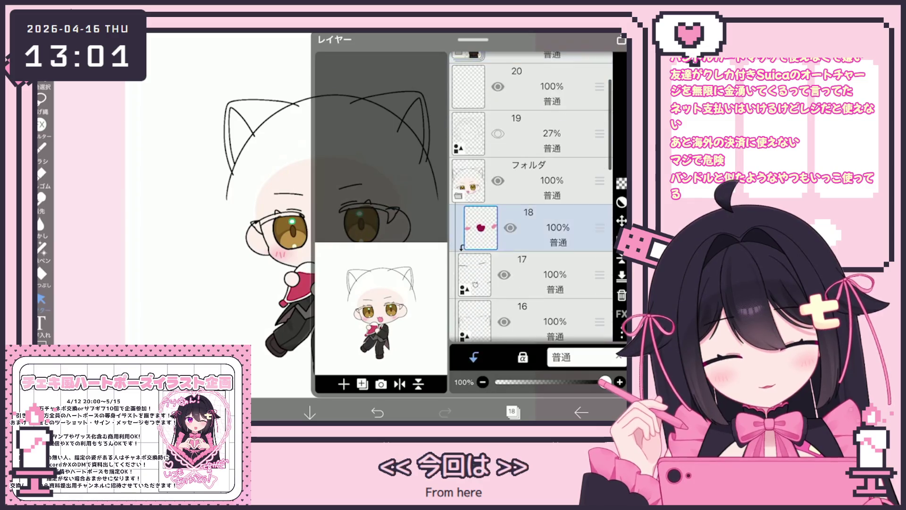
{"action": "scroll", "coordinate": [531, 199], "scroll_direction": "down", "scroll_amount": 3}
{"action": "left_click", "coordinate": [543, 287]}
{"action": "left_click", "coordinate": [543, 240]}
{"action": "left_click", "coordinate": [344, 384]}
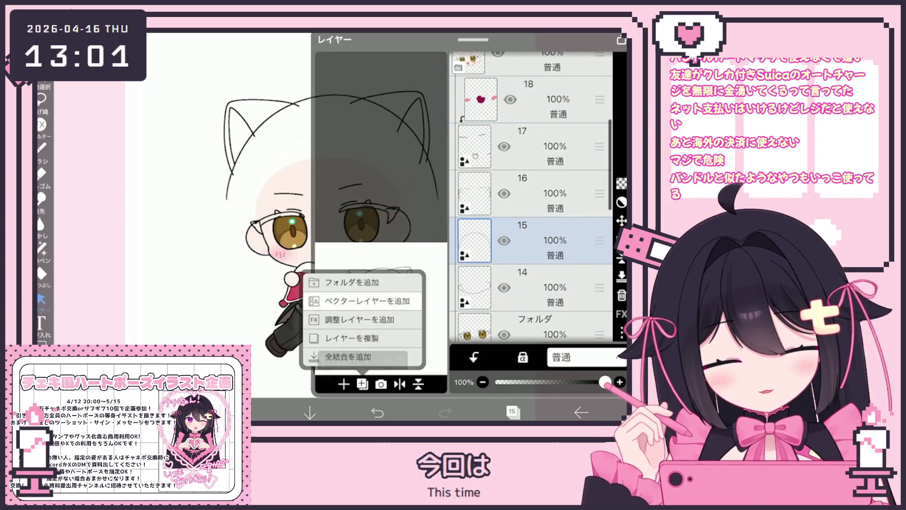
{"action": "left_click", "coordinate": [359, 342]}
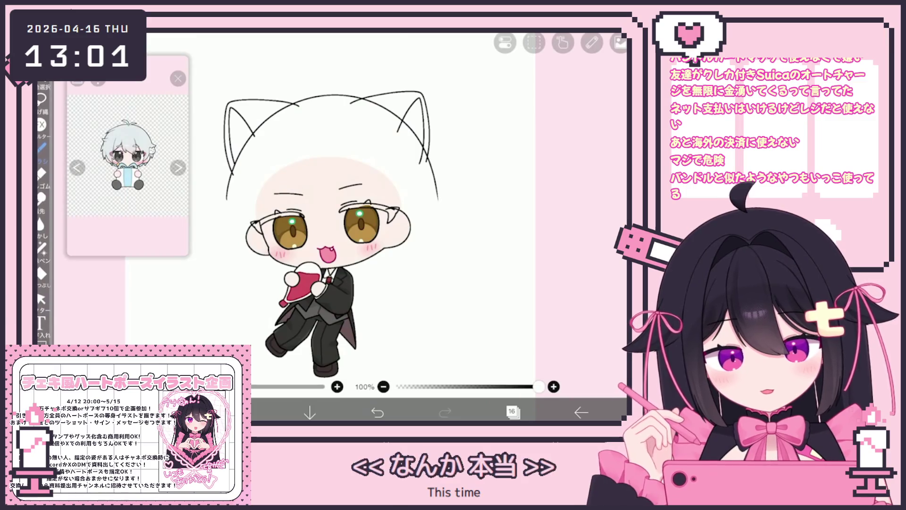
With the hard pen, sketch curved hair strands across the forehead, ending with a long strand down to the eye.
{"action": "left_click", "coordinate": [41, 149]}
{"action": "left_click", "coordinate": [472, 236]}
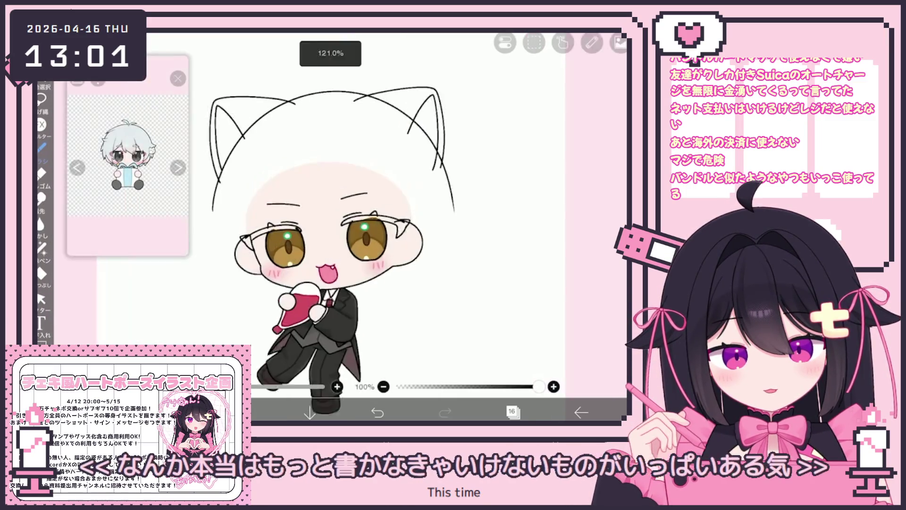
{"action": "scroll", "coordinate": [331, 212], "scroll_direction": "up", "scroll_amount": 3}
{"action": "left_click_drag", "start_coordinate": [283, 178], "coordinate": [305, 250]}
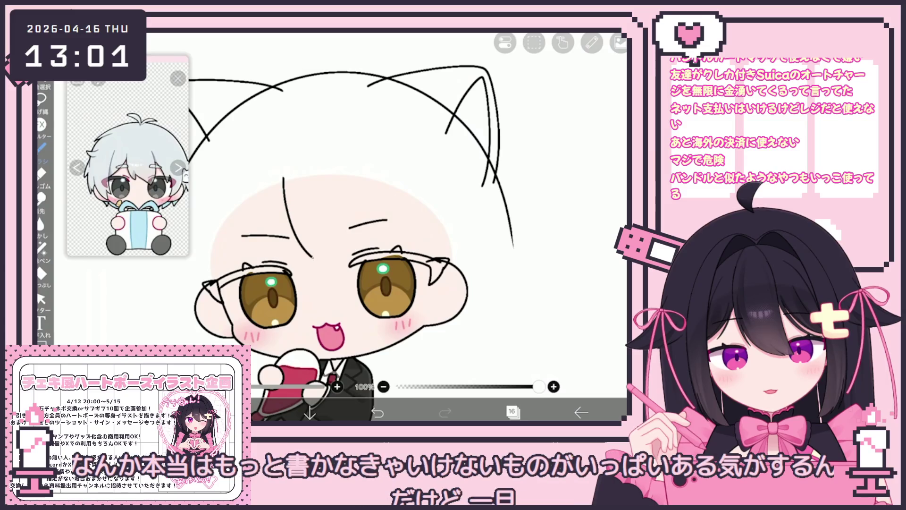
{"action": "key", "text": "ctrl+z"}
{"action": "key", "text": "ctrl+z"}
{"action": "key", "text": "ctrl+z"}
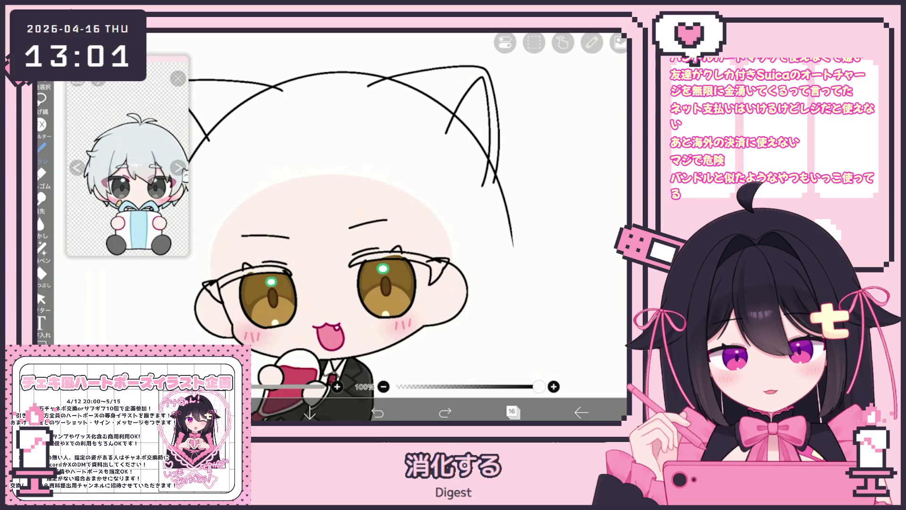
{"action": "left_click_drag", "start_coordinate": [275, 186], "coordinate": [313, 271]}
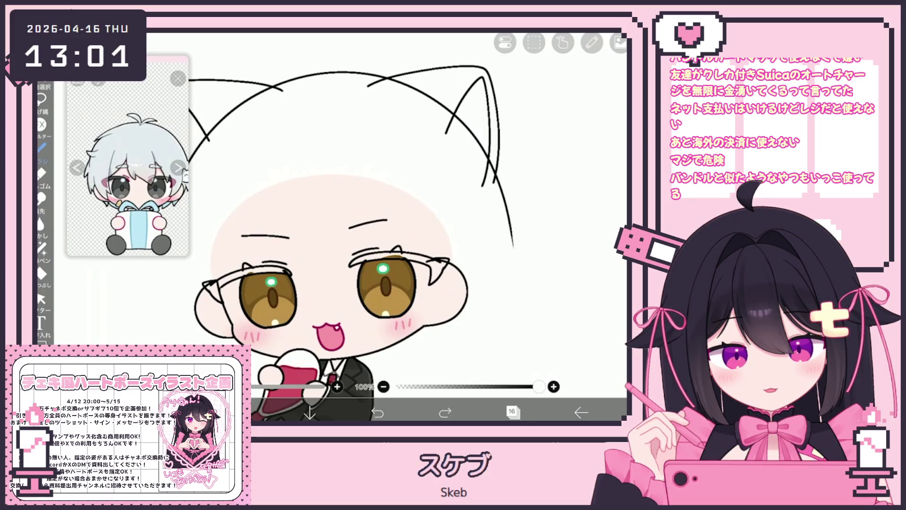
{"action": "left_click_drag", "start_coordinate": [364, 171], "coordinate": [369, 281]}
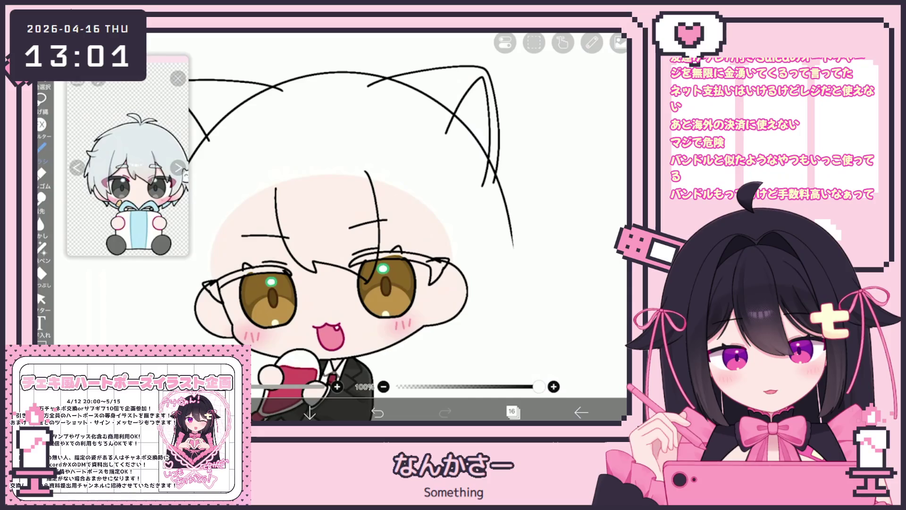
{"action": "key", "text": "ctrl+z"}
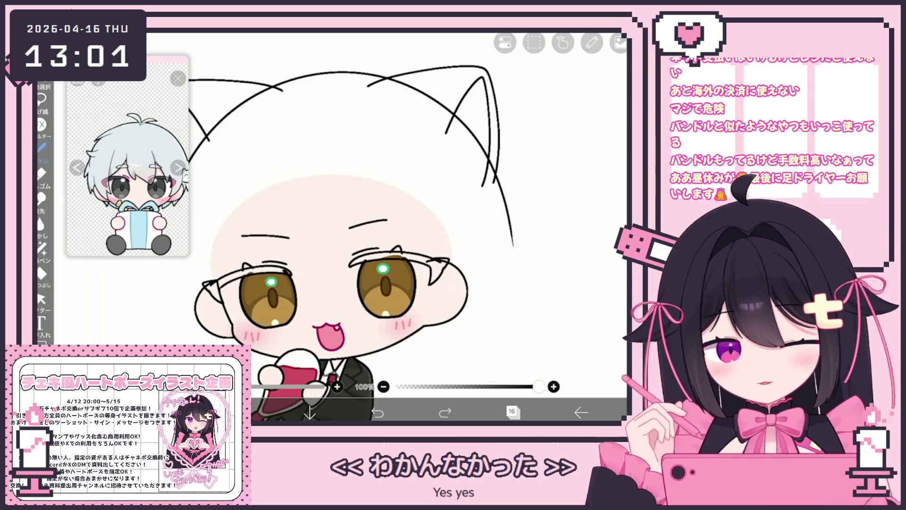
{"action": "scroll", "coordinate": [406, 180], "scroll_direction": "up", "scroll_amount": 5}
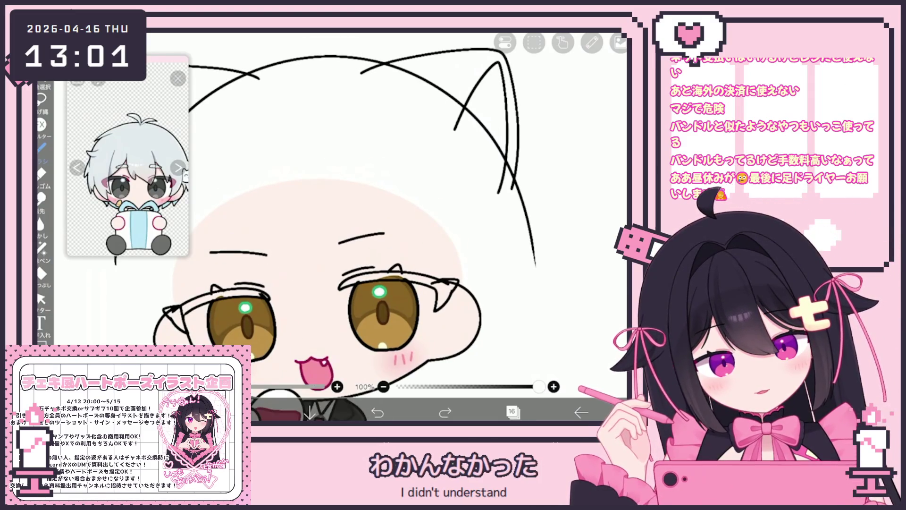
{"action": "left_click_drag", "start_coordinate": [258, 184], "coordinate": [302, 300]}
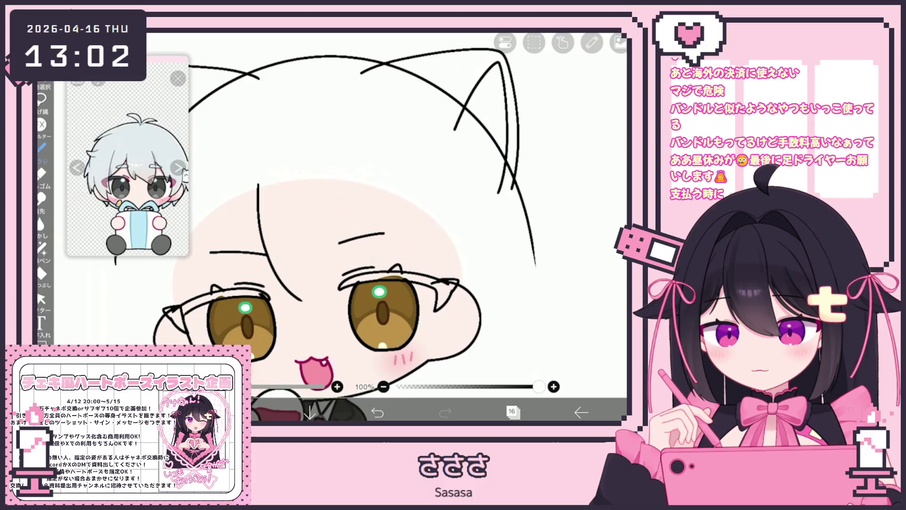
Redraw the forehead strand falling toward the eye several times, undoing each trial curve and stray mark.
{"action": "left_click", "coordinate": [378, 412]}
{"action": "mouse_move", "coordinate": [258, 189]}
{"action": "left_mouse_down"}
{"action": "mouse_move", "coordinate": [264, 240]}
{"action": "mouse_move", "coordinate": [295, 272]}
{"action": "left_mouse_up"}
{"action": "left_click", "coordinate": [378, 412]}
{"action": "left_click_drag", "start_coordinate": [257, 178], "coordinate": [288, 296]}
{"action": "left_click", "coordinate": [378, 412]}
{"action": "mouse_move", "coordinate": [258, 179]}
{"action": "left_mouse_down"}
{"action": "mouse_move", "coordinate": [305, 300]}
{"action": "mouse_move", "coordinate": [337, 289]}
{"action": "mouse_move", "coordinate": [370, 307]}
{"action": "left_mouse_up"}
{"action": "left_click", "coordinate": [377, 412]}
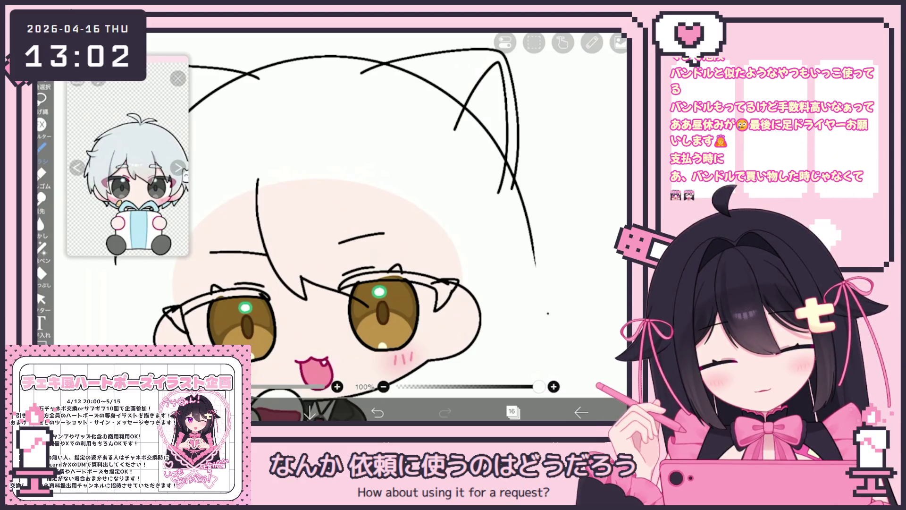
{"action": "key", "text": "ctrl+z"}
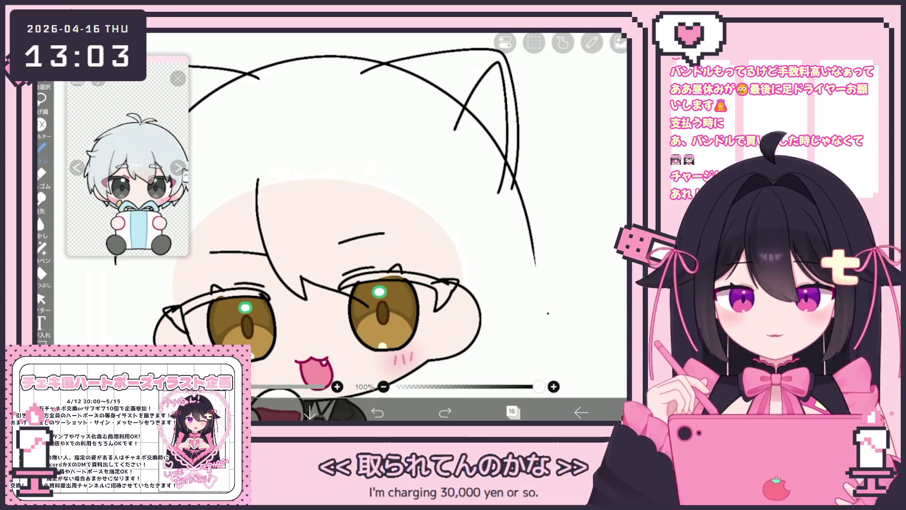
{"action": "key", "text": "ctrl+z"}
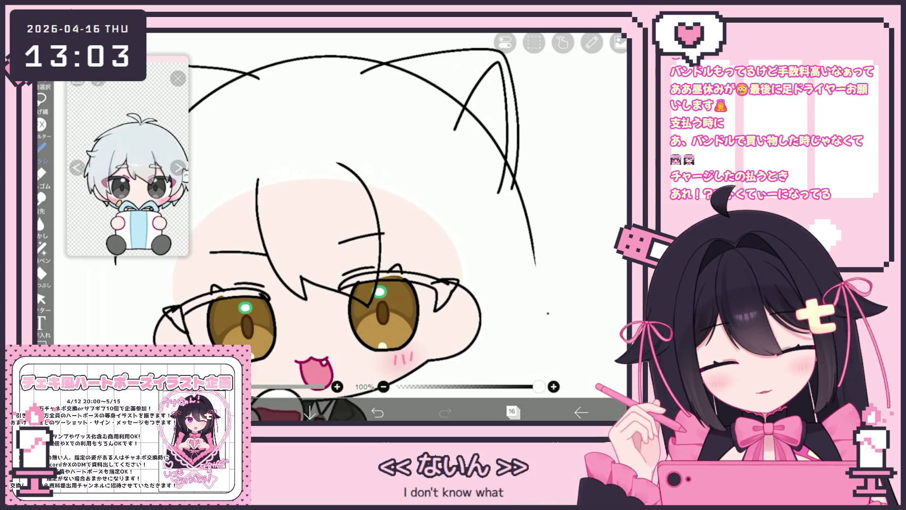
Redraw the curved hair strand down the face, then shift it left and tilt it slightly.
{"action": "left_click", "coordinate": [377, 411]}
{"action": "mouse_move", "coordinate": [344, 160]}
{"action": "left_mouse_down"}
{"action": "mouse_move", "coordinate": [372, 234]}
{"action": "mouse_move", "coordinate": [378, 304]}
{"action": "left_mouse_up"}
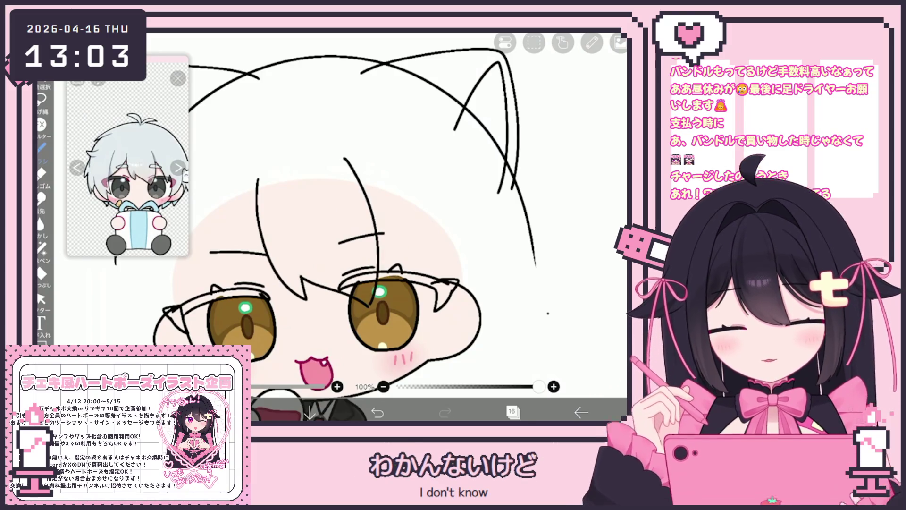
{"action": "left_click", "coordinate": [377, 412]}
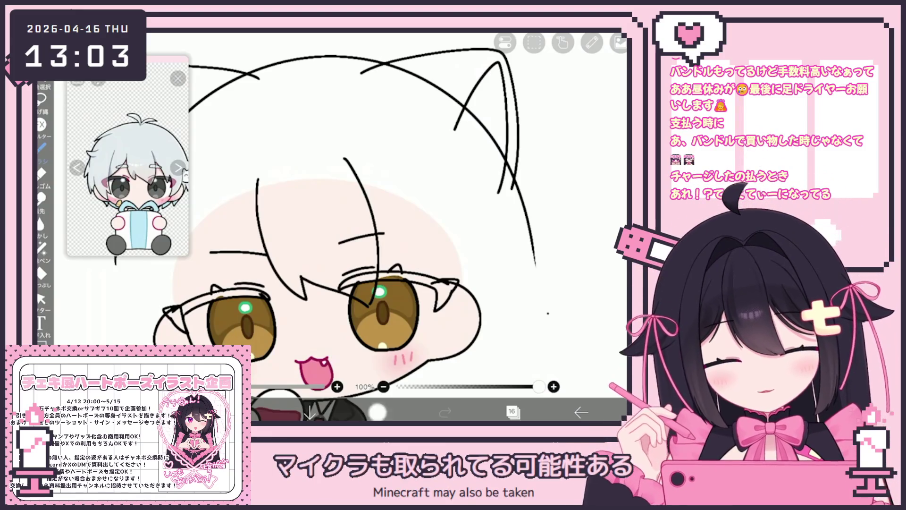
{"action": "mouse_move", "coordinate": [343, 158]}
{"action": "left_mouse_down"}
{"action": "mouse_move", "coordinate": [370, 207]}
{"action": "mouse_move", "coordinate": [378, 299]}
{"action": "left_mouse_up"}
{"action": "left_click", "coordinate": [377, 411]}
{"action": "mouse_move", "coordinate": [327, 161]}
{"action": "left_mouse_down"}
{"action": "mouse_move", "coordinate": [369, 272]}
{"action": "mouse_move", "coordinate": [360, 308]}
{"action": "left_mouse_up"}
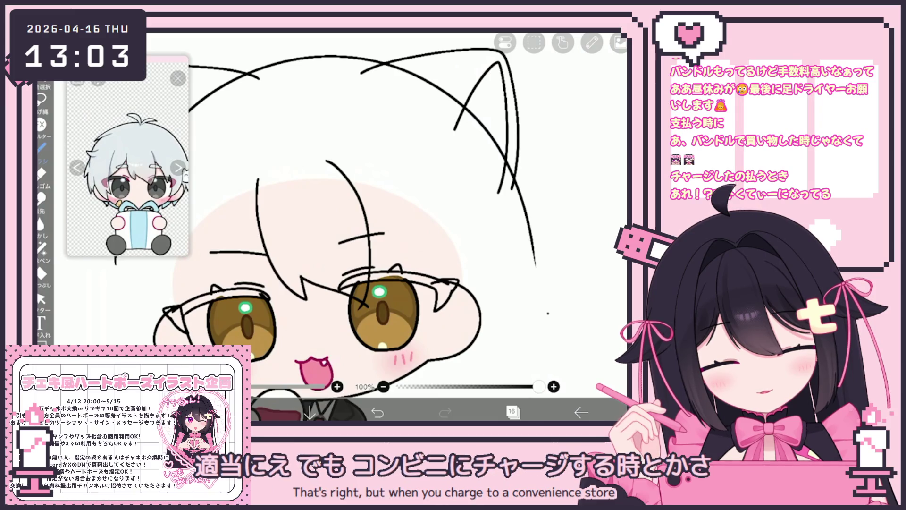
{"action": "left_click", "coordinate": [41, 298]}
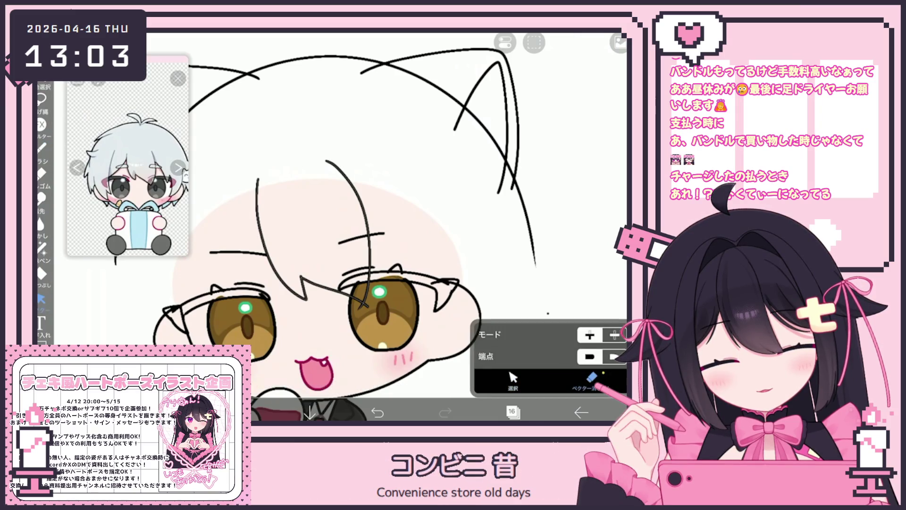
{"action": "left_click", "coordinate": [349, 217]}
{"action": "left_click_drag", "start_coordinate": [321, 226], "coordinate": [295, 222]}
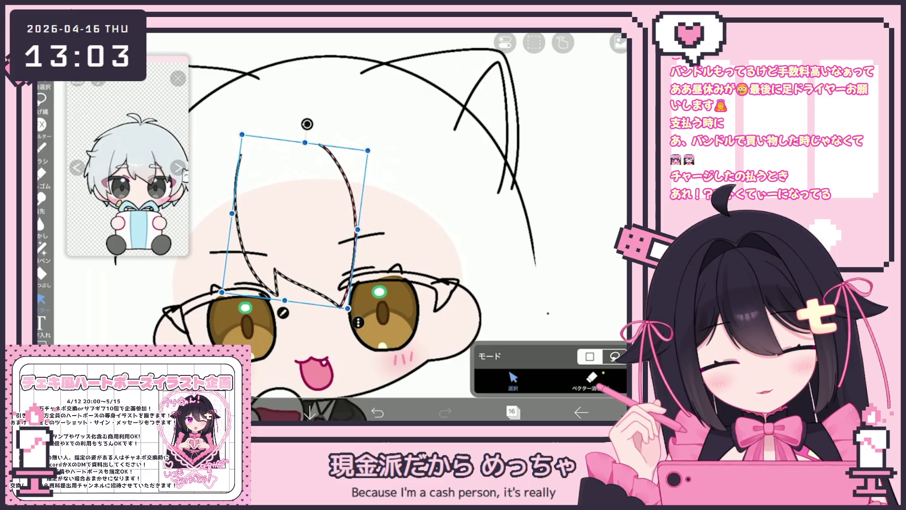
Try strokes mid-face and by the right cheek, keeping two strands near the right cheek.
{"action": "left_click", "coordinate": [41, 148]}
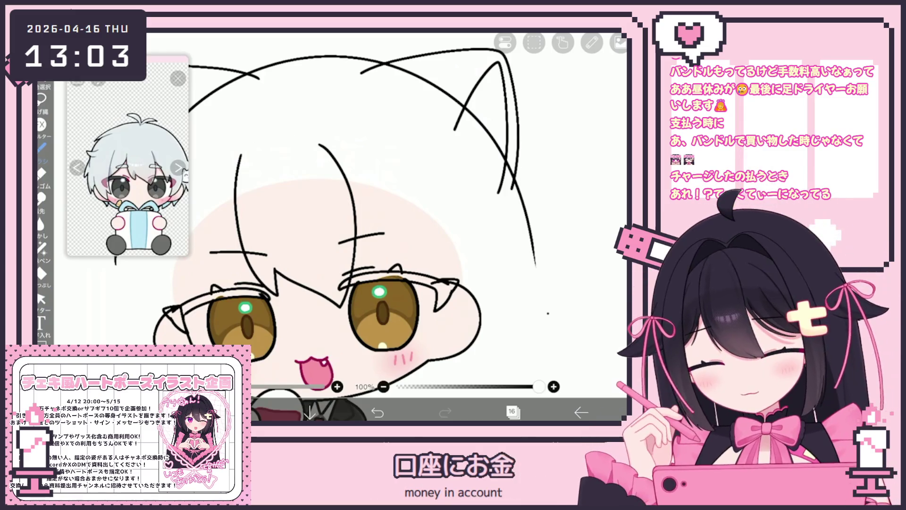
{"action": "scroll", "coordinate": [331, 212], "scroll_direction": "up", "scroll_amount": 2}
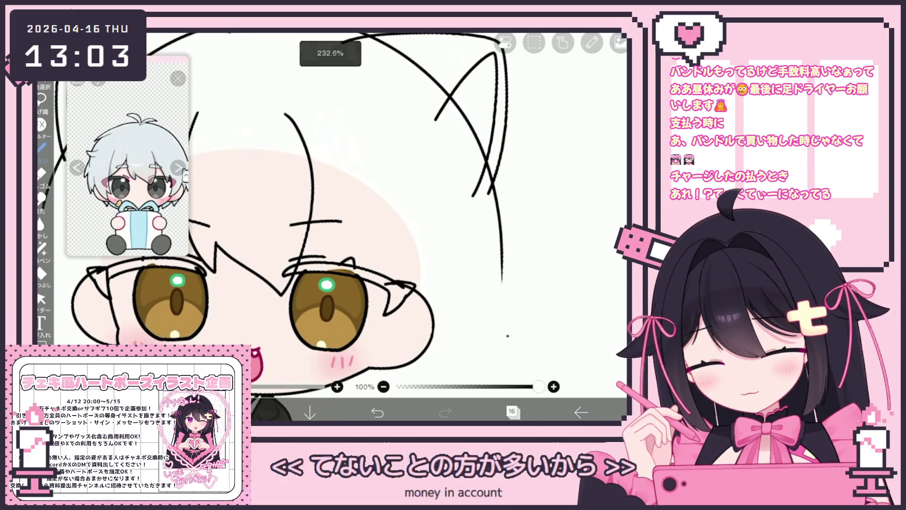
{"action": "left_click_drag", "start_coordinate": [312, 171], "coordinate": [378, 308]}
{"action": "left_click", "coordinate": [377, 412]}
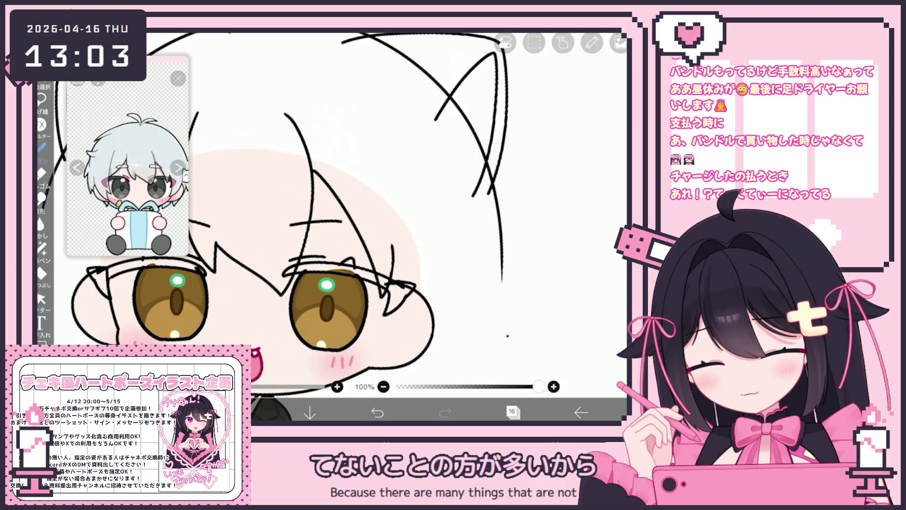
{"action": "left_click_drag", "start_coordinate": [393, 248], "coordinate": [401, 278]}
{"action": "key", "text": "ctrl+z"}
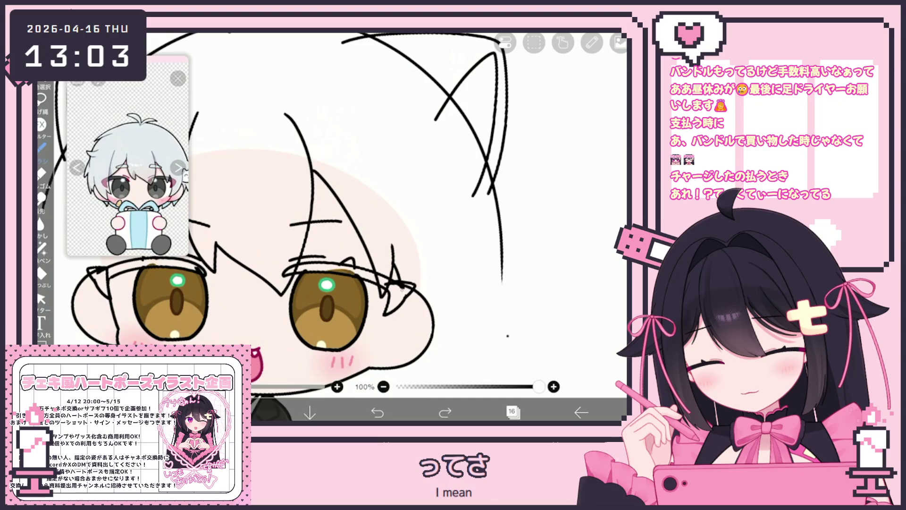
{"action": "left_click_drag", "start_coordinate": [400, 286], "coordinate": [403, 321]}
{"action": "left_click_drag", "start_coordinate": [440, 274], "coordinate": [399, 340]}
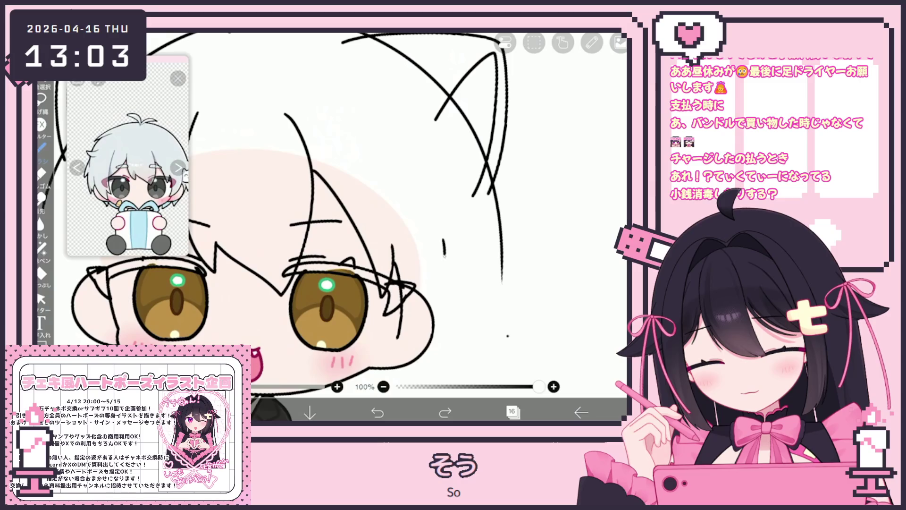
Redraw the long hair curve down the face's right side over several retries.
{"action": "left_click_drag", "start_coordinate": [444, 254], "coordinate": [404, 339]}
{"action": "key", "text": "ctrl+z"}
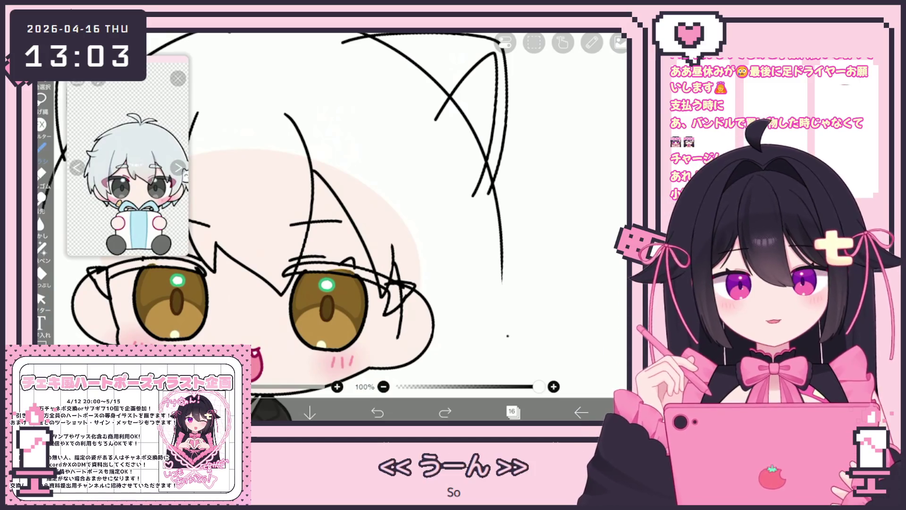
{"action": "mouse_move", "coordinate": [443, 207]}
{"action": "left_mouse_down"}
{"action": "mouse_move", "coordinate": [447, 267]}
{"action": "mouse_move", "coordinate": [402, 330]}
{"action": "left_mouse_up"}
{"action": "key", "text": "ctrl+z"}
{"action": "key", "text": "ctrl+z"}
{"action": "left_click_drag", "start_coordinate": [444, 203], "coordinate": [449, 257]}
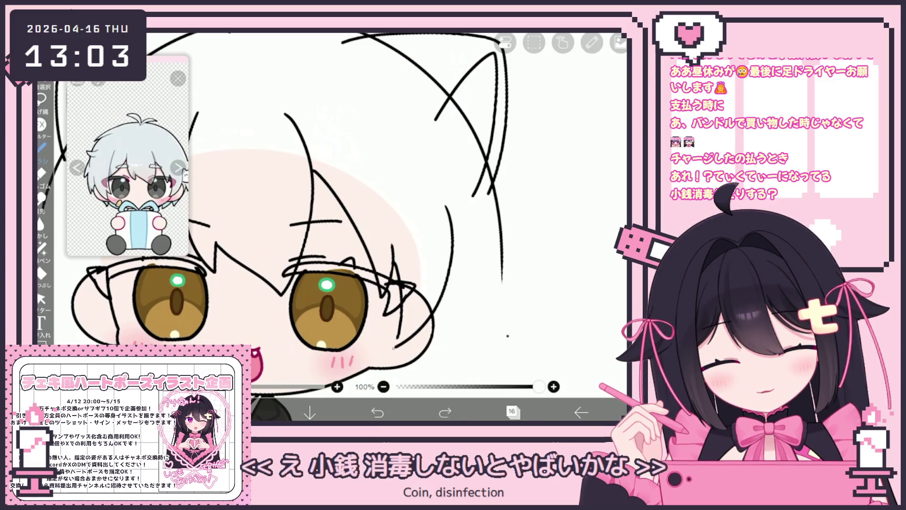
{"action": "key", "text": "ctrl+z"}
{"action": "left_click_drag", "start_coordinate": [447, 207], "coordinate": [404, 338]}
{"action": "key", "text": "ctrl+z"}
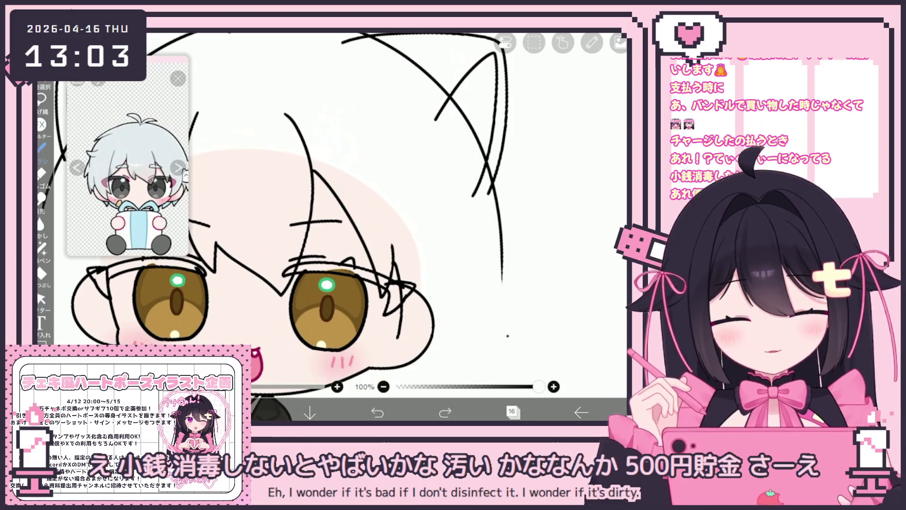
{"action": "left_click_drag", "start_coordinate": [452, 225], "coordinate": [404, 326]}
{"action": "key", "text": "ctrl+z"}
{"action": "left_click_drag", "start_coordinate": [439, 200], "coordinate": [401, 336]}
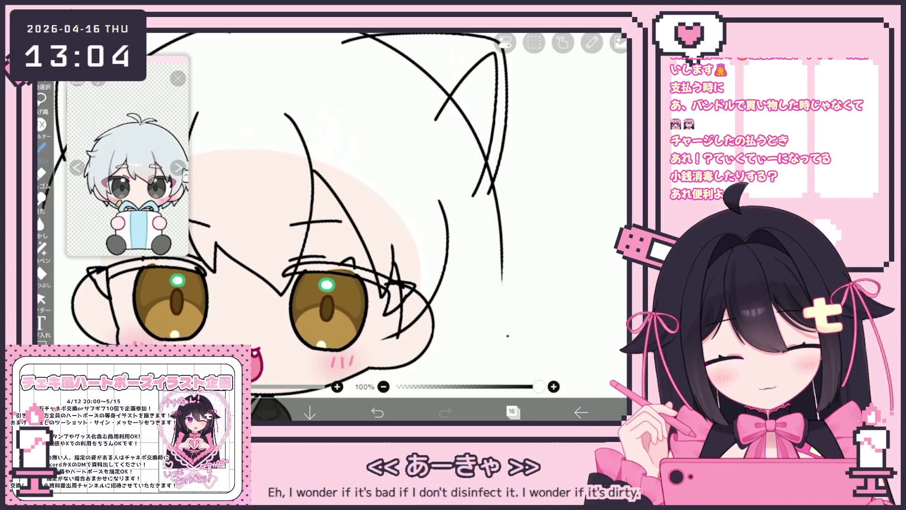
Toggle to the Vector tool and back to the pen.
{"action": "left_click", "coordinate": [41, 298]}
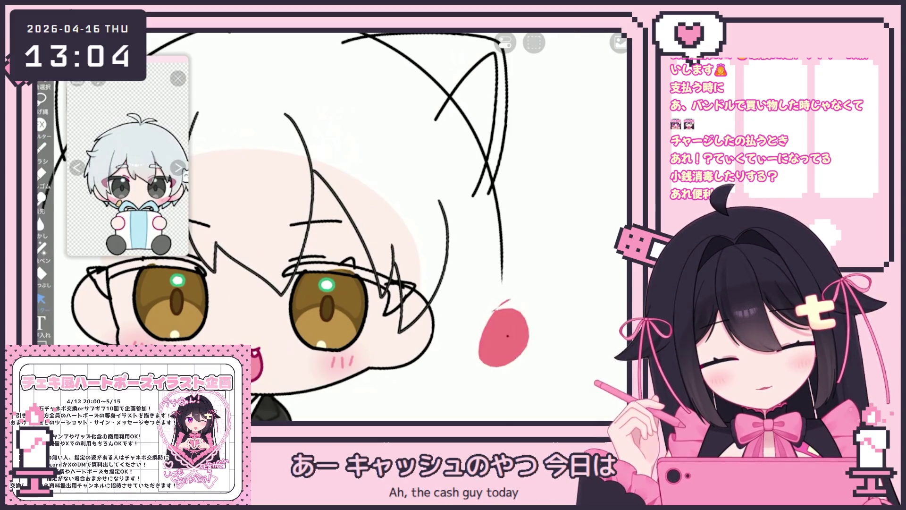
{"action": "left_click", "coordinate": [42, 148]}
{"action": "scroll", "coordinate": [330, 227], "scroll_direction": "down", "scroll_amount": 5}
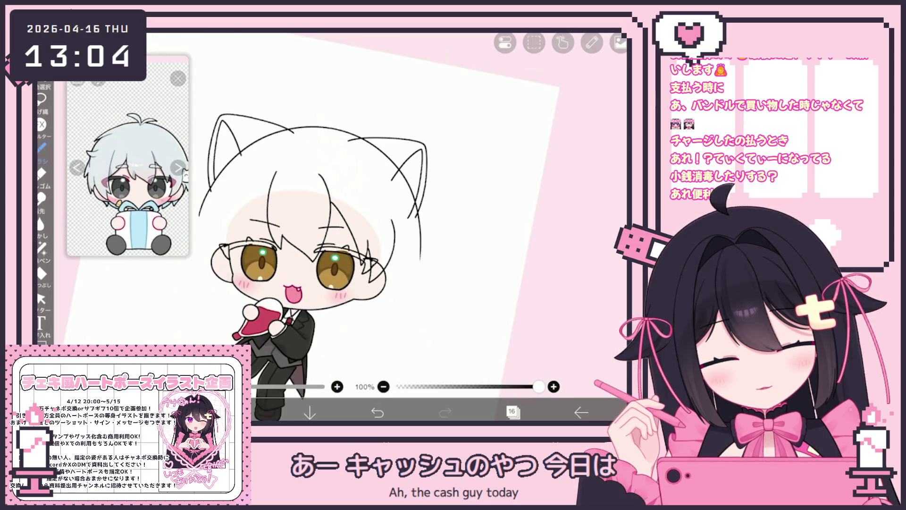
Undo the last stroke and draw a curved hair line along the head's left side.
{"action": "scroll", "coordinate": [359, 236], "scroll_direction": "up", "scroll_amount": 5}
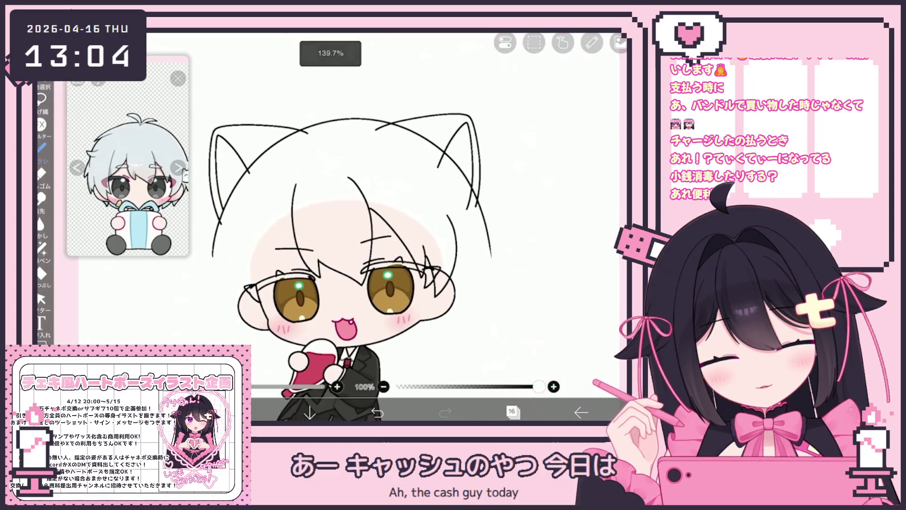
{"action": "key", "text": "ctrl+z"}
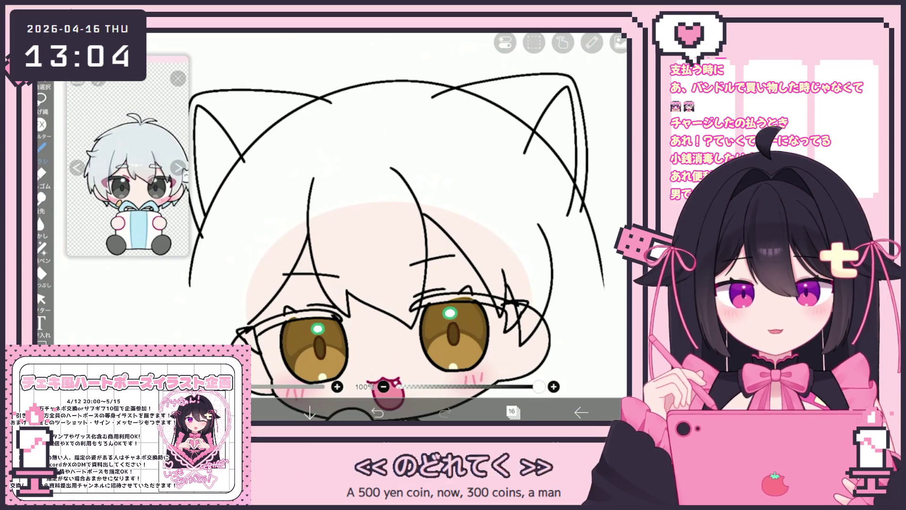
{"action": "scroll", "coordinate": [391, 283], "scroll_direction": "down", "scroll_amount": 3}
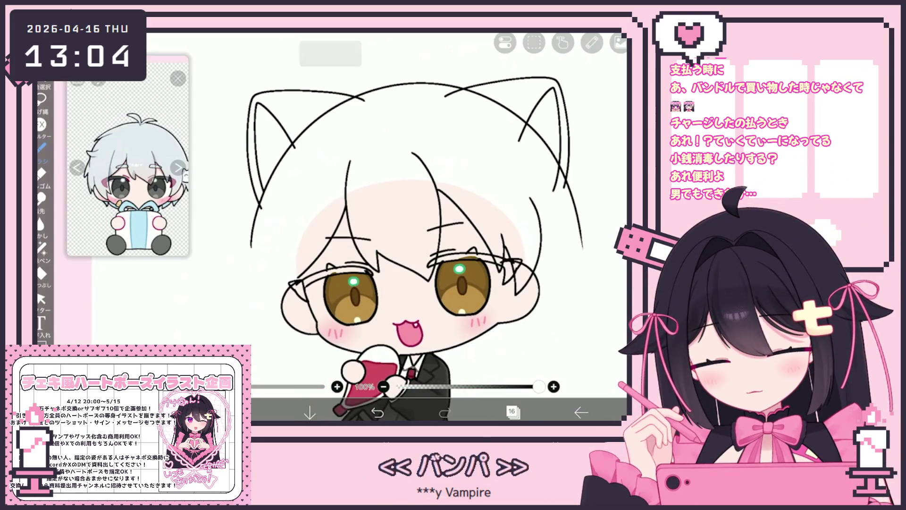
{"action": "scroll", "coordinate": [423, 284], "scroll_direction": "up", "scroll_amount": 2}
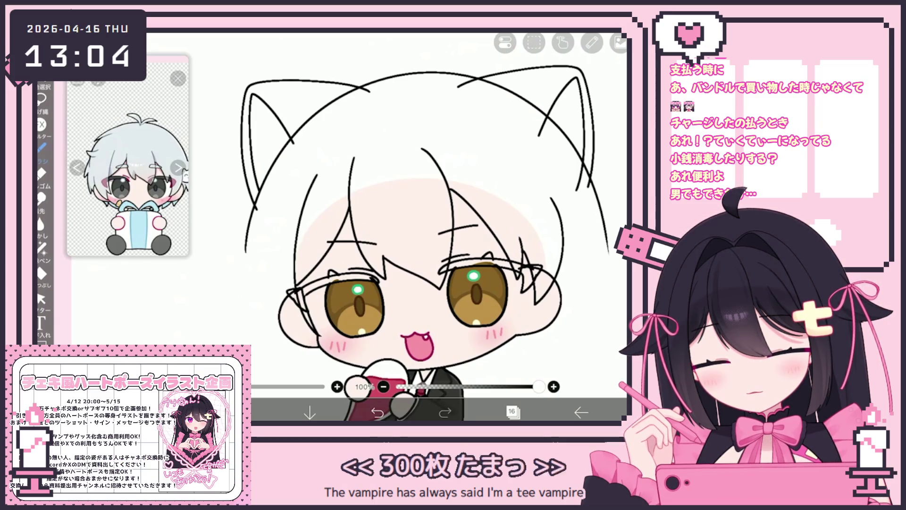
{"action": "scroll", "coordinate": [438, 278], "scroll_direction": "up", "scroll_amount": 2}
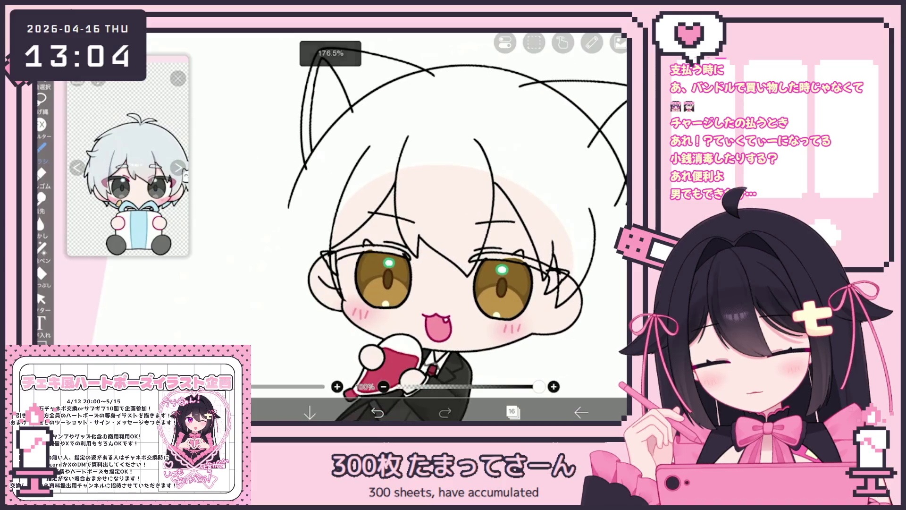
{"action": "mouse_move", "coordinate": [304, 178]}
{"action": "left_mouse_down"}
{"action": "mouse_move", "coordinate": [289, 250]}
{"action": "mouse_move", "coordinate": [325, 317]}
{"action": "left_mouse_up"}
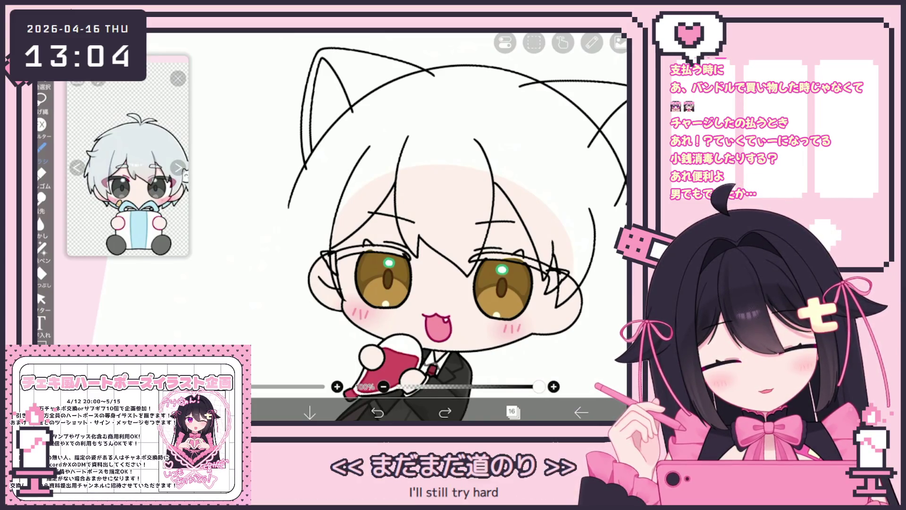
Replace a long strand left of the face with a short stroke beside the left cheek.
{"action": "left_click_drag", "start_coordinate": [308, 168], "coordinate": [289, 267]}
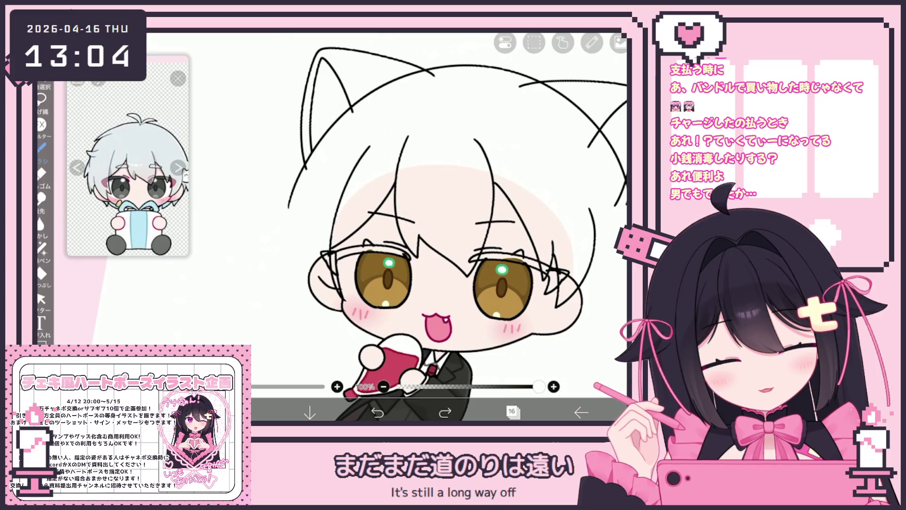
{"action": "left_click", "coordinate": [378, 412]}
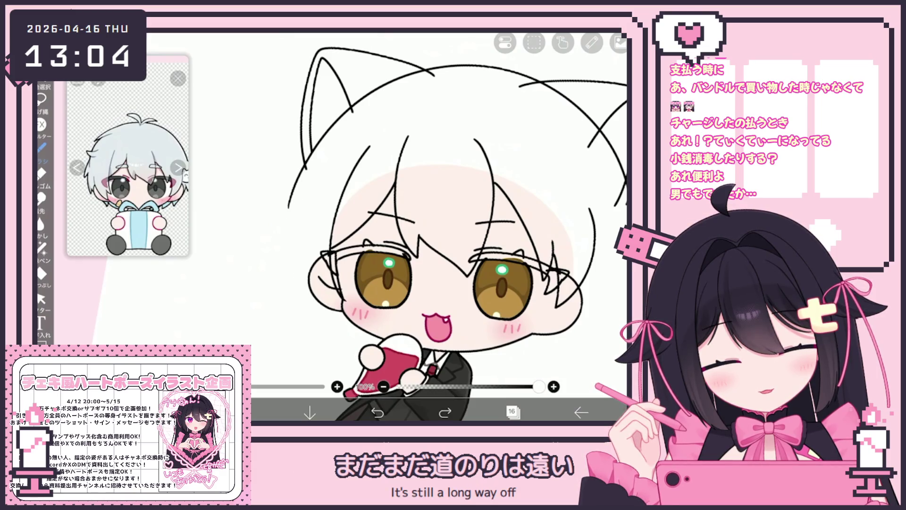
{"action": "left_click_drag", "start_coordinate": [323, 282], "coordinate": [334, 323]}
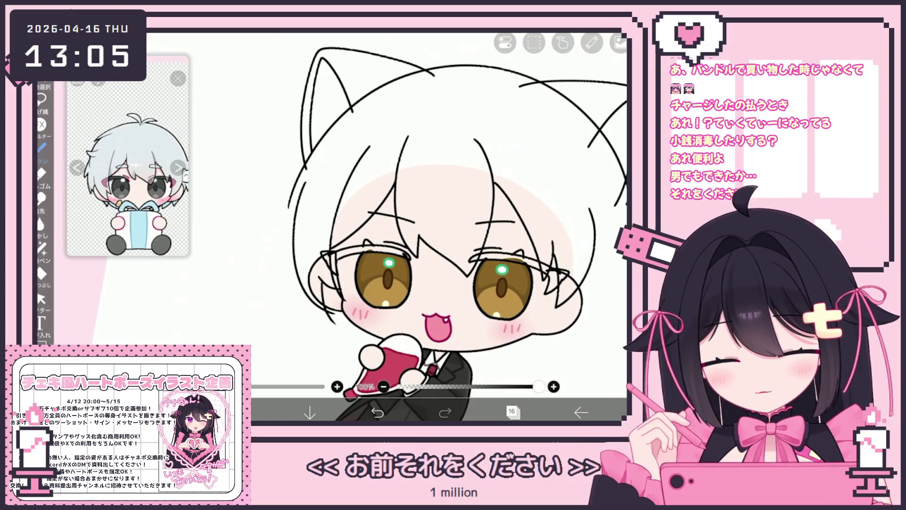
{"action": "left_click_drag", "start_coordinate": [454, 226], "coordinate": [463, 250]}
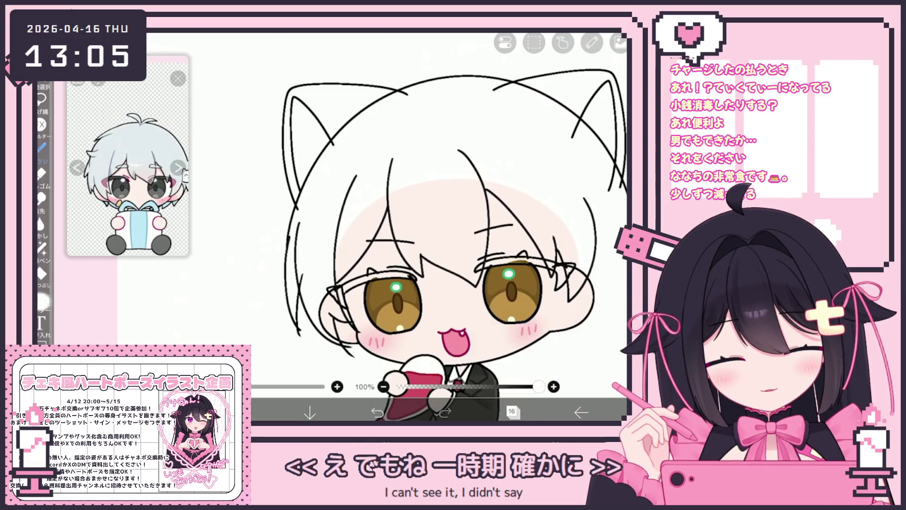
Toggle to the Vector tool, then return to the pen.
{"action": "left_click", "coordinate": [41, 298]}
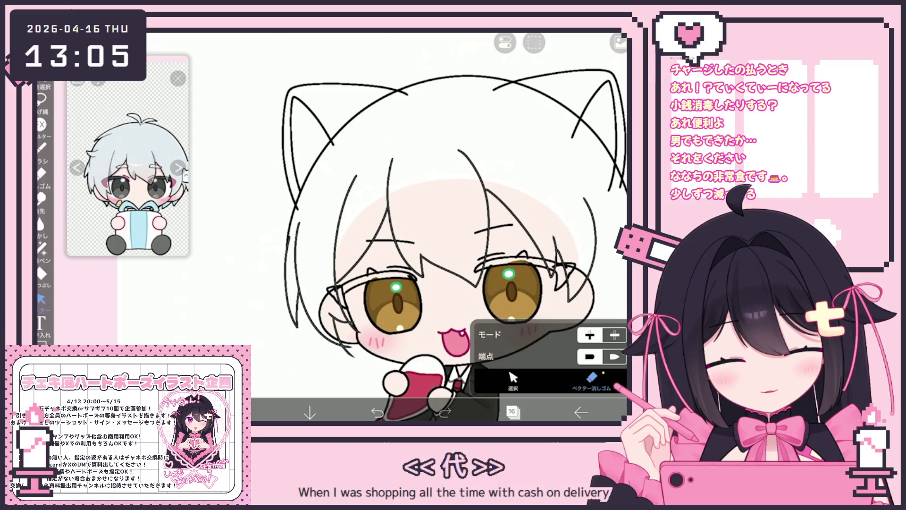
{"action": "scroll", "coordinate": [453, 245], "scroll_direction": "down", "scroll_amount": 3}
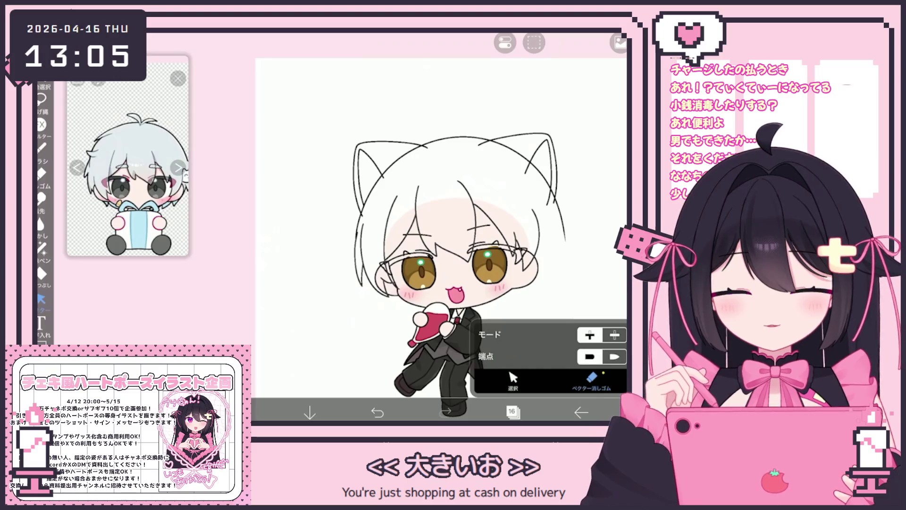
{"action": "left_click", "coordinate": [42, 148]}
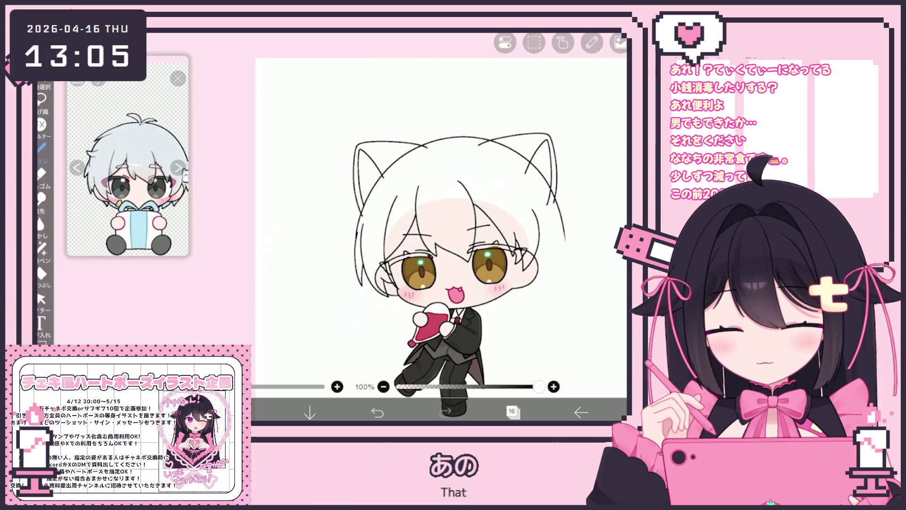
Try short hair strokes along the hairline at the face's side, then undo them.
{"action": "scroll", "coordinate": [419, 268], "scroll_direction": "up", "scroll_amount": 3}
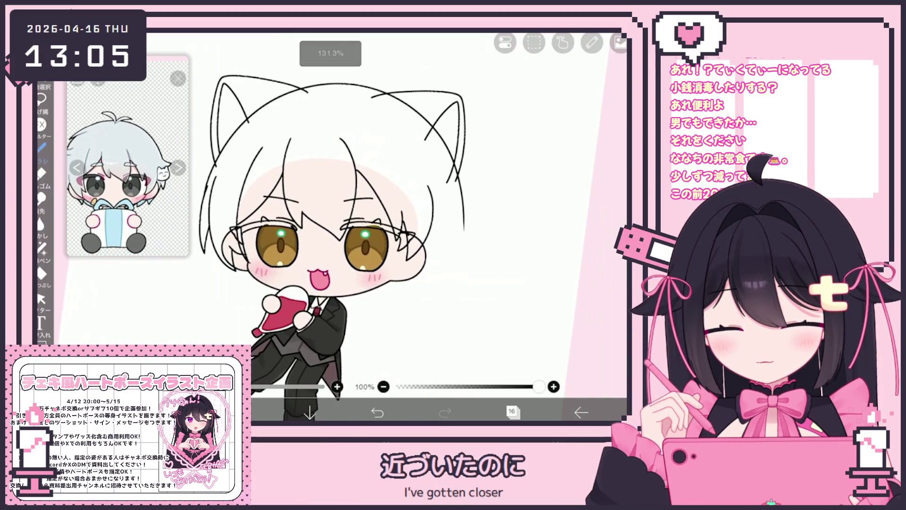
{"action": "scroll", "coordinate": [302, 227], "scroll_direction": "up", "scroll_amount": 3}
{"action": "mouse_move", "coordinate": [387, 210]}
{"action": "left_mouse_down"}
{"action": "mouse_move", "coordinate": [399, 281]}
{"action": "mouse_move", "coordinate": [375, 276]}
{"action": "left_mouse_up"}
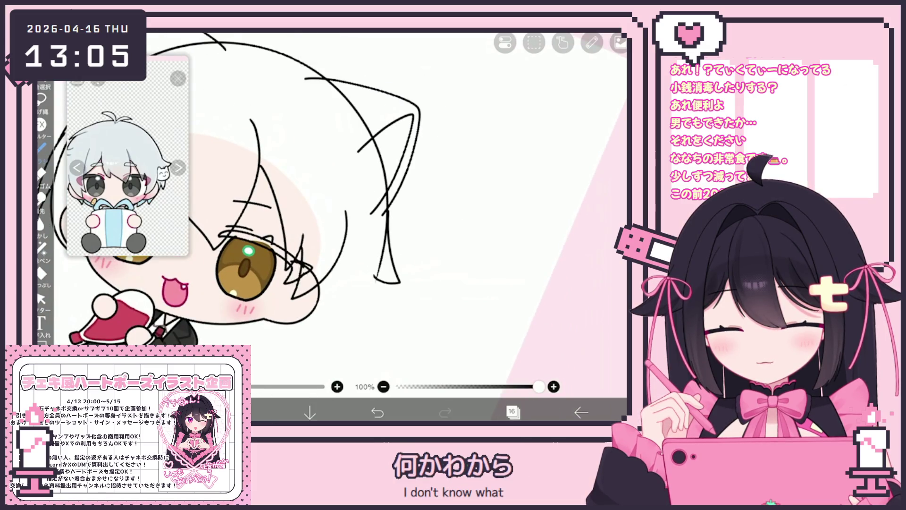
{"action": "scroll", "coordinate": [302, 213], "scroll_direction": "up", "scroll_amount": 1}
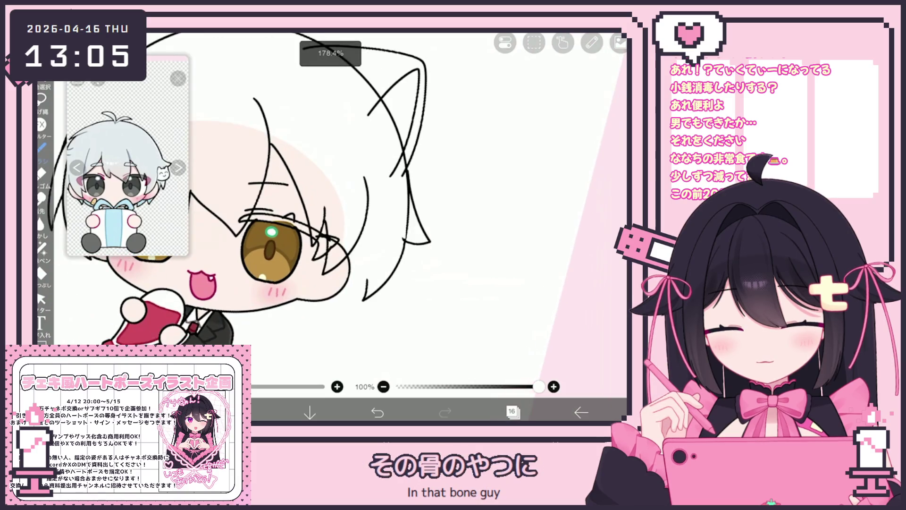
{"action": "key", "text": "ctrl+z"}
{"action": "left_click_drag", "start_coordinate": [375, 267], "coordinate": [368, 303]}
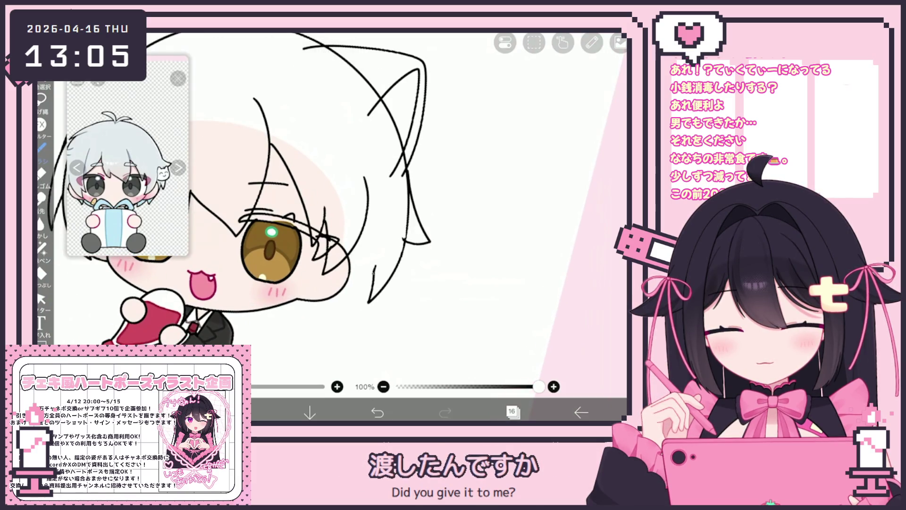
{"action": "scroll", "coordinate": [302, 213], "scroll_direction": "left", "scroll_amount": 1}
{"action": "key", "text": "ctrl+z"}
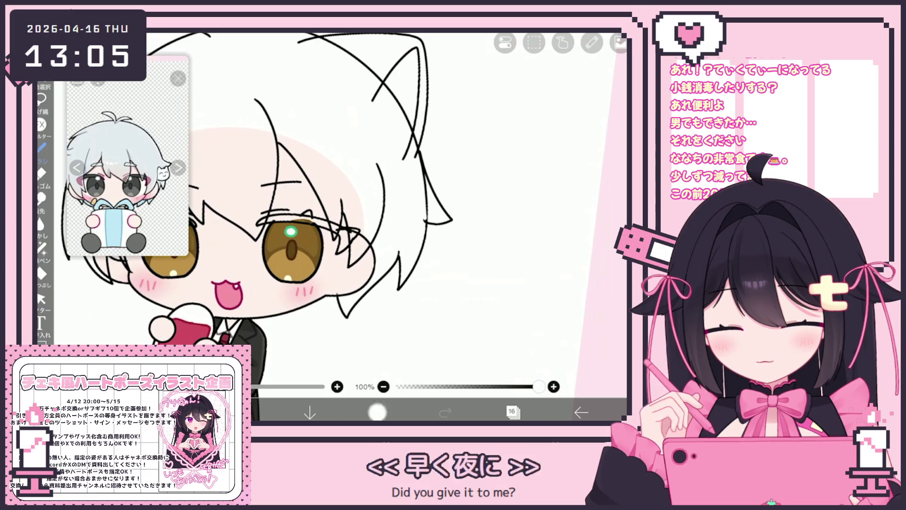
{"action": "key", "text": "ctrl+z"}
Discard a long trial strand and draw several new hair strands near the cheek.
{"action": "mouse_move", "coordinate": [400, 250]}
{"action": "left_mouse_down"}
{"action": "mouse_move", "coordinate": [342, 325]}
{"action": "mouse_move", "coordinate": [336, 298]}
{"action": "left_mouse_up"}
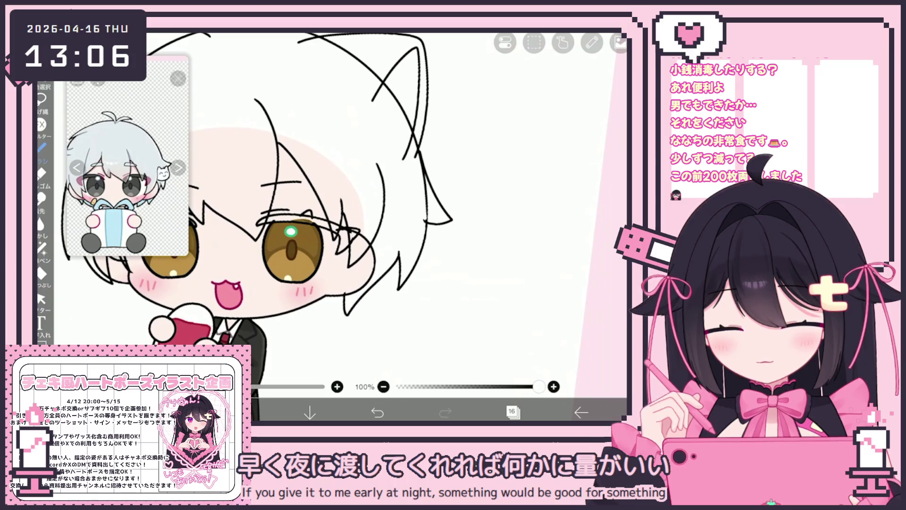
{"action": "scroll", "coordinate": [302, 213], "scroll_direction": "down", "scroll_amount": 2}
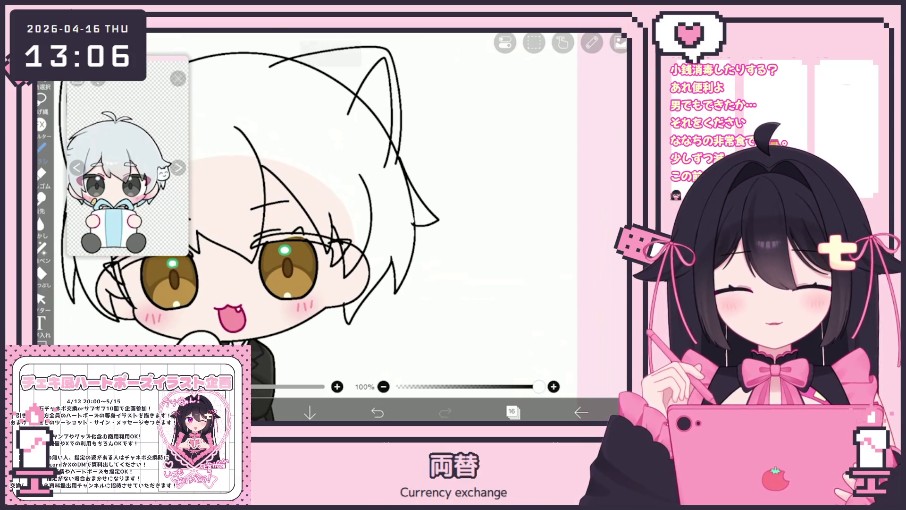
{"action": "key", "text": "ctrl+z"}
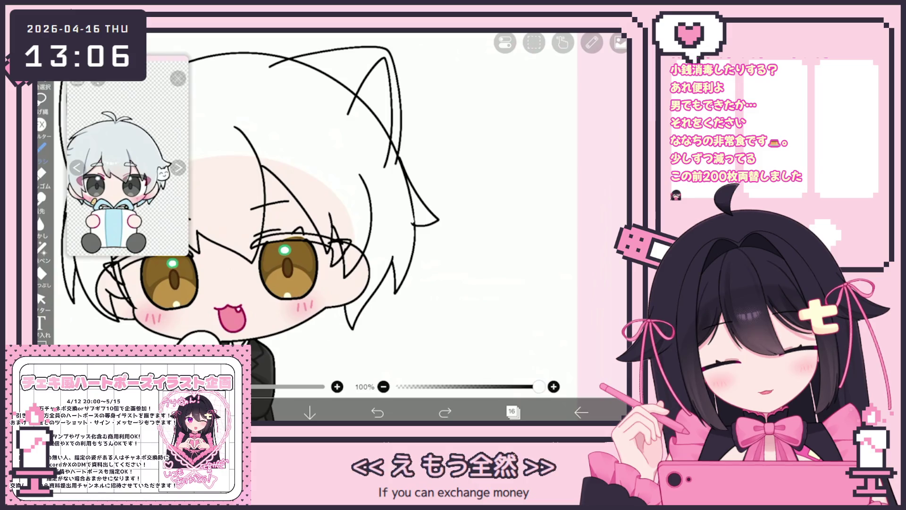
{"action": "left_click", "coordinate": [378, 412]}
{"action": "left_click", "coordinate": [377, 412]}
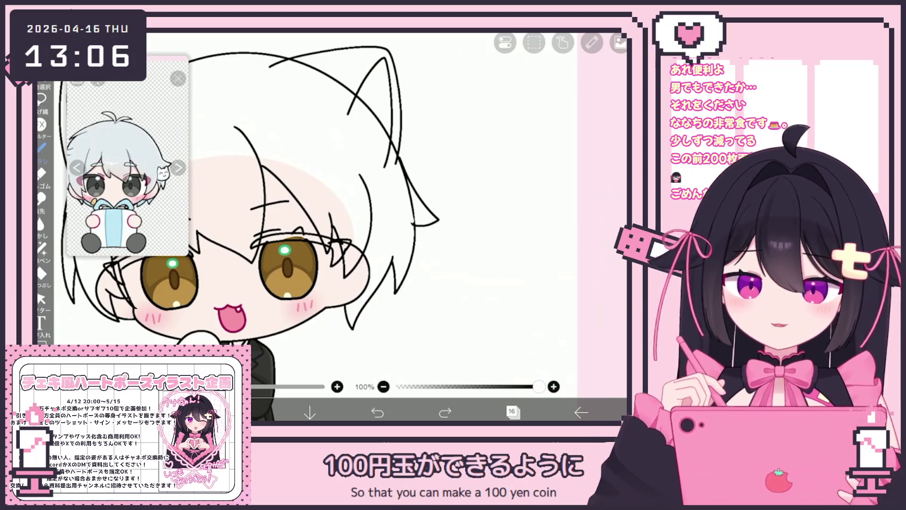
{"action": "left_click_drag", "start_coordinate": [345, 305], "coordinate": [309, 343]}
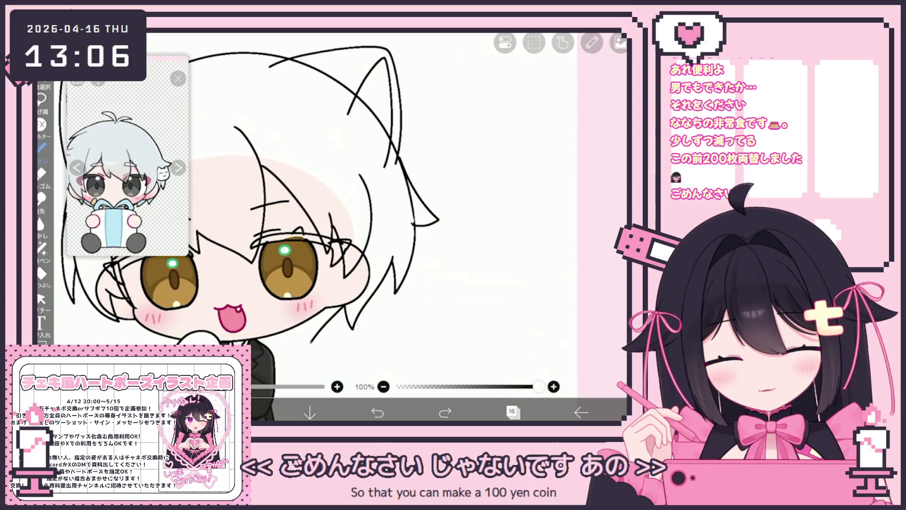
{"action": "left_click_drag", "start_coordinate": [313, 313], "coordinate": [304, 345]}
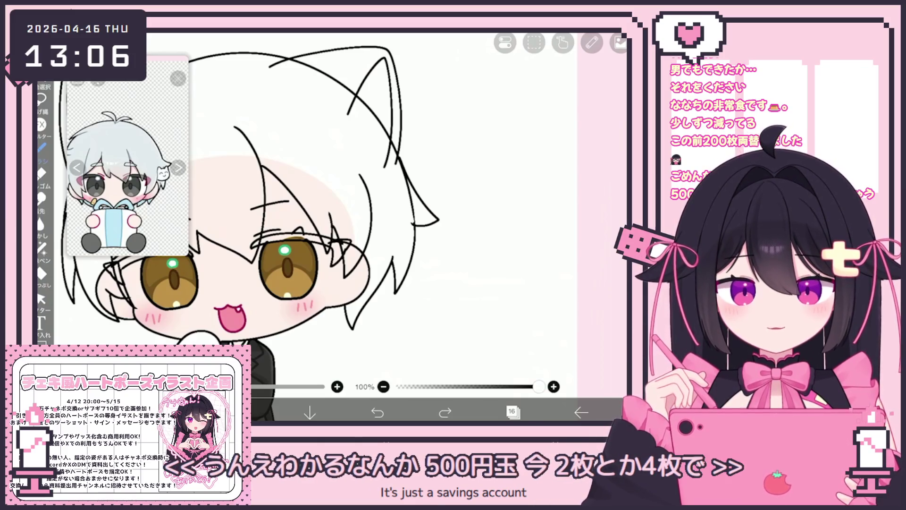
{"action": "scroll", "coordinate": [302, 208], "scroll_direction": "up", "scroll_amount": 5}
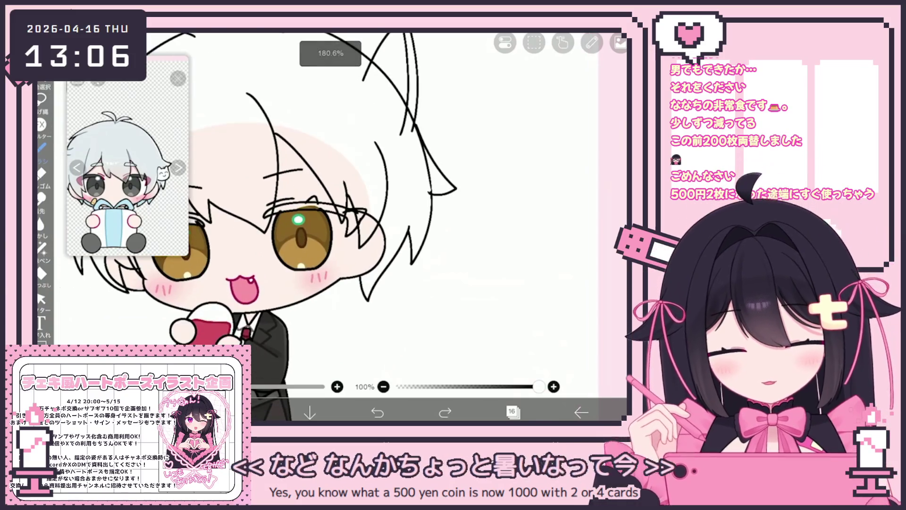
{"action": "left_click_drag", "start_coordinate": [361, 276], "coordinate": [326, 307]}
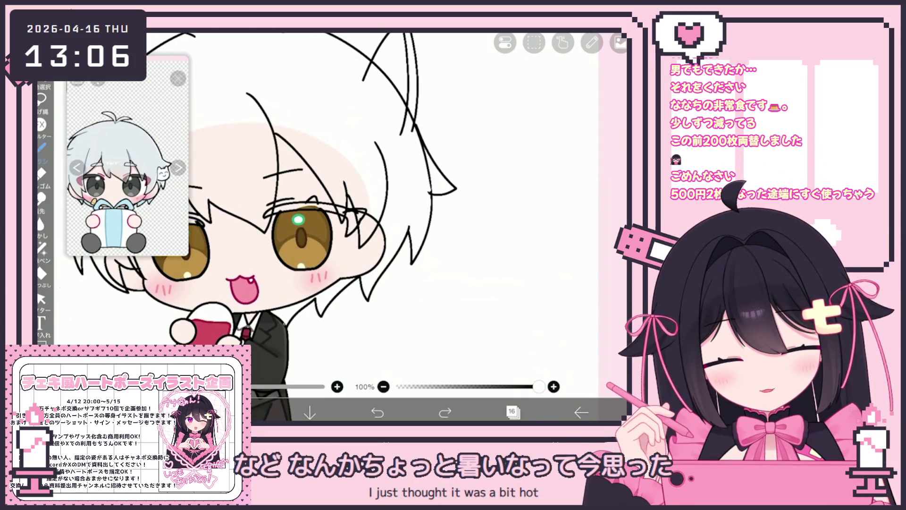
{"action": "scroll", "coordinate": [325, 226], "scroll_direction": "down", "scroll_amount": 3}
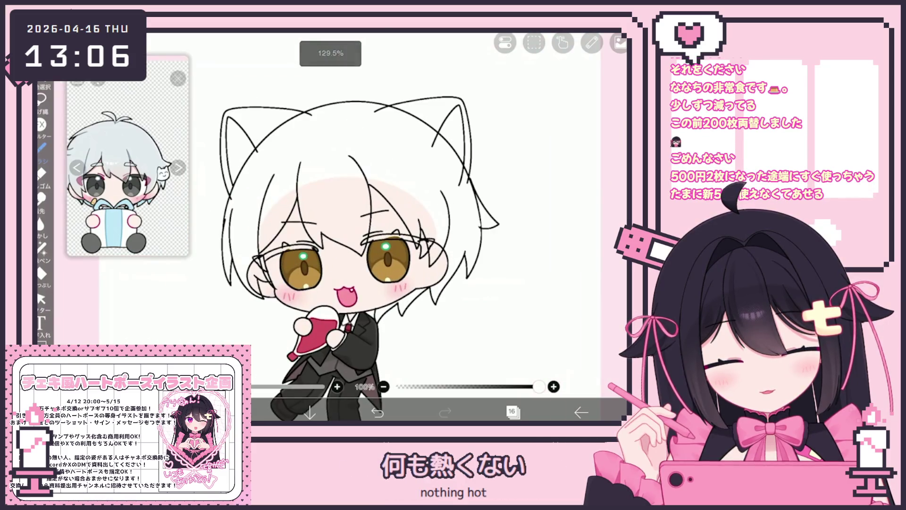
{"action": "scroll", "coordinate": [368, 226], "scroll_direction": "up", "scroll_amount": 3}
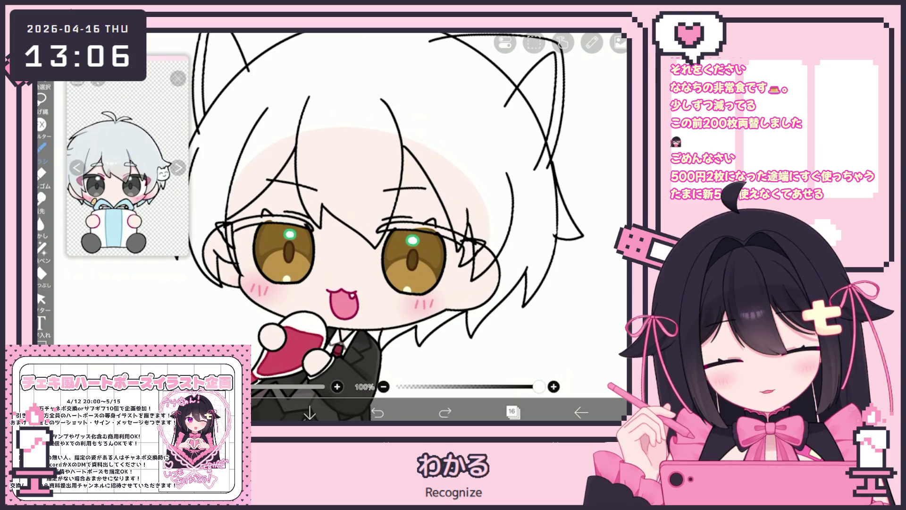
Remove trial strokes drawn near the hand and the left cheek.
{"action": "left_click_drag", "start_coordinate": [265, 322], "coordinate": [276, 321]}
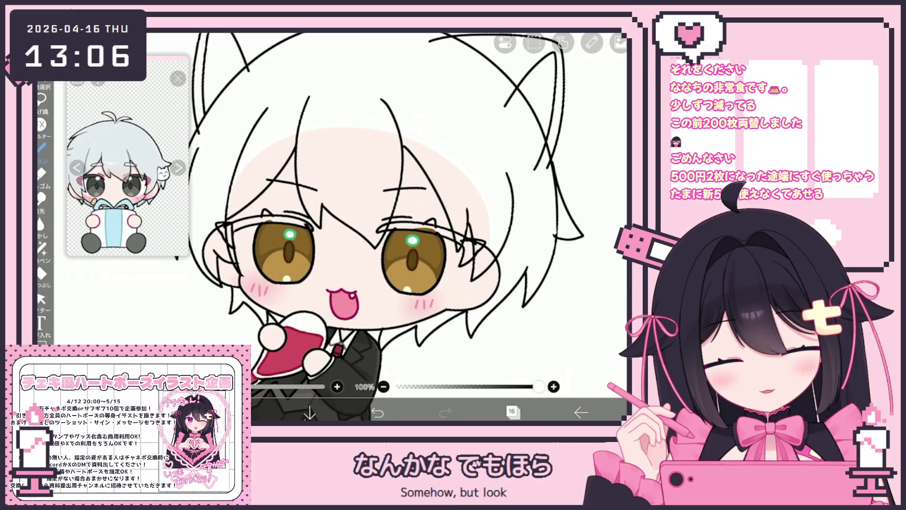
{"action": "key", "text": "ctrl+z"}
{"action": "scroll", "coordinate": [368, 227], "scroll_direction": "up", "scroll_amount": 3}
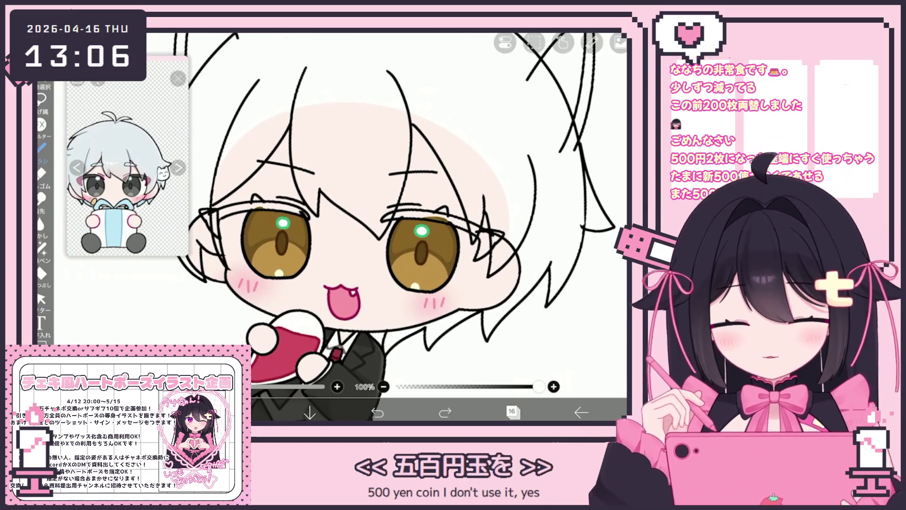
{"action": "mouse_move", "coordinate": [218, 283]}
{"action": "left_mouse_down"}
{"action": "mouse_move", "coordinate": [233, 319]}
{"action": "mouse_move", "coordinate": [254, 325]}
{"action": "left_mouse_up"}
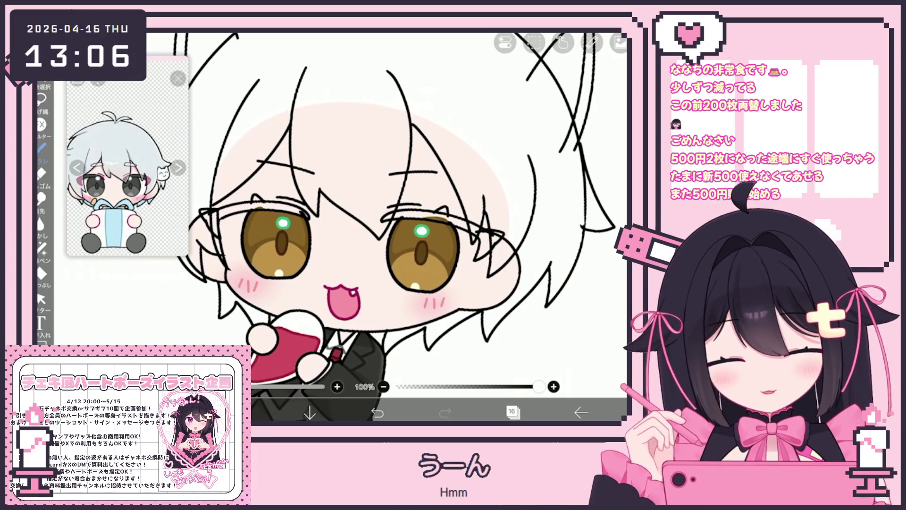
{"action": "key", "text": "ctrl+z"}
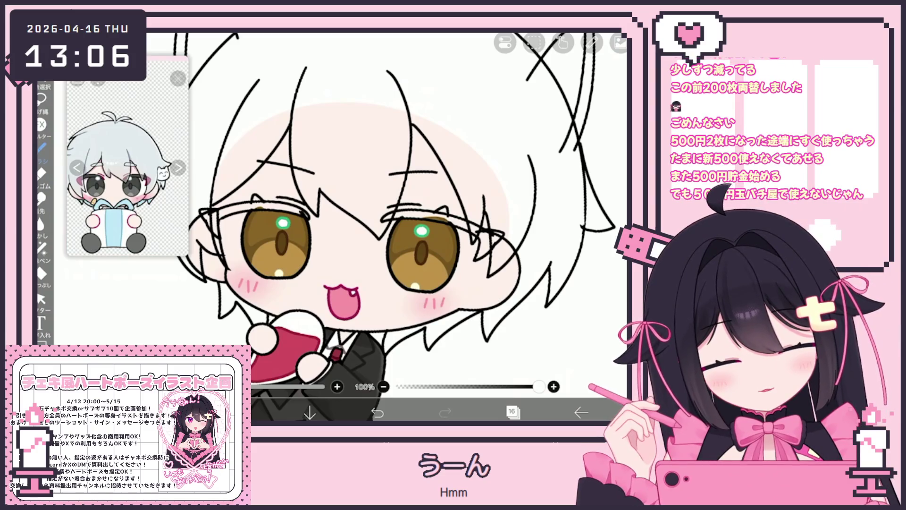
{"action": "scroll", "coordinate": [363, 227], "scroll_direction": "down", "scroll_amount": 5}
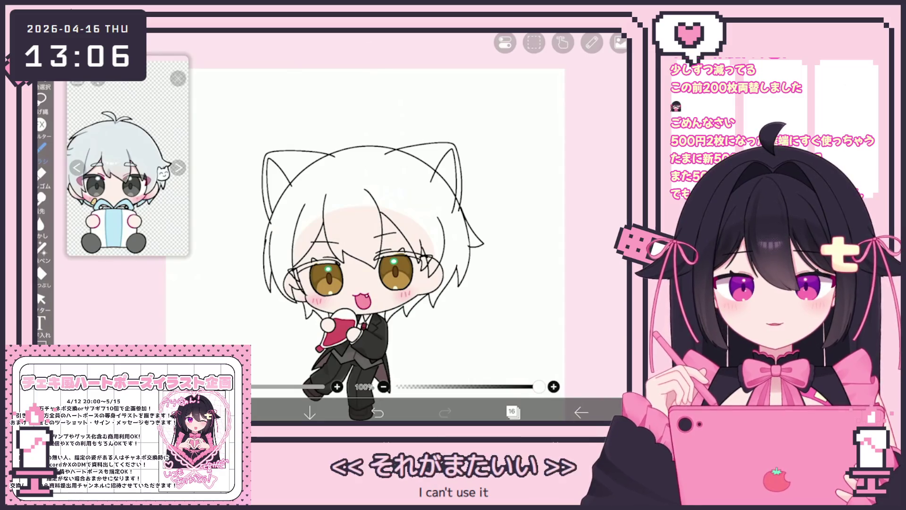
{"action": "scroll", "coordinate": [363, 227], "scroll_direction": "down", "scroll_amount": 3}
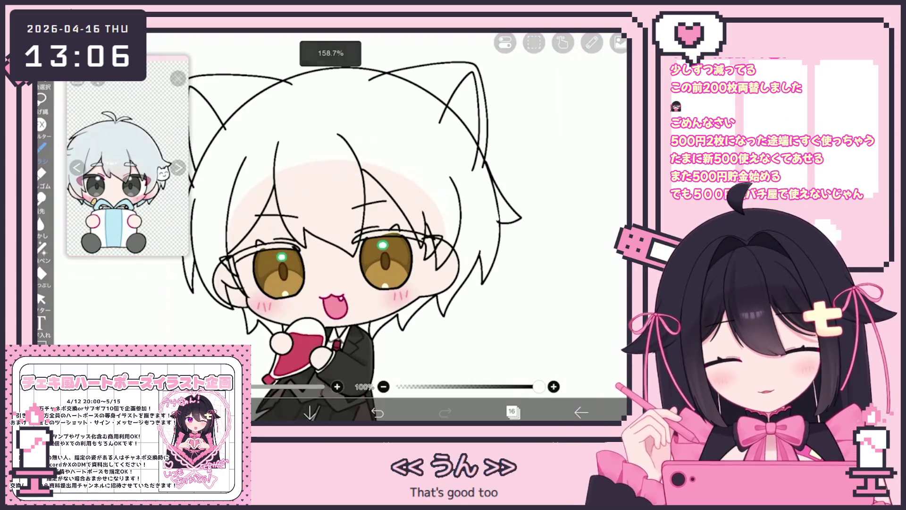
{"action": "scroll", "coordinate": [408, 250], "scroll_direction": "up", "scroll_amount": 1}
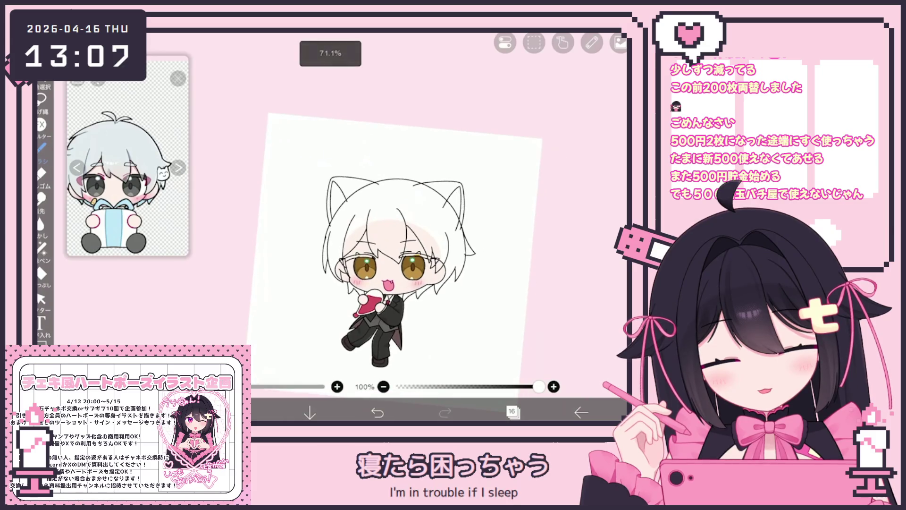
{"action": "scroll", "coordinate": [347, 262], "scroll_direction": "up", "scroll_amount": 3}
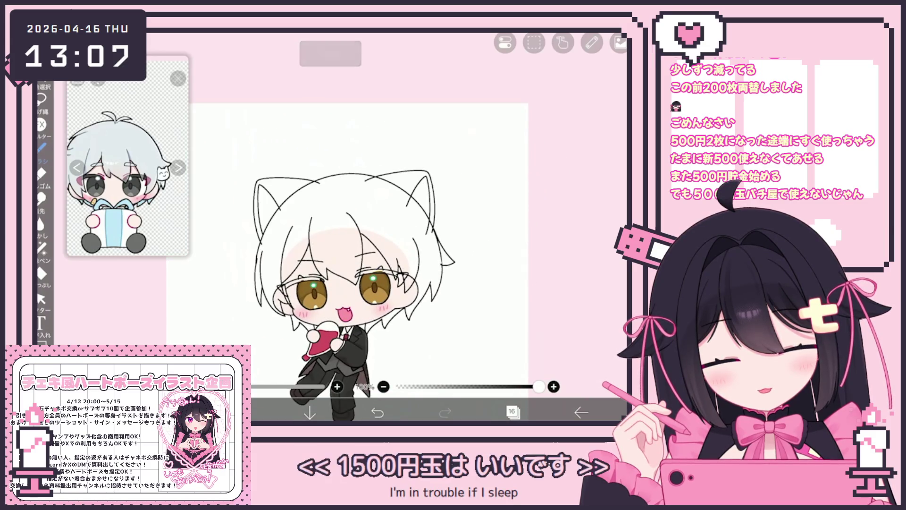
{"action": "scroll", "coordinate": [344, 302], "scroll_direction": "up", "scroll_amount": 5}
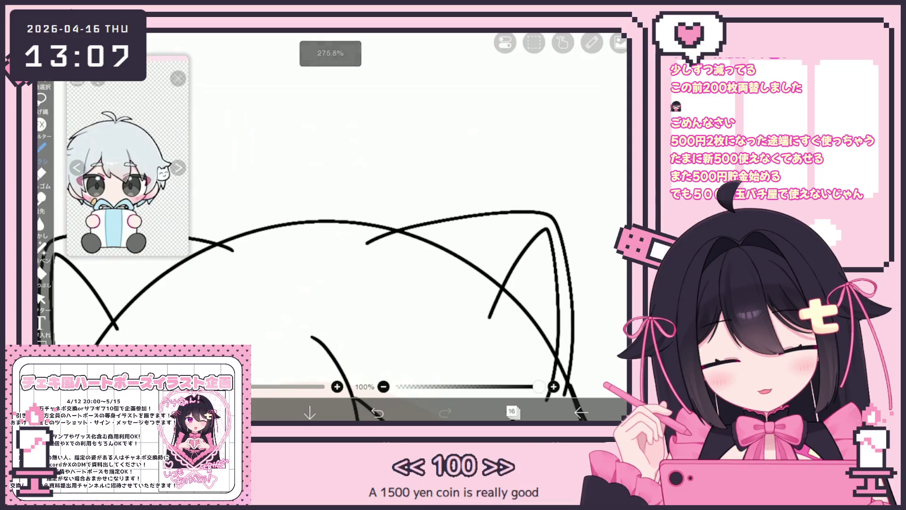
Draw two cowlick curls atop the head, undoing the extra strokes.
{"action": "left_click_drag", "start_coordinate": [252, 215], "coordinate": [302, 224]}
{"action": "mouse_move", "coordinate": [380, 219]}
{"action": "left_mouse_down"}
{"action": "mouse_move", "coordinate": [342, 220]}
{"action": "mouse_move", "coordinate": [309, 243]}
{"action": "left_mouse_up"}
{"action": "key", "text": "ctrl+z"}
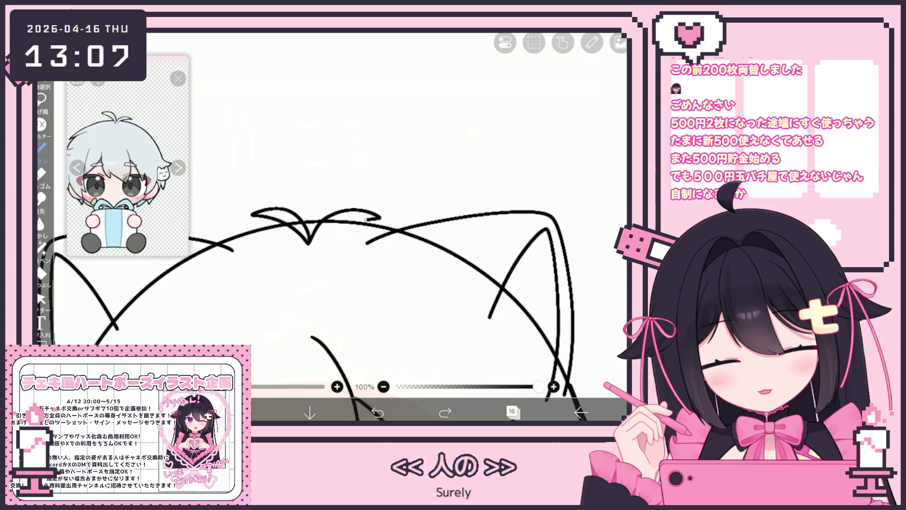
{"action": "key", "text": "ctrl+z"}
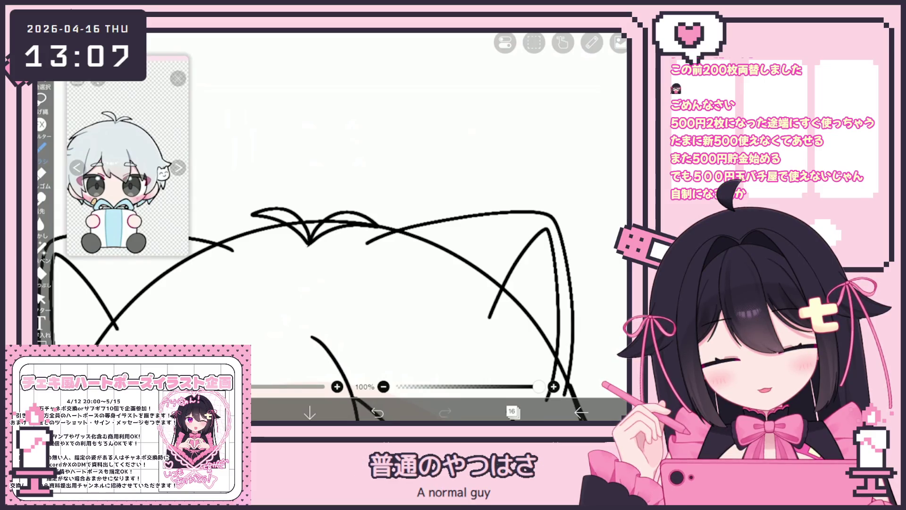
Select and delete the small stray mark below the cowlick with Vector Select.
{"action": "left_click", "coordinate": [40, 299]}
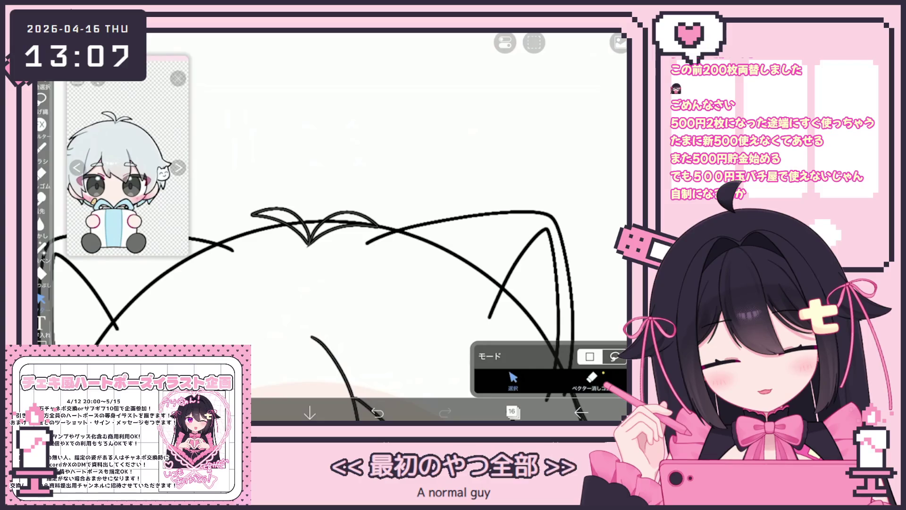
{"action": "left_click", "coordinate": [312, 226]}
{"action": "left_click", "coordinate": [274, 208]}
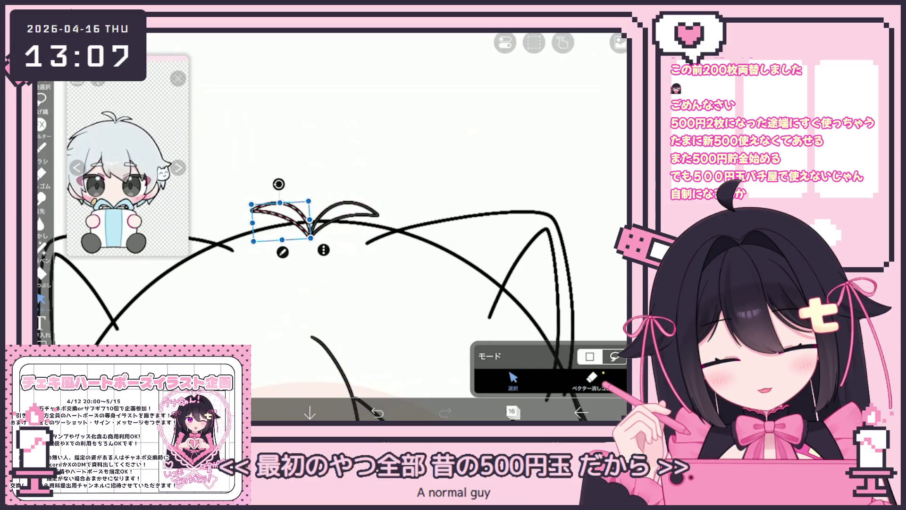
{"action": "left_click", "coordinate": [307, 243]}
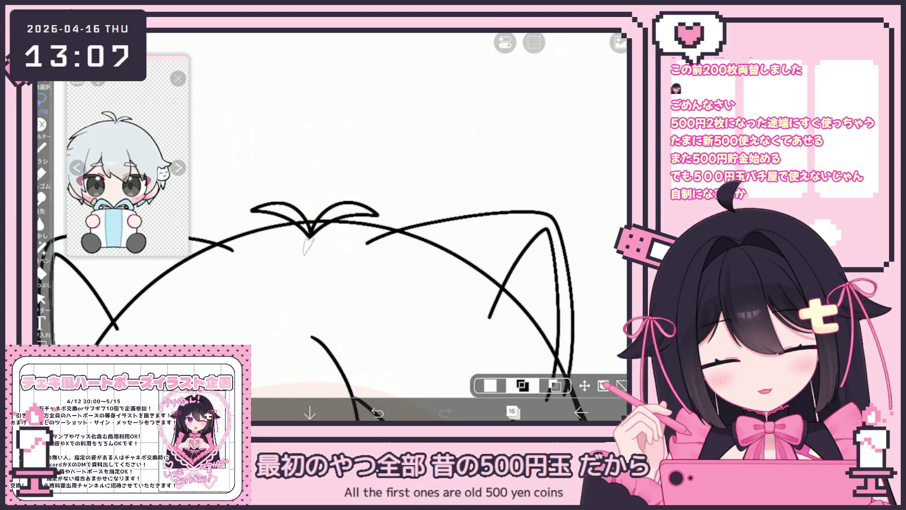
{"action": "key", "text": "Delete"}
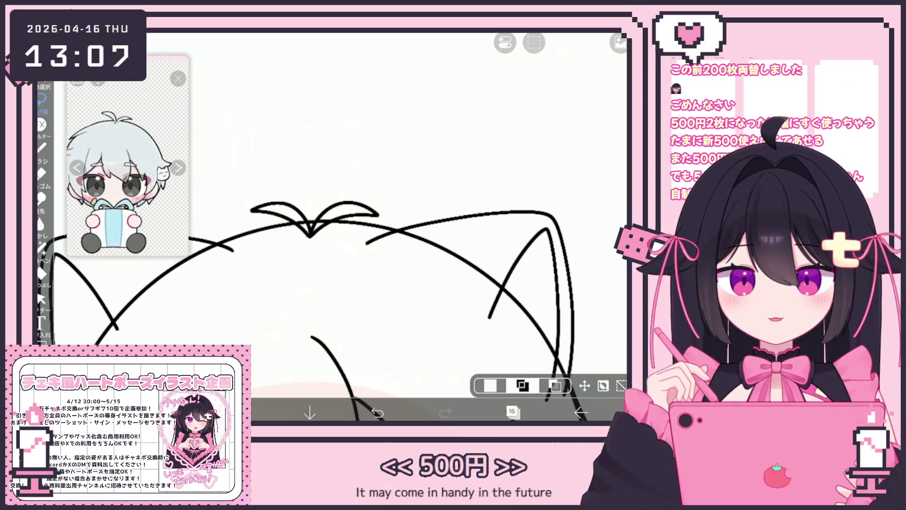
Stretch the cowlick strokes wider and lift them slightly.
{"action": "left_click", "coordinate": [41, 298]}
{"action": "left_click", "coordinate": [352, 191]}
{"action": "left_click_drag", "start_coordinate": [266, 185], "coordinate": [237, 183]}
{"action": "scroll", "coordinate": [377, 264], "scroll_direction": "down", "scroll_amount": 5}
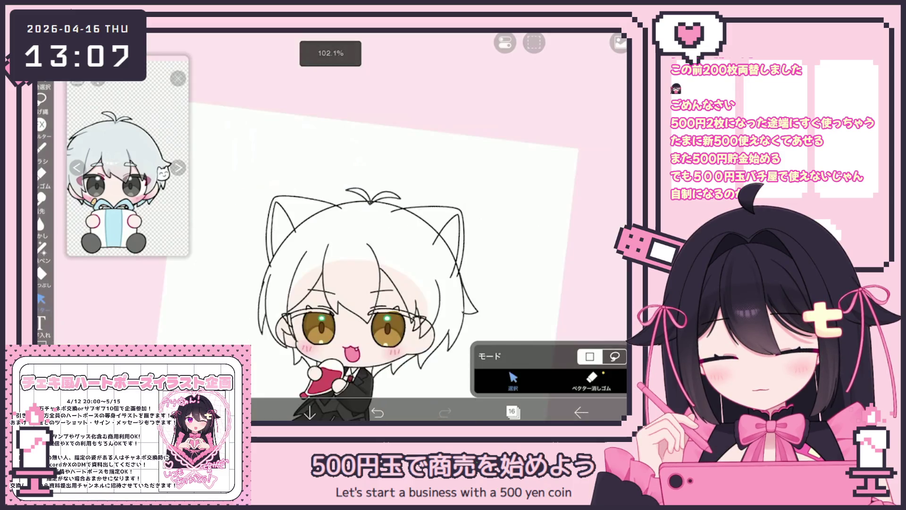
Draw short pen lines beside the right cat ear, then bring up the layer list.
{"action": "scroll", "coordinate": [378, 264], "scroll_direction": "up", "scroll_amount": 5}
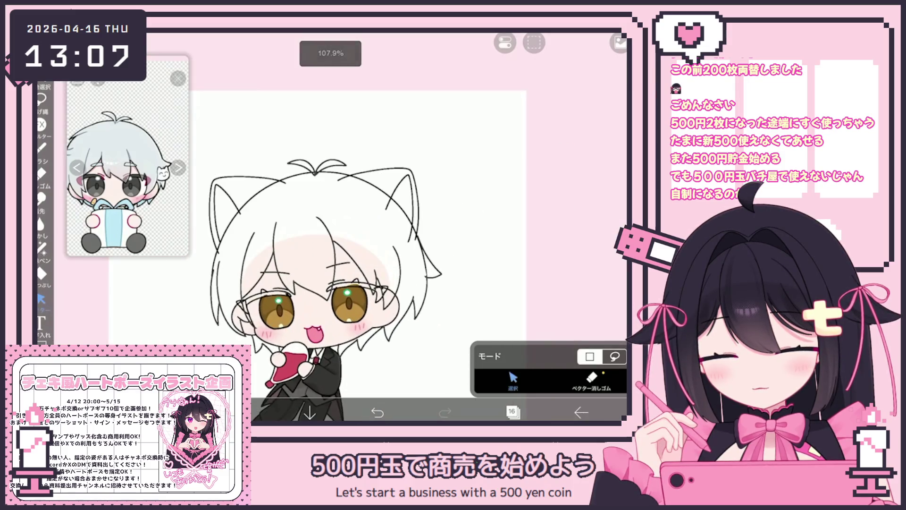
{"action": "left_click", "coordinate": [42, 148]}
{"action": "scroll", "coordinate": [425, 265], "scroll_direction": "up", "scroll_amount": 2}
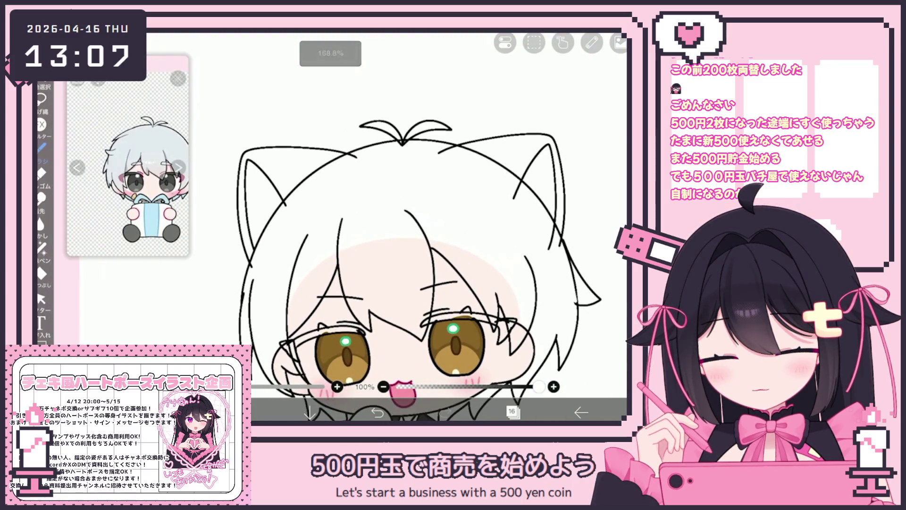
{"action": "scroll", "coordinate": [425, 264], "scroll_direction": "up", "scroll_amount": 1}
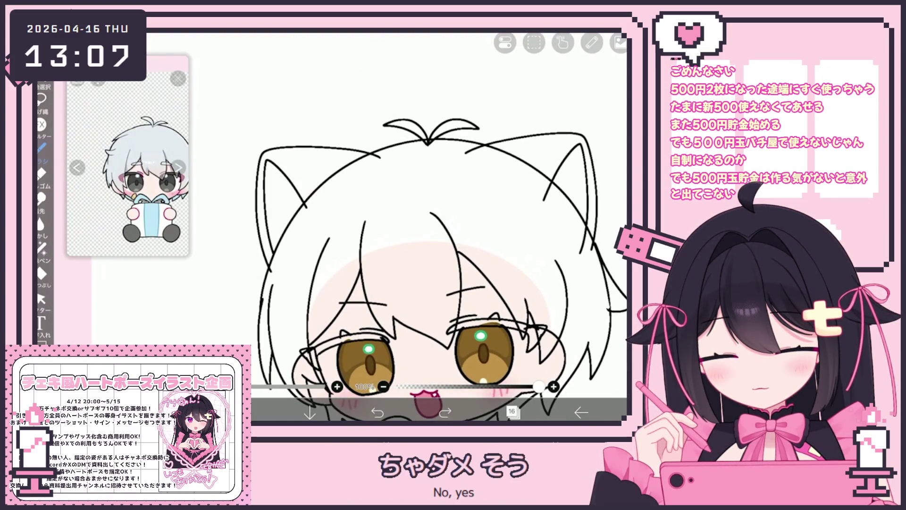
{"action": "scroll", "coordinate": [436, 269], "scroll_direction": "down", "scroll_amount": 4}
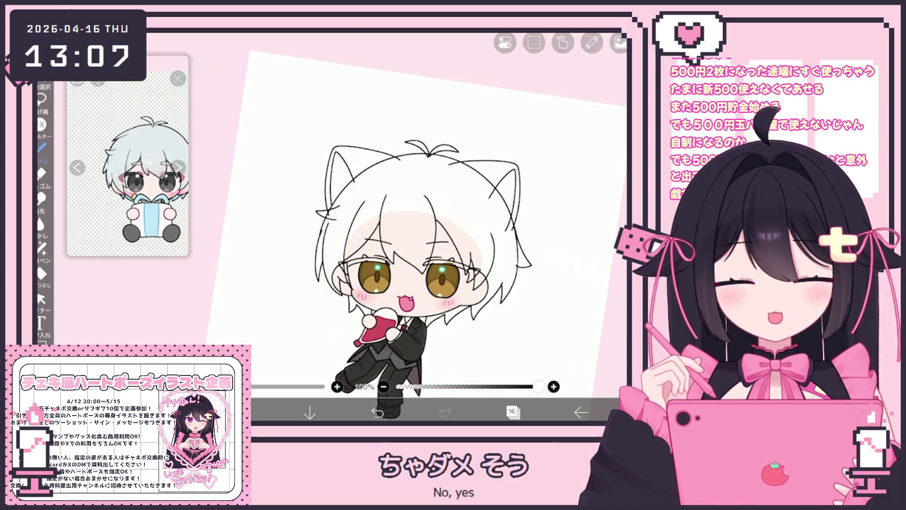
{"action": "scroll", "coordinate": [392, 226], "scroll_direction": "up", "scroll_amount": 3}
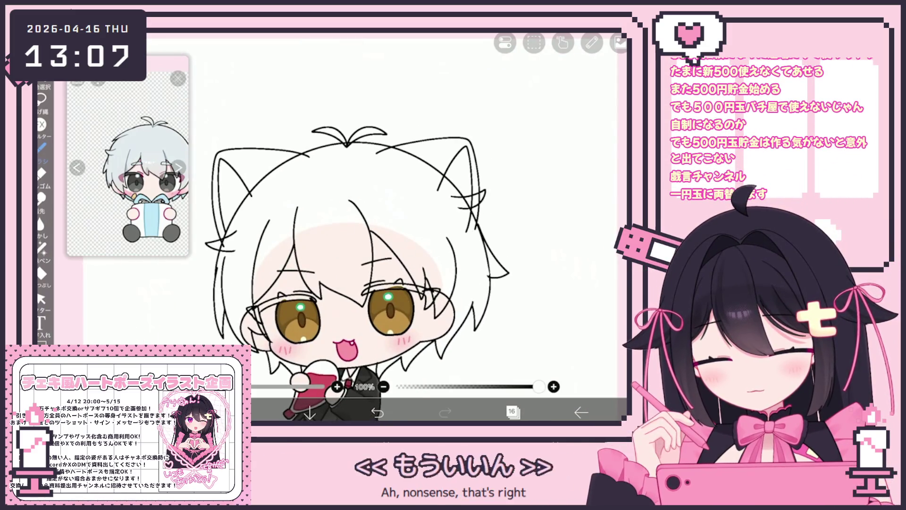
{"action": "mouse_move", "coordinate": [451, 195]}
{"action": "left_mouse_down"}
{"action": "mouse_move", "coordinate": [488, 190]}
{"action": "mouse_move", "coordinate": [456, 208]}
{"action": "left_mouse_up"}
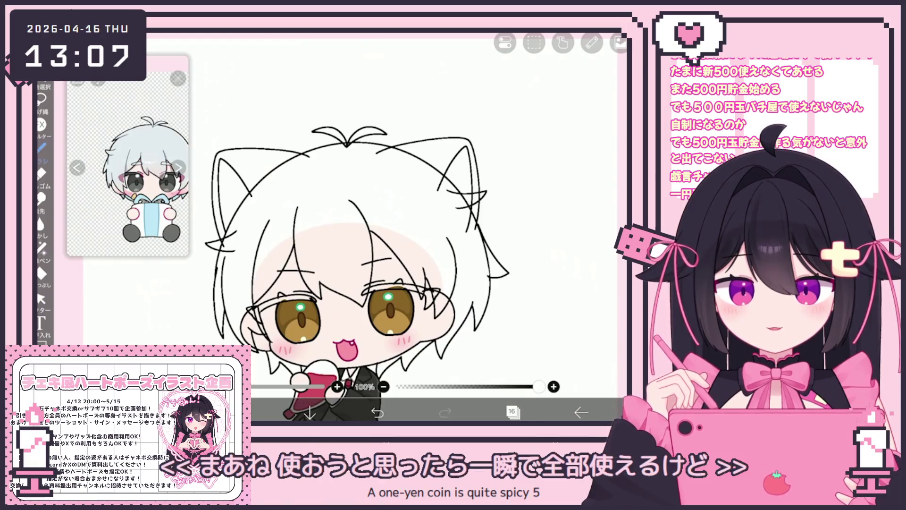
{"action": "left_click", "coordinate": [512, 412]}
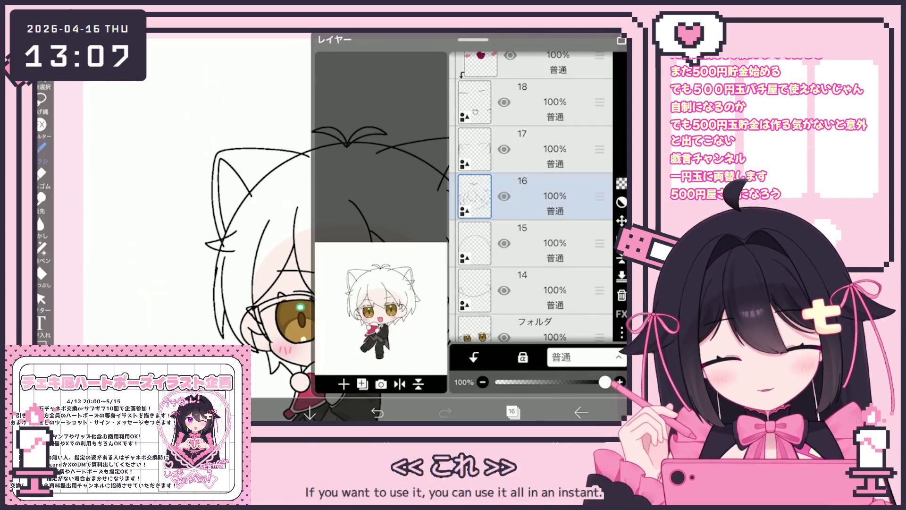
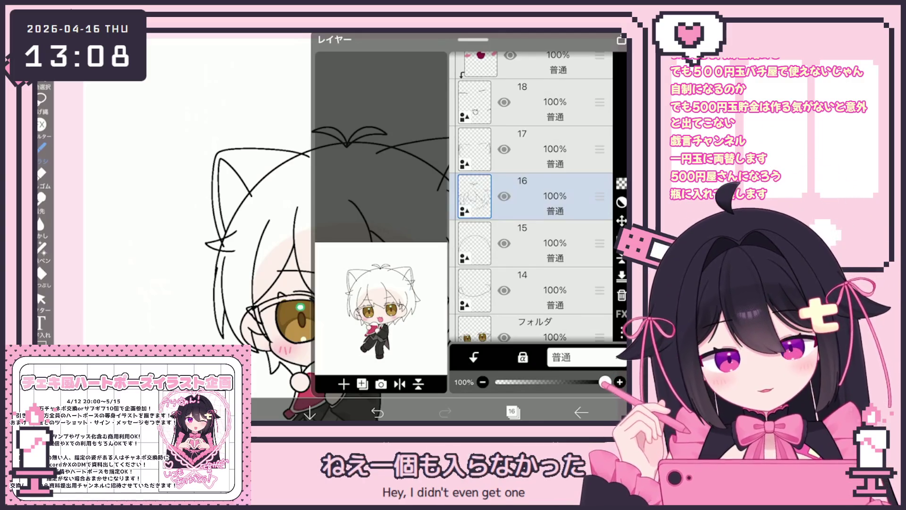
Make layer 15 the active layer for editing.
{"action": "left_click", "coordinate": [543, 156]}
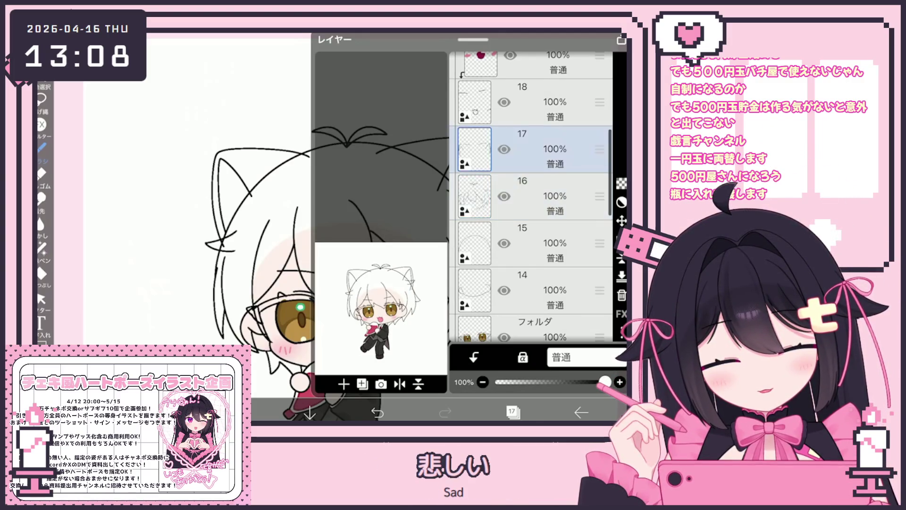
{"action": "left_click", "coordinate": [543, 243]}
{"action": "left_click", "coordinate": [512, 412]}
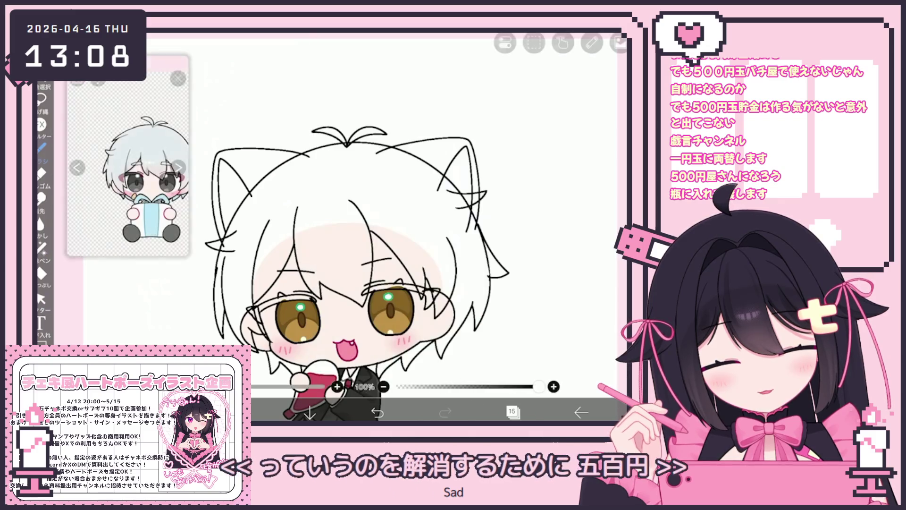
Select the vector strokes around the boy's left cat ear and switch to the vector eraser.
{"action": "left_click", "coordinate": [41, 298]}
{"action": "scroll", "coordinate": [330, 236], "scroll_direction": "up", "scroll_amount": 5}
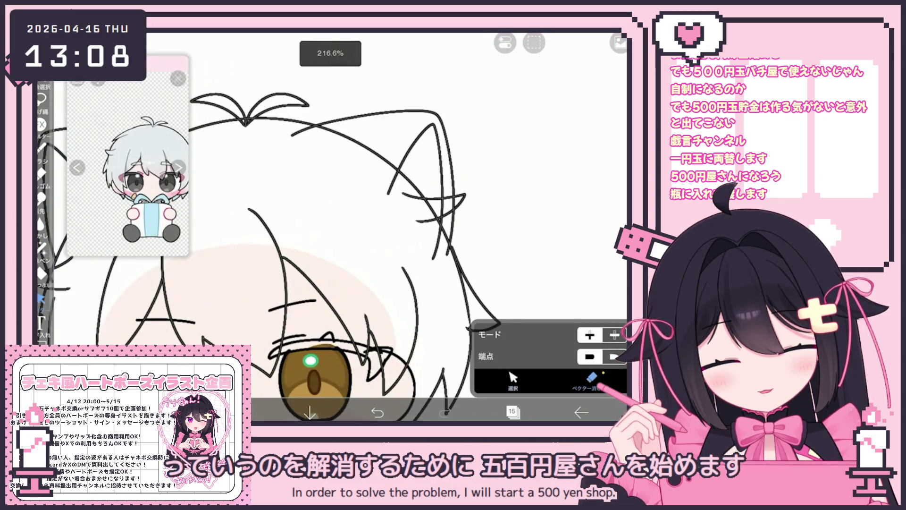
{"action": "left_click_drag", "start_coordinate": [405, 172], "coordinate": [465, 227]}
{"action": "left_click_drag", "start_coordinate": [399, 236], "coordinate": [462, 264]}
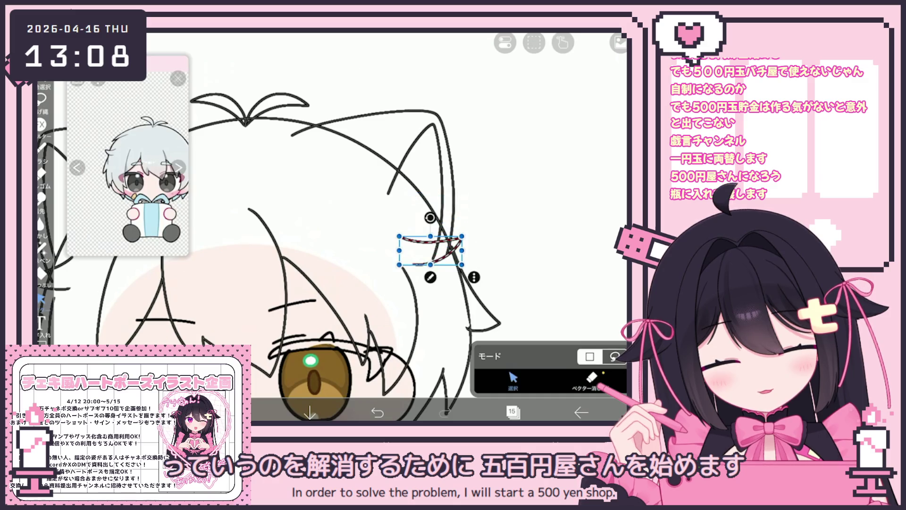
{"action": "left_click", "coordinate": [590, 380]}
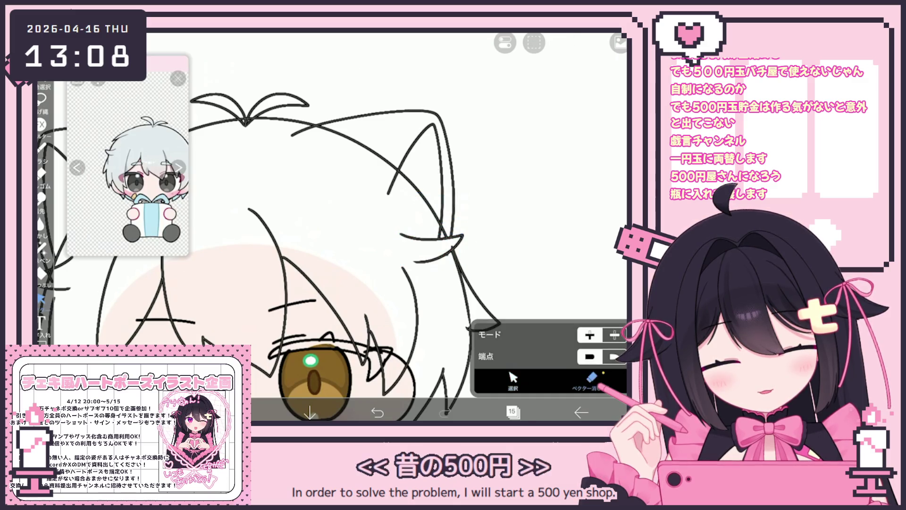
{"action": "scroll", "coordinate": [401, 227], "scroll_direction": "up", "scroll_amount": 5}
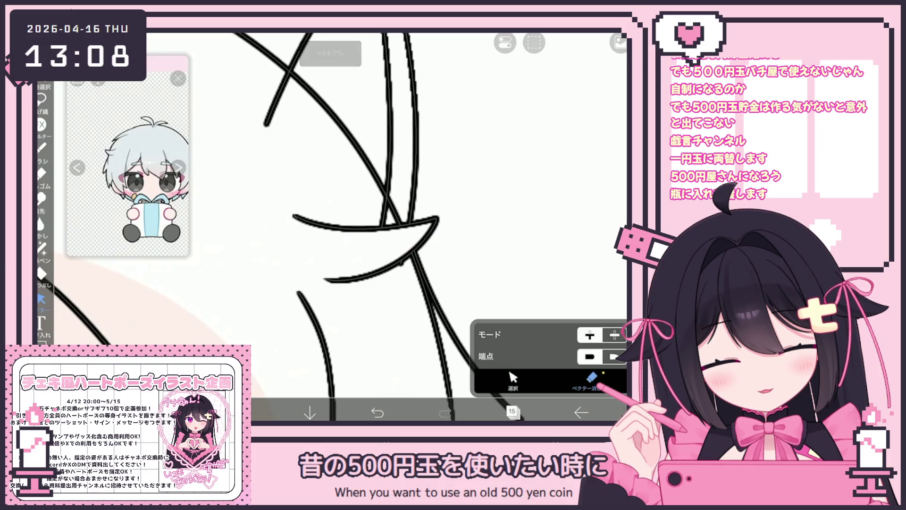
{"action": "scroll", "coordinate": [339, 227], "scroll_direction": "down", "scroll_amount": 5}
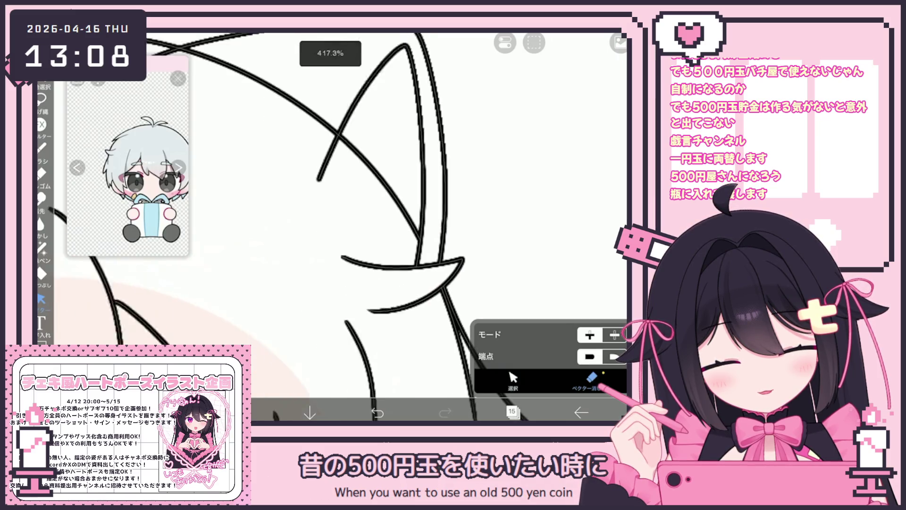
{"action": "scroll", "coordinate": [406, 255], "scroll_direction": "left", "scroll_amount": 3}
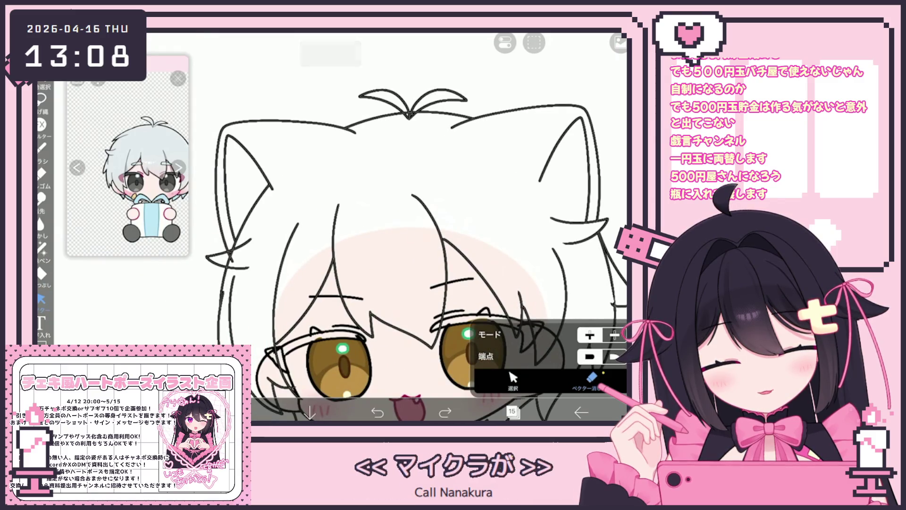
{"action": "left_click", "coordinate": [514, 380]}
{"action": "left_click", "coordinate": [591, 378]}
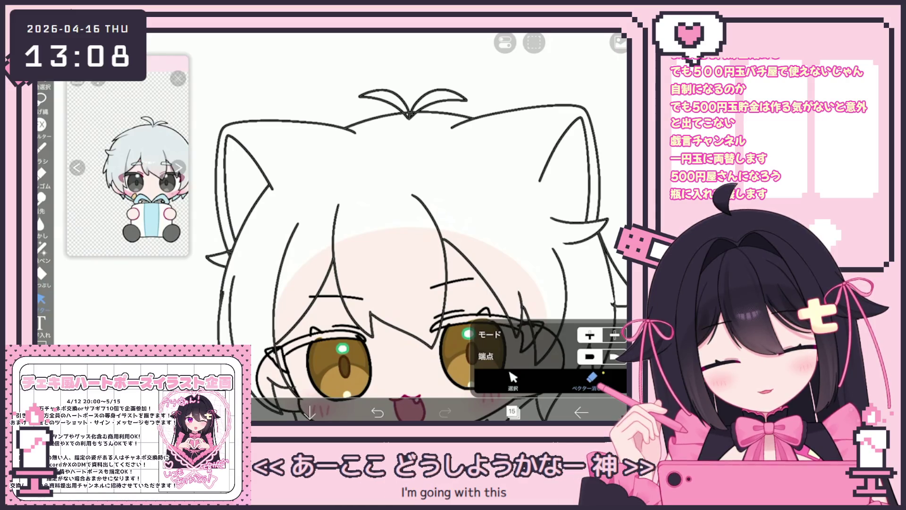
Back on the pen, undo the stray stroke near the left ear.
{"action": "left_click", "coordinate": [41, 148]}
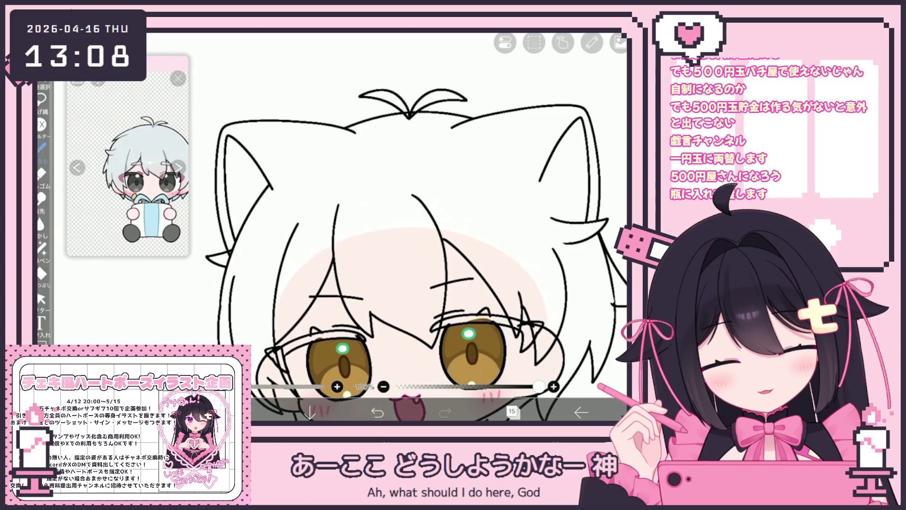
{"action": "left_click", "coordinate": [377, 412]}
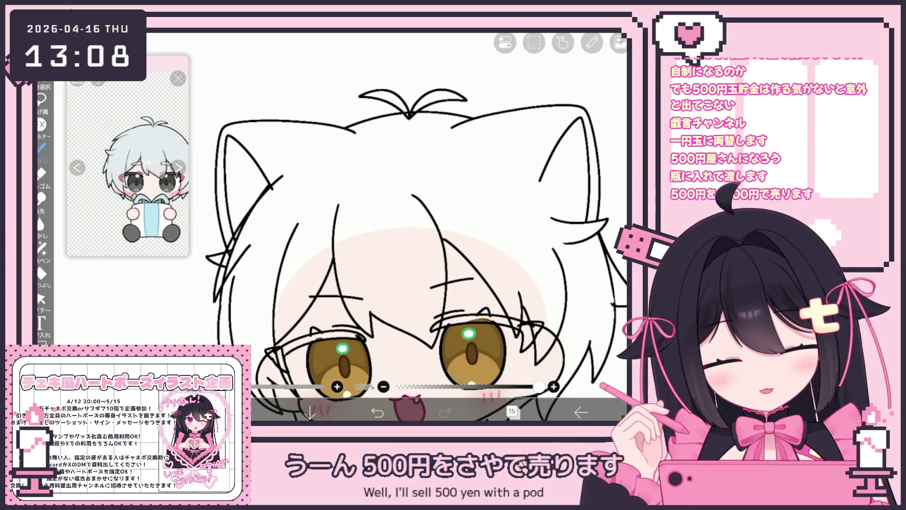
{"action": "left_click_drag", "start_coordinate": [425, 283], "coordinate": [442, 251]}
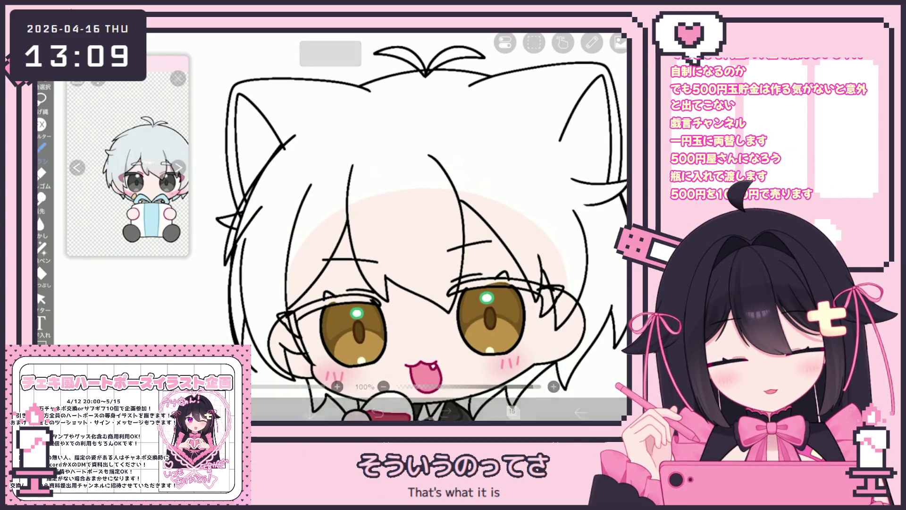
Erase the stray hair spike with the vector eraser.
{"action": "left_click", "coordinate": [41, 298]}
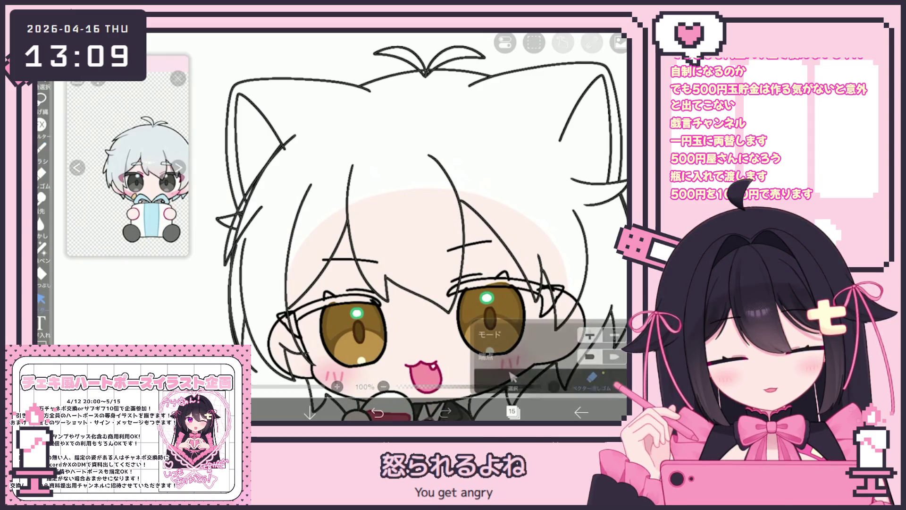
{"action": "scroll", "coordinate": [425, 226], "scroll_direction": "up", "scroll_amount": 2}
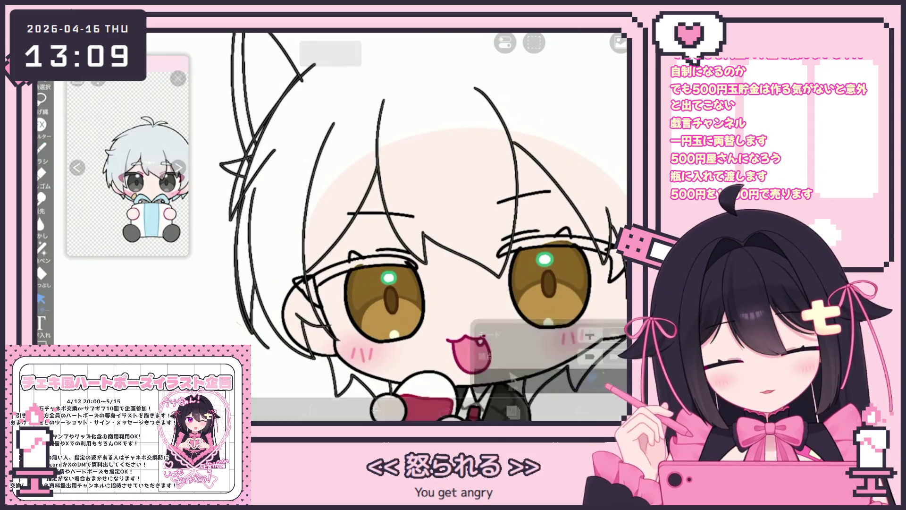
{"action": "left_click", "coordinate": [243, 176]}
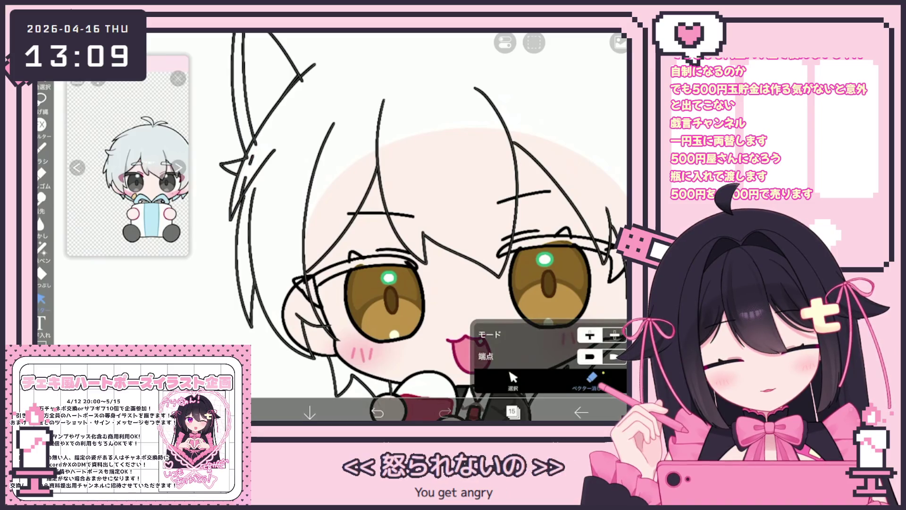
{"action": "left_click", "coordinate": [232, 165]}
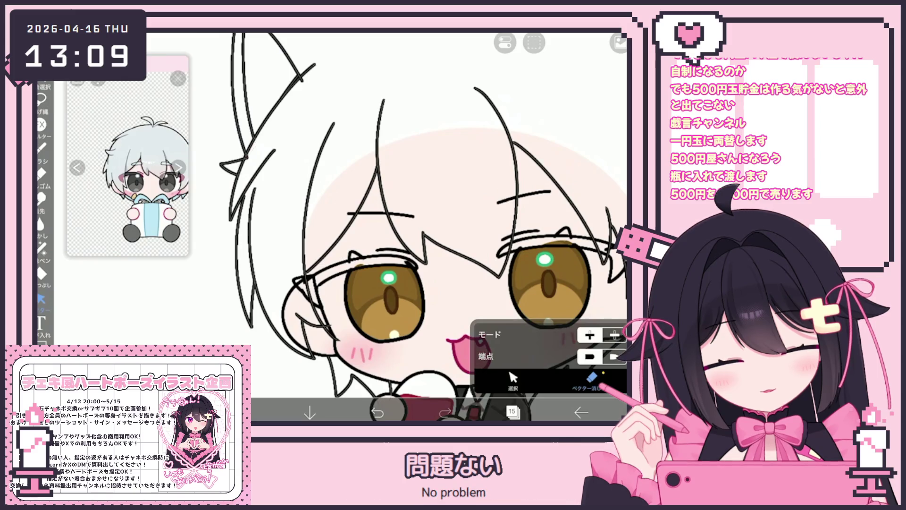
{"action": "scroll", "coordinate": [406, 226], "scroll_direction": "up", "scroll_amount": 5}
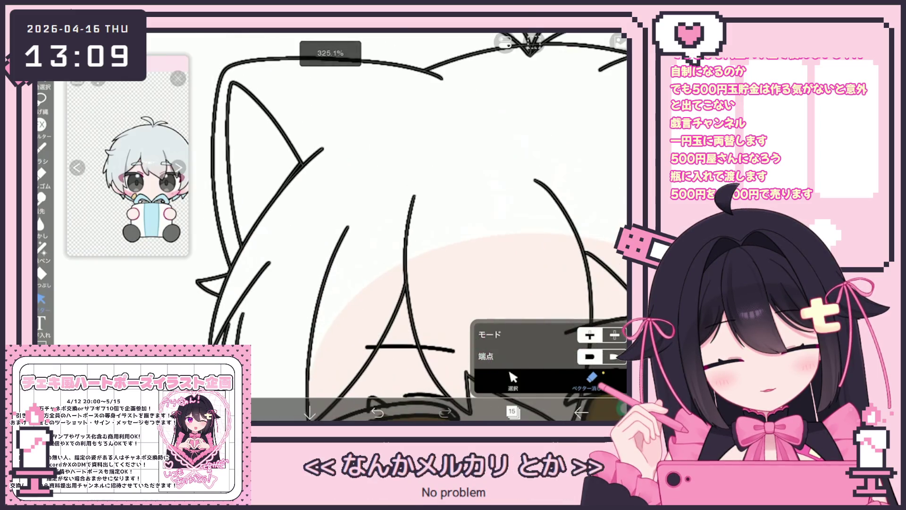
{"action": "scroll", "coordinate": [411, 227], "scroll_direction": "down", "scroll_amount": 2}
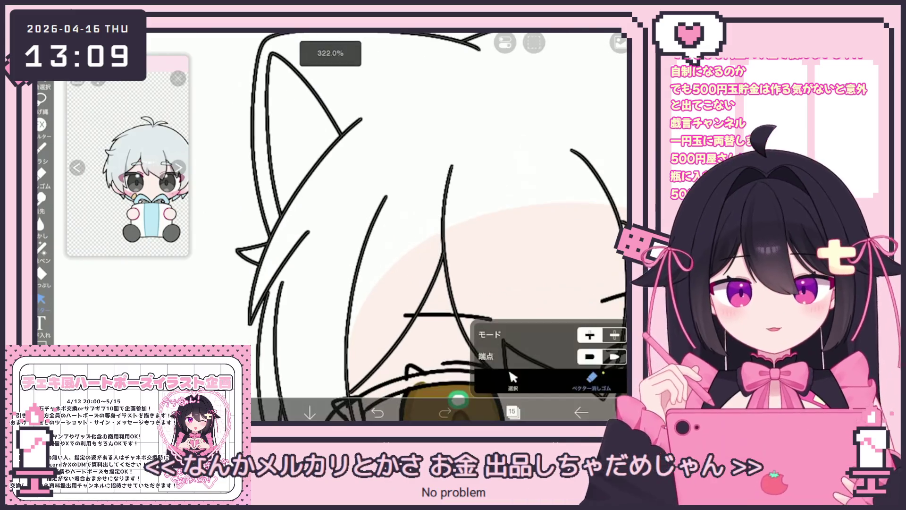
Draw a short line with the pen beside the boy's eye.
{"action": "left_click", "coordinate": [42, 147]}
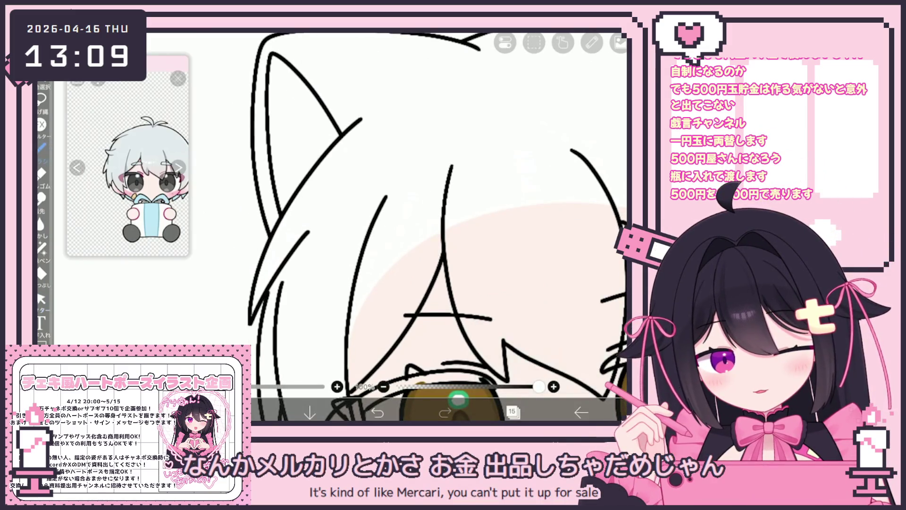
{"action": "scroll", "coordinate": [436, 227], "scroll_direction": "down", "scroll_amount": 3}
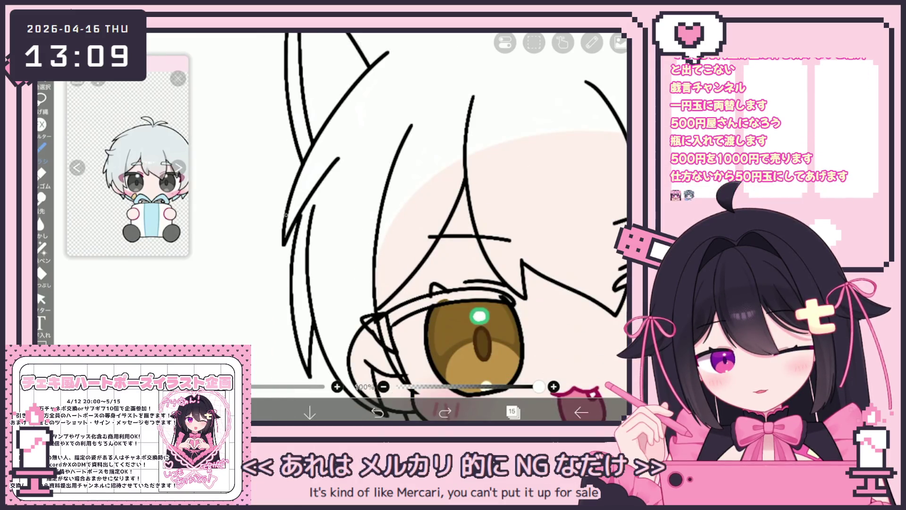
{"action": "left_click_drag", "start_coordinate": [248, 256], "coordinate": [281, 261]}
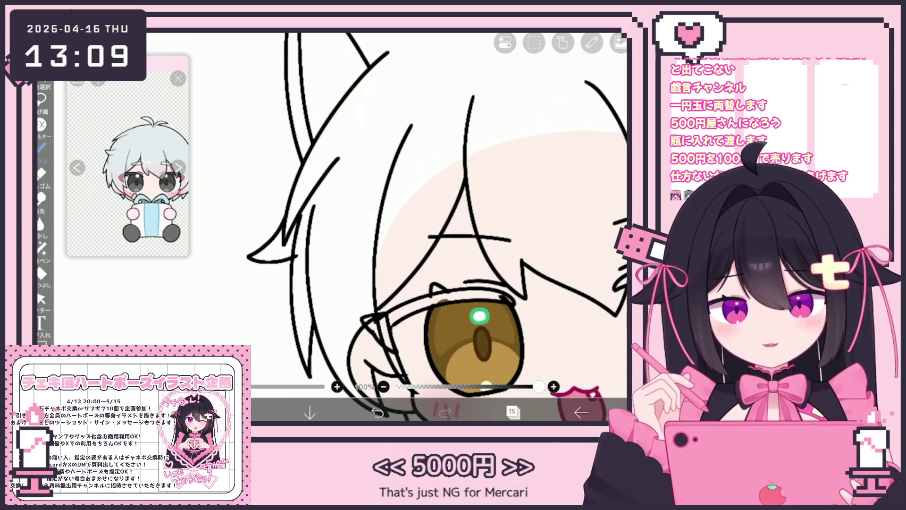
{"action": "left_click", "coordinate": [41, 298]}
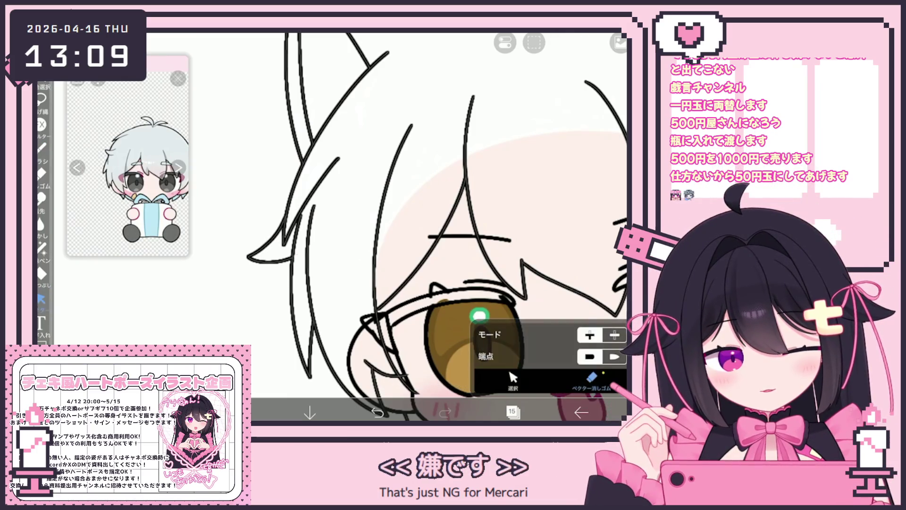
{"action": "scroll", "coordinate": [401, 226], "scroll_direction": "down", "scroll_amount": 5}
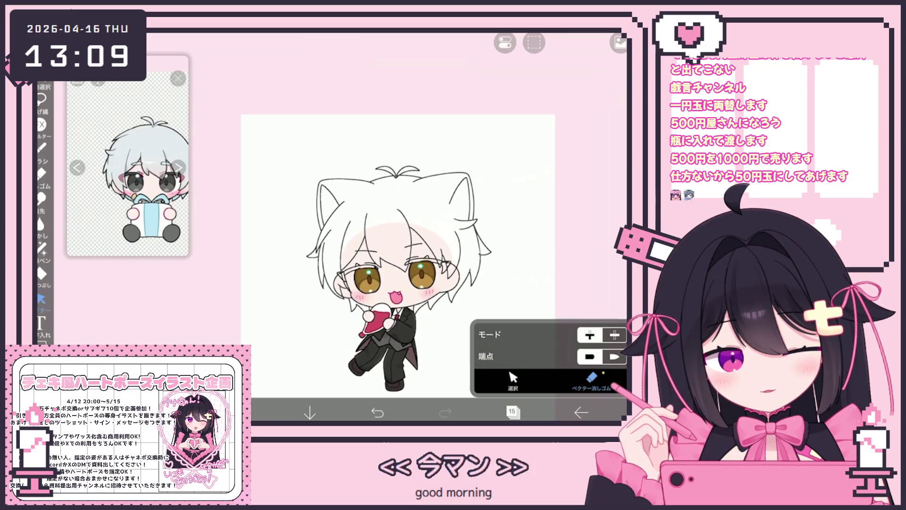
{"action": "left_click", "coordinate": [42, 148]}
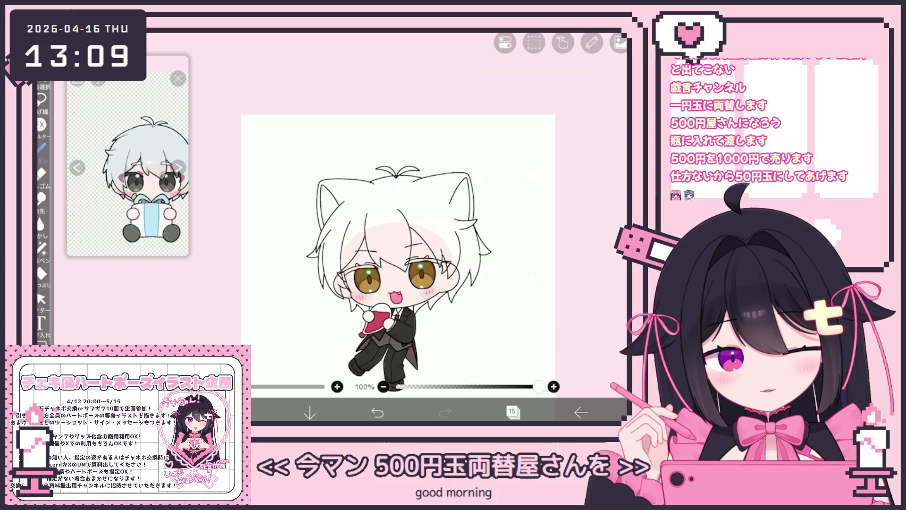
Clear the current layer, then undo and redo to restore the collar and latest band strokes.
{"action": "scroll", "coordinate": [380, 260], "scroll_direction": "up", "scroll_amount": 2}
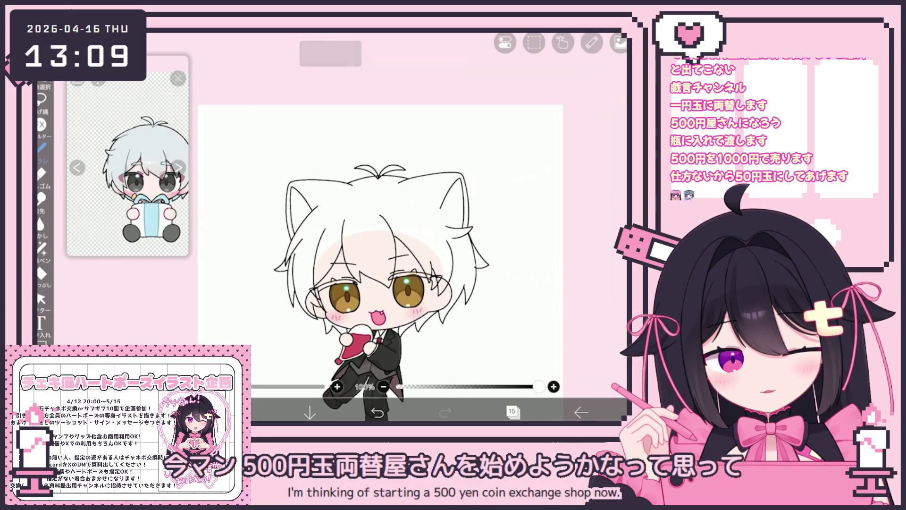
{"action": "scroll", "coordinate": [392, 250], "scroll_direction": "up", "scroll_amount": 3}
{"action": "scroll", "coordinate": [352, 238], "scroll_direction": "up", "scroll_amount": 4}
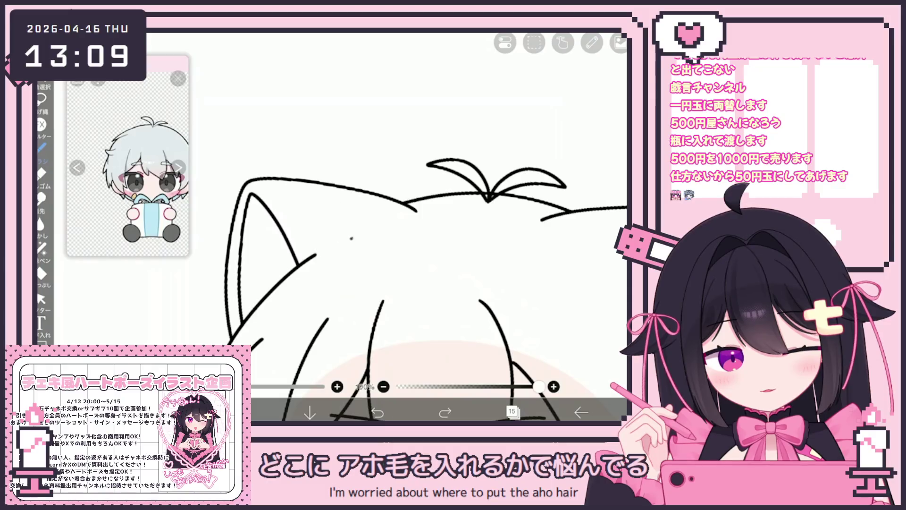
{"action": "scroll", "coordinate": [309, 234], "scroll_direction": "down", "scroll_amount": 5}
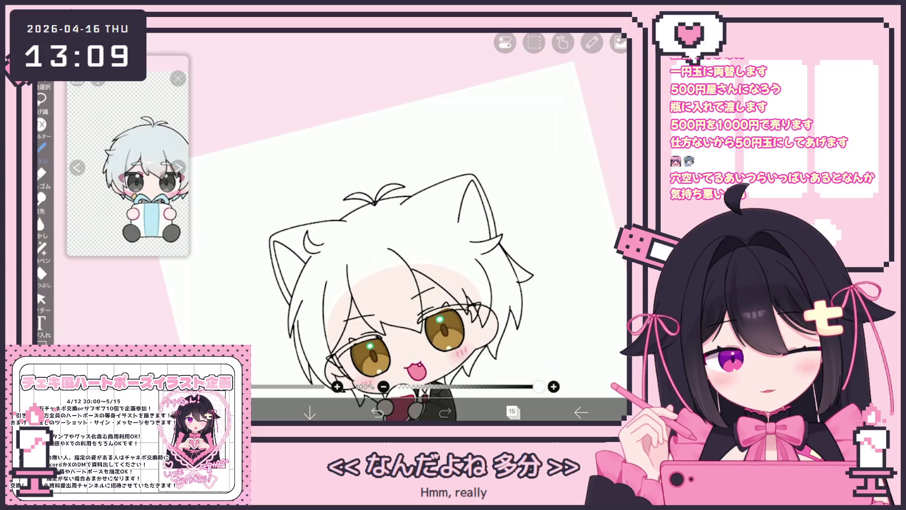
{"action": "scroll", "coordinate": [396, 278], "scroll_direction": "down", "scroll_amount": 2}
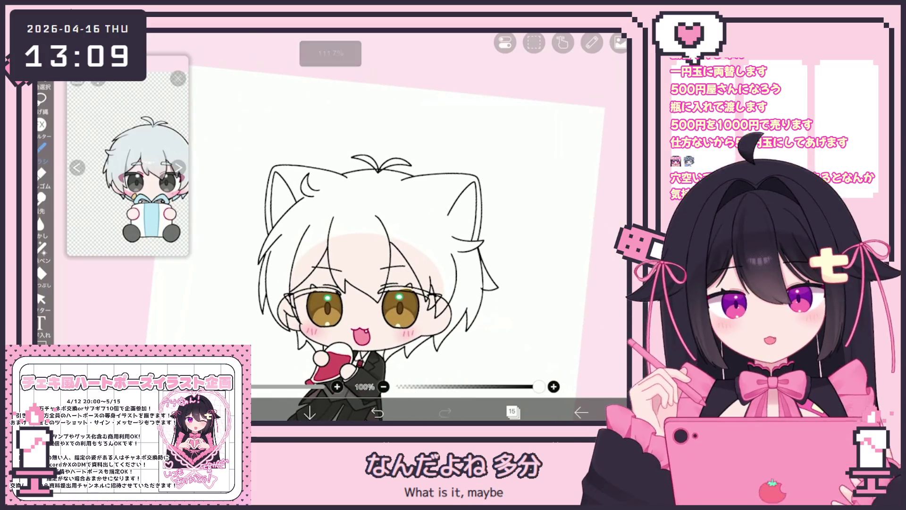
{"action": "scroll", "coordinate": [345, 284], "scroll_direction": "up", "scroll_amount": 2}
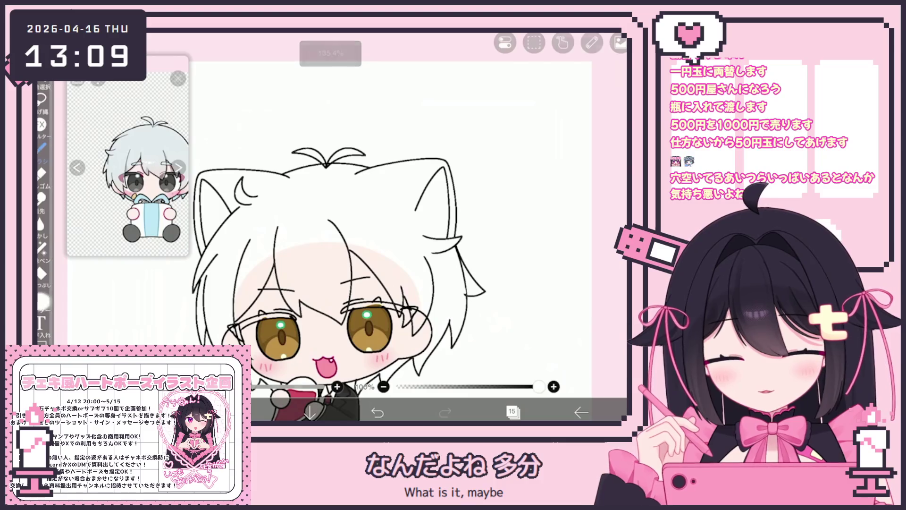
{"action": "left_click", "coordinate": [41, 298]}
{"action": "left_click", "coordinate": [534, 42]}
{"action": "left_click", "coordinate": [580, 85]}
{"action": "scroll", "coordinate": [330, 226], "scroll_direction": "up", "scroll_amount": 6}
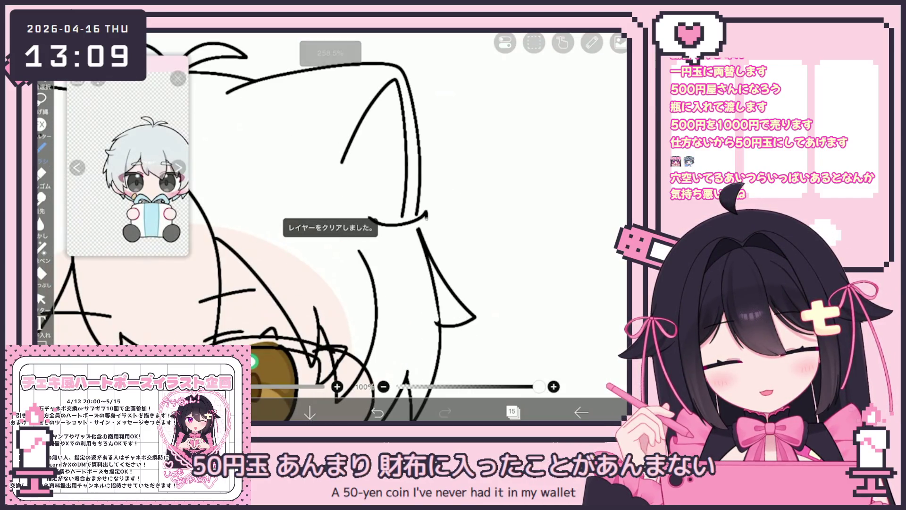
{"action": "key", "text": "ctrl+z"}
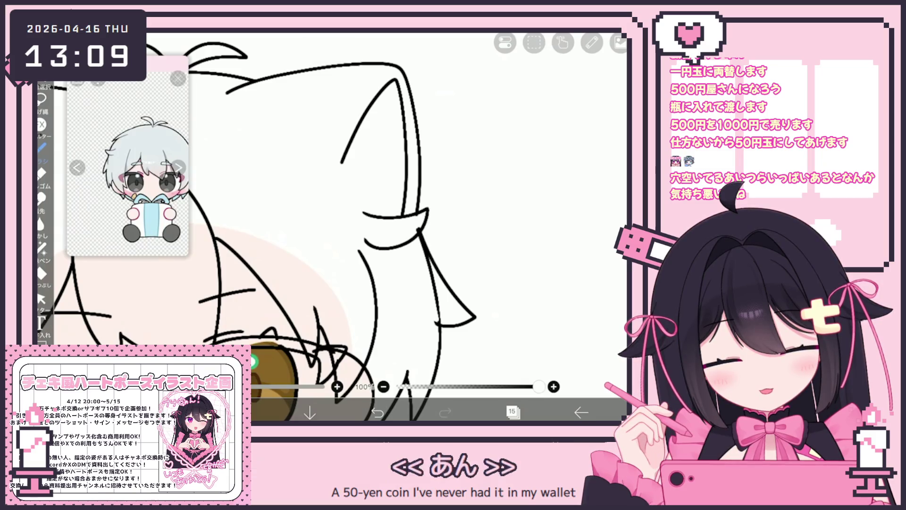
{"action": "key", "text": "ctrl+z"}
{"action": "key", "text": "ctrl+shift+z"}
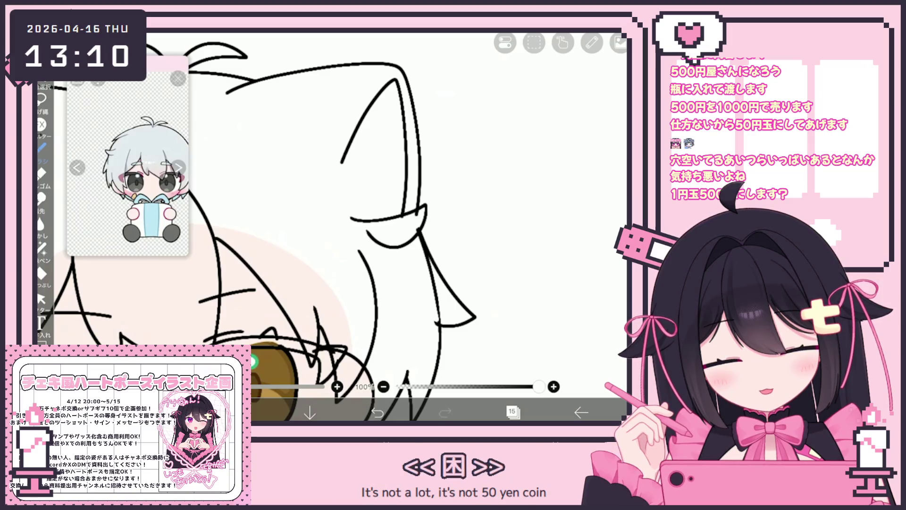
{"action": "scroll", "coordinate": [359, 227], "scroll_direction": "up", "scroll_amount": 5}
Redraw the band curve across the hair strand on the right side of the head.
{"action": "left_click", "coordinate": [42, 147]}
{"action": "left_click_drag", "start_coordinate": [322, 218], "coordinate": [410, 198]}
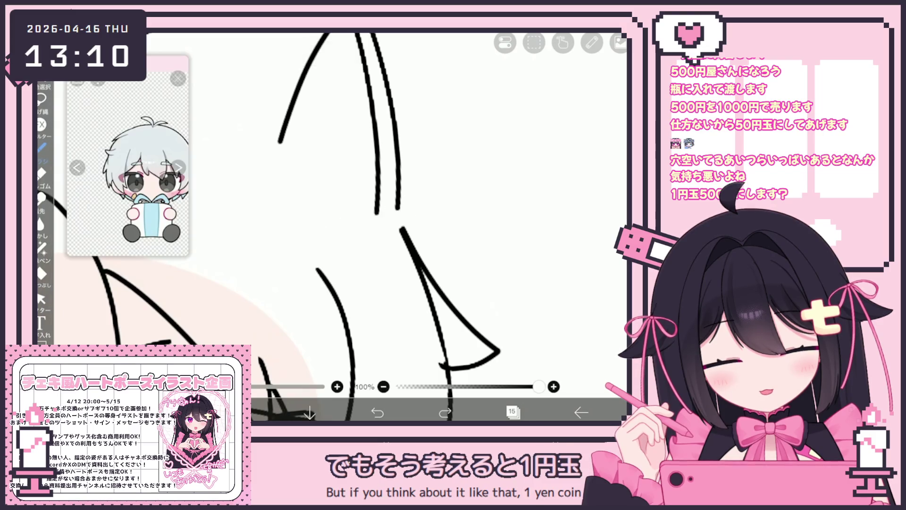
{"action": "key", "text": "ctrl+z"}
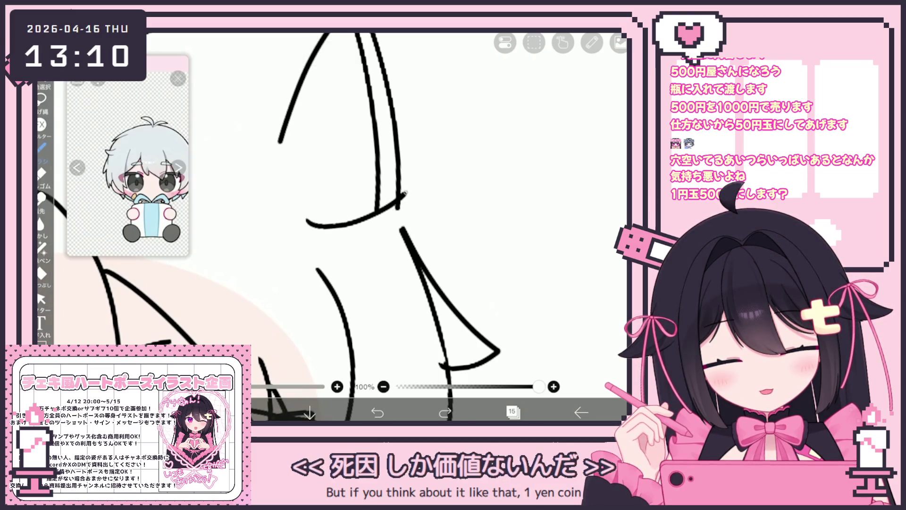
{"action": "key", "text": "ctrl+z"}
{"action": "left_click", "coordinate": [377, 411]}
{"action": "left_click_drag", "start_coordinate": [309, 228], "coordinate": [411, 191]}
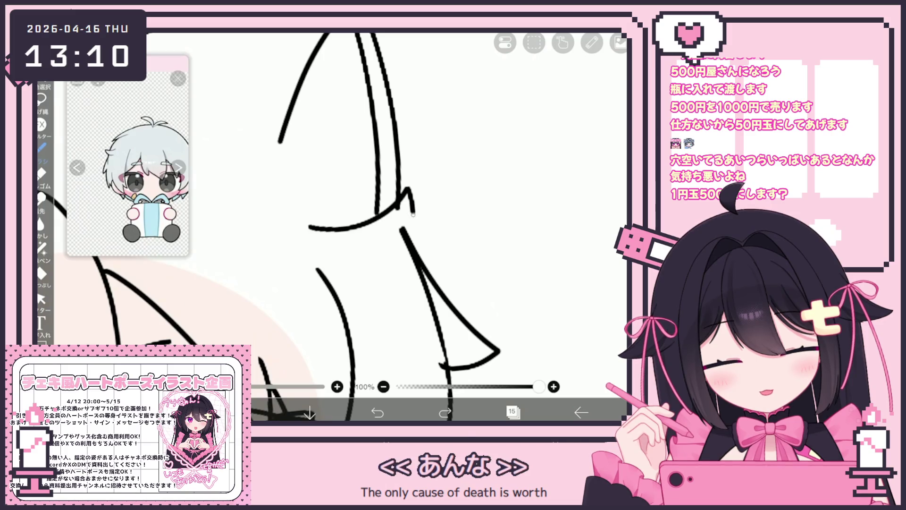
{"action": "scroll", "coordinate": [339, 227], "scroll_direction": "down", "scroll_amount": 5}
{"action": "scroll", "coordinate": [340, 227], "scroll_direction": "up", "scroll_amount": 5}
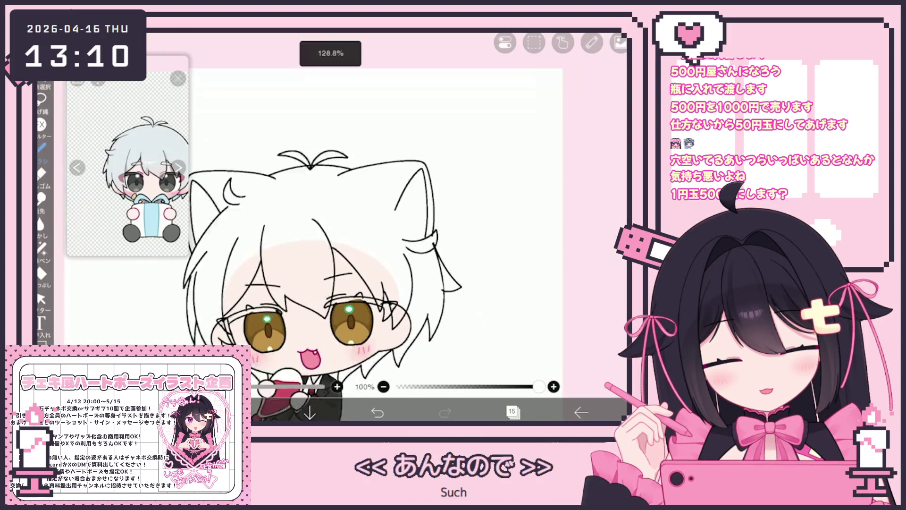
Select the two band curves and trim them with the vector eraser.
{"action": "left_click", "coordinate": [41, 298]}
{"action": "scroll", "coordinate": [340, 227], "scroll_direction": "up", "scroll_amount": 3}
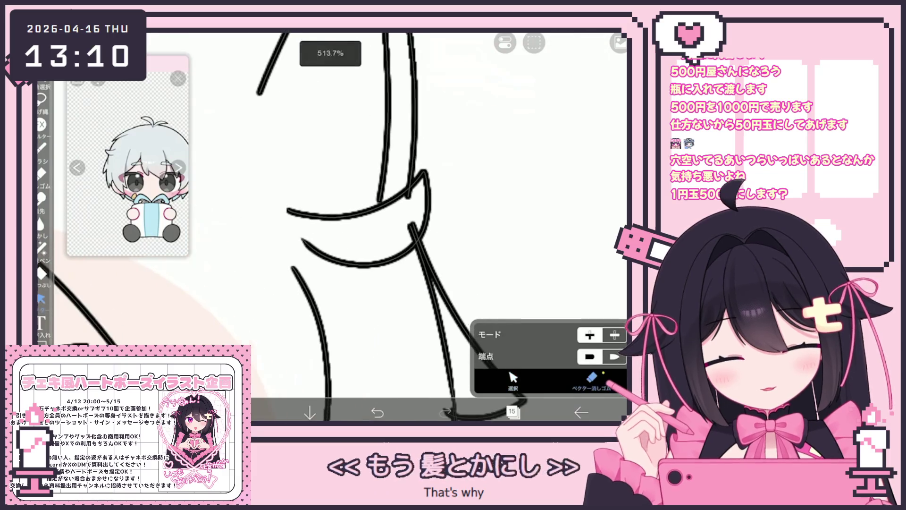
{"action": "left_click_drag", "start_coordinate": [290, 172], "coordinate": [429, 267]}
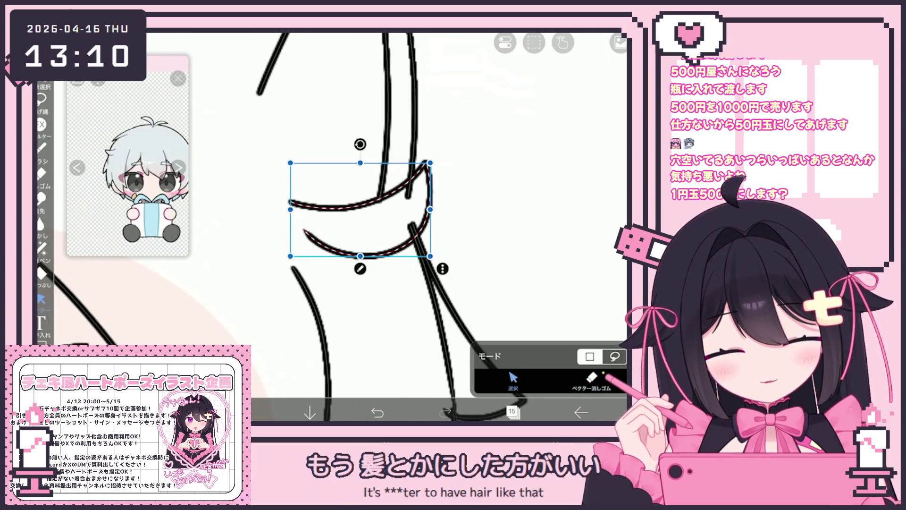
{"action": "left_click", "coordinate": [592, 378]}
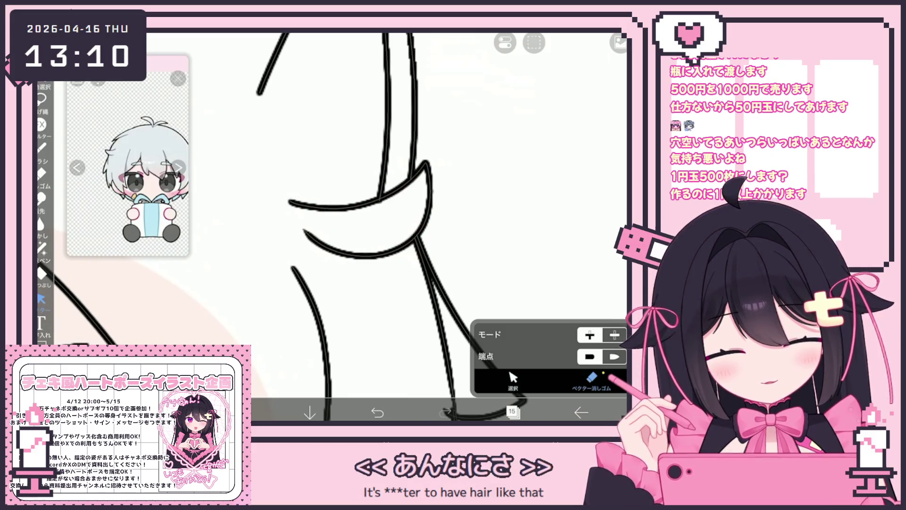
{"action": "scroll", "coordinate": [340, 226], "scroll_direction": "down", "scroll_amount": 3}
{"action": "scroll", "coordinate": [340, 226], "scroll_direction": "down", "scroll_amount": 5}
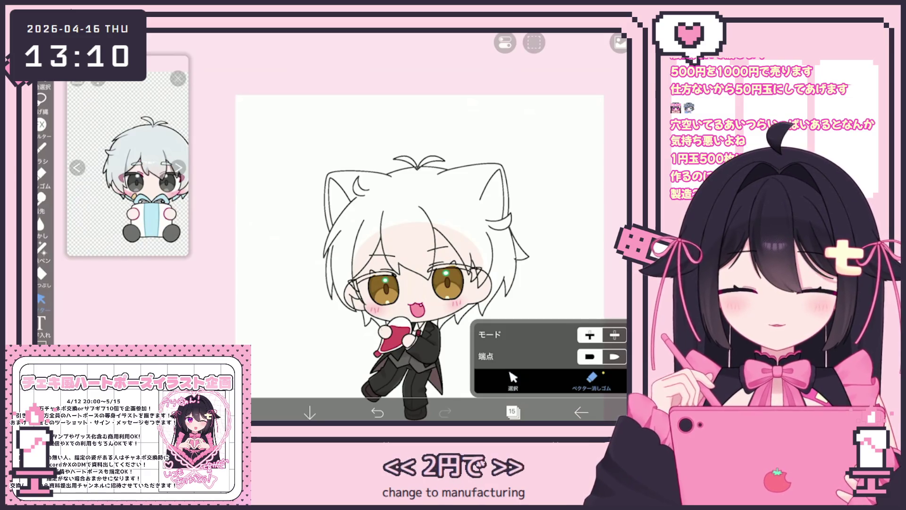
{"action": "scroll", "coordinate": [416, 255], "scroll_direction": "up", "scroll_amount": 1}
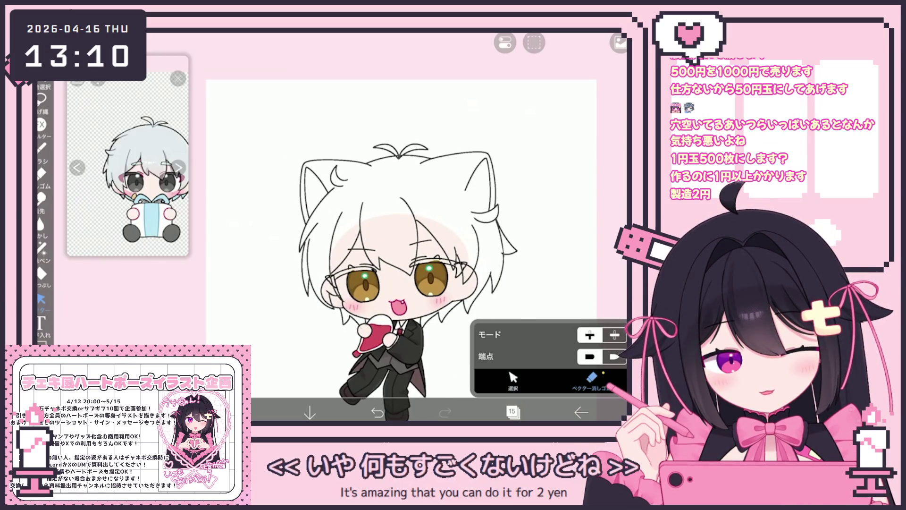
Select the right top hair strand, trim it with the vector eraser, then return to the brush.
{"action": "left_click", "coordinate": [513, 380]}
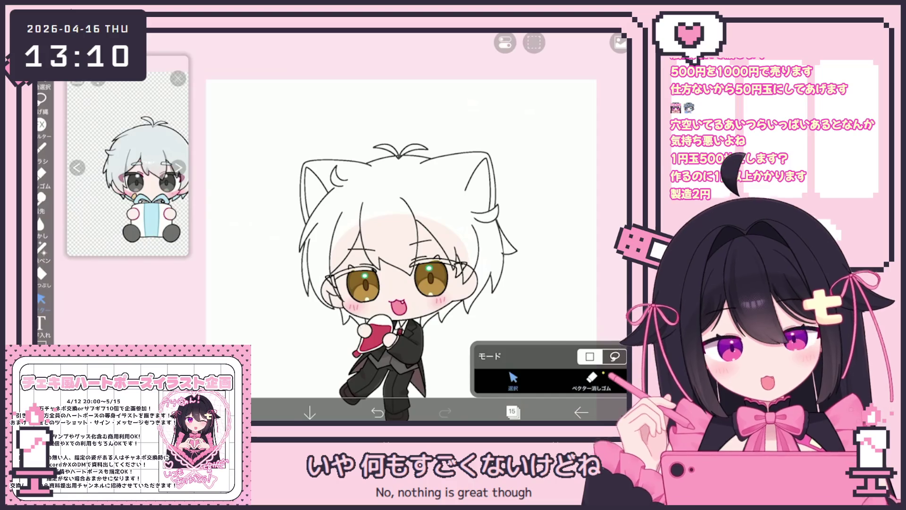
{"action": "scroll", "coordinate": [401, 227], "scroll_direction": "up", "scroll_amount": 5}
{"action": "left_click", "coordinate": [264, 158]}
{"action": "left_click", "coordinate": [264, 161]}
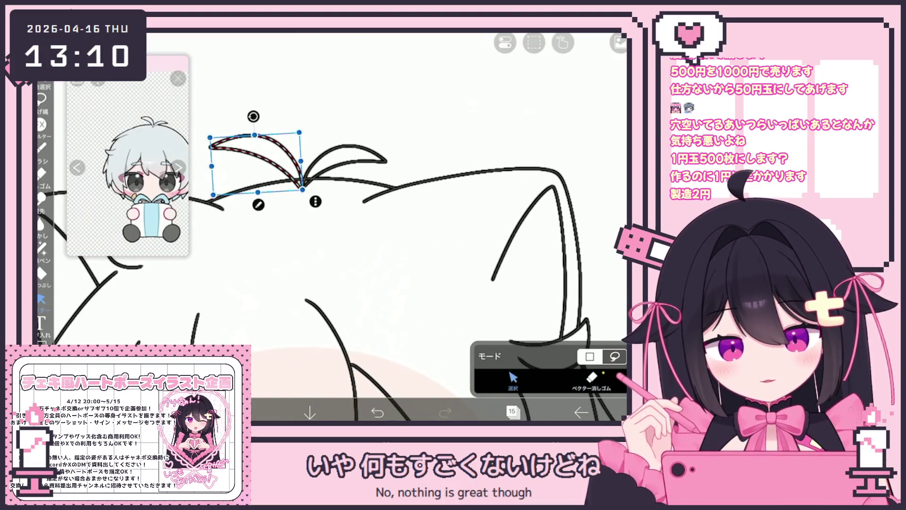
{"action": "left_click", "coordinate": [343, 156]}
{"action": "left_click", "coordinate": [591, 380]}
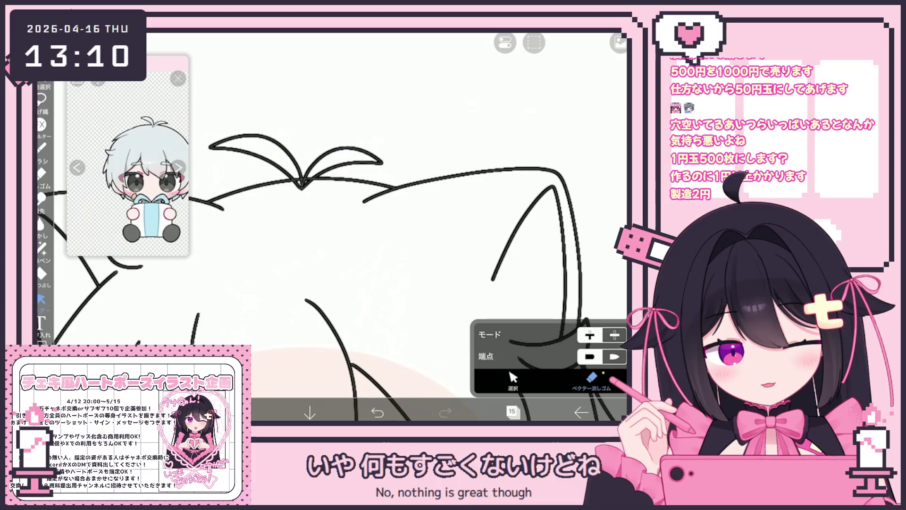
{"action": "scroll", "coordinate": [380, 226], "scroll_direction": "down", "scroll_amount": 5}
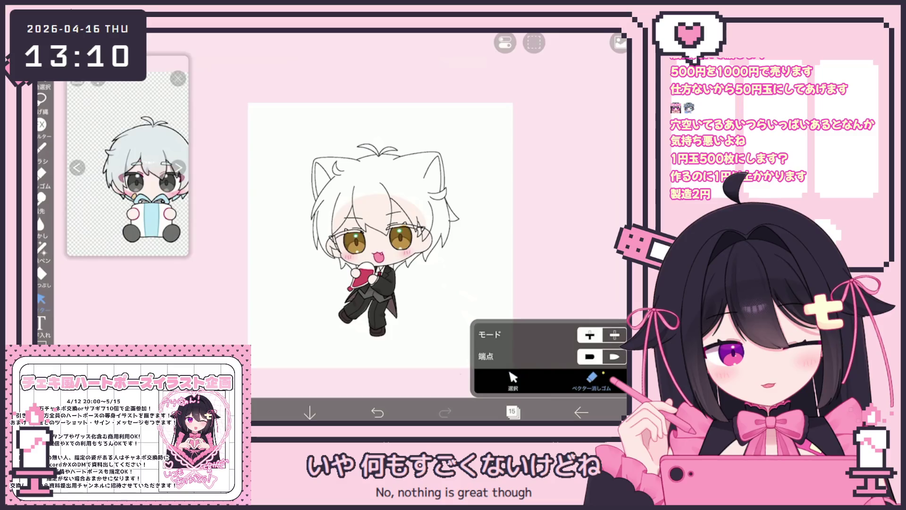
{"action": "left_click", "coordinate": [41, 148]}
{"action": "scroll", "coordinate": [378, 226], "scroll_direction": "up", "scroll_amount": 2}
{"action": "scroll", "coordinate": [406, 246], "scroll_direction": "up", "scroll_amount": 2}
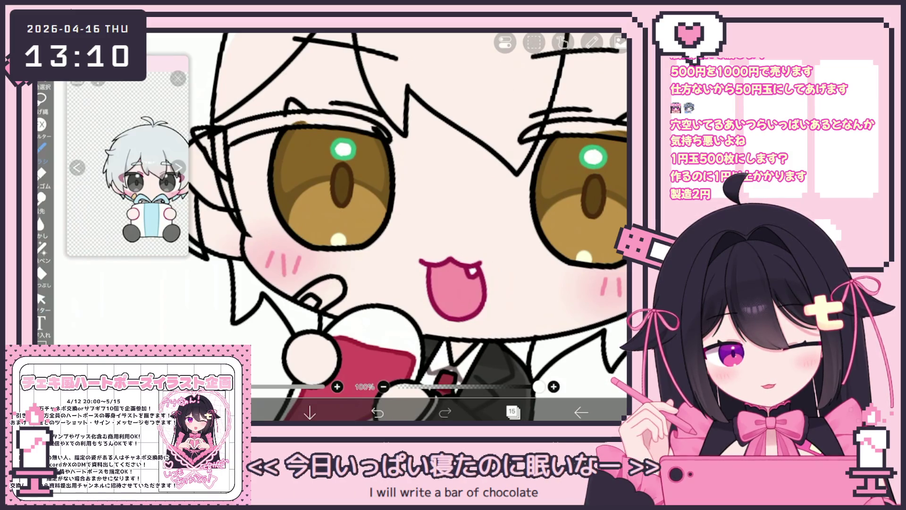
Add a short touch-up stroke near the hand below the face and zoom back out.
{"action": "mouse_move", "coordinate": [298, 302]}
{"action": "left_mouse_down"}
{"action": "mouse_move", "coordinate": [326, 299]}
{"action": "mouse_move", "coordinate": [317, 309]}
{"action": "left_mouse_up"}
{"action": "scroll", "coordinate": [407, 227], "scroll_direction": "down", "scroll_amount": 3}
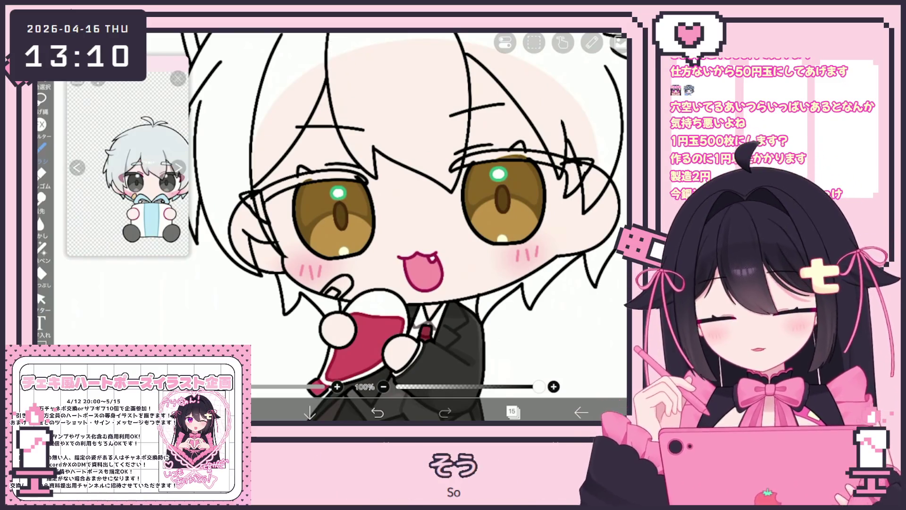
{"action": "scroll", "coordinate": [407, 227], "scroll_direction": "down", "scroll_amount": 5}
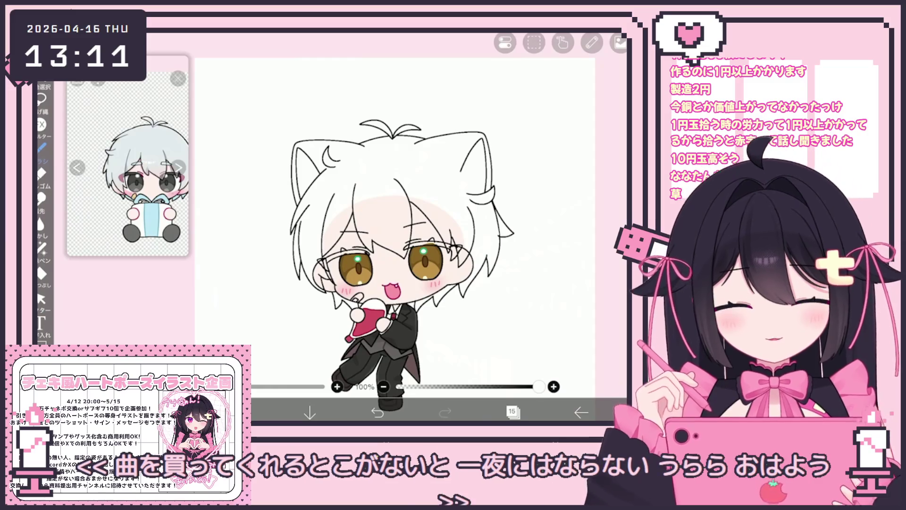
Draw the cat charm's head outline with M-shaped ears on the hair band.
{"action": "scroll", "coordinate": [523, 212], "scroll_direction": "up", "scroll_amount": 5}
{"action": "scroll", "coordinate": [521, 211], "scroll_direction": "up", "scroll_amount": 5}
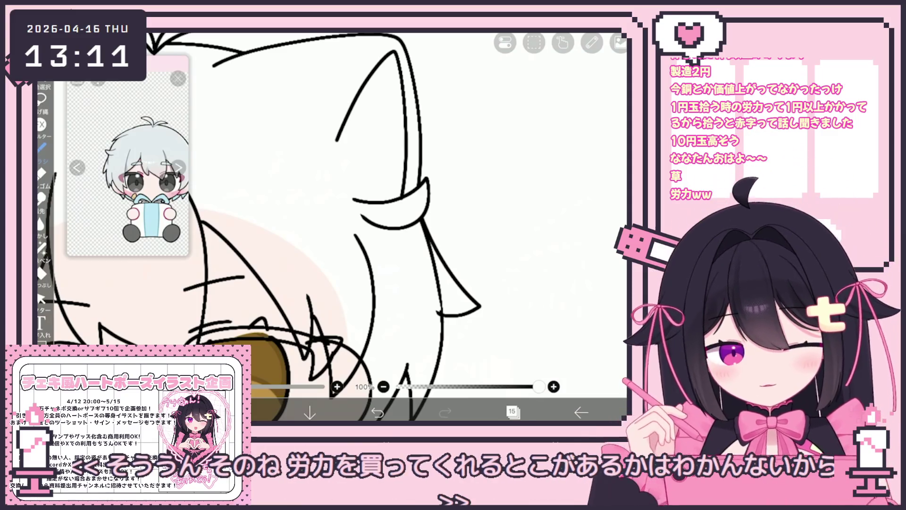
{"action": "scroll", "coordinate": [197, 330], "scroll_direction": "up", "scroll_amount": 2}
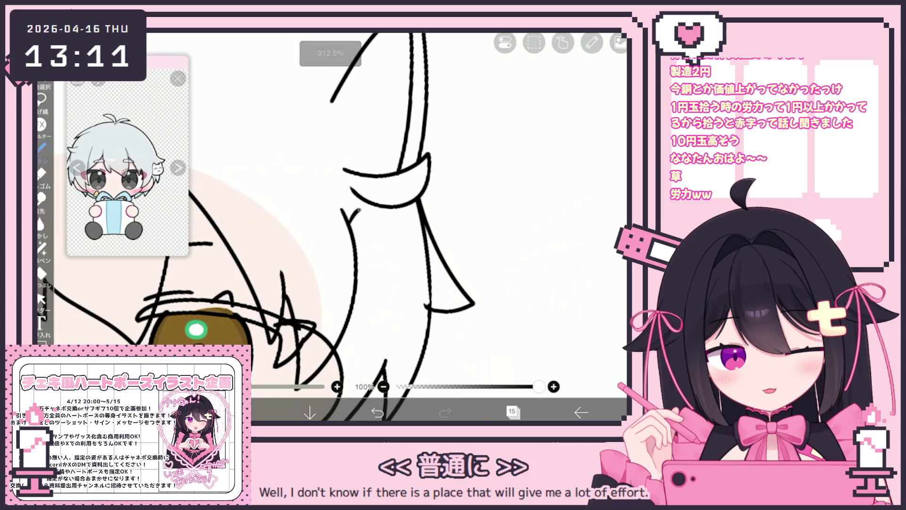
{"action": "left_click_drag", "start_coordinate": [391, 225], "coordinate": [400, 210]}
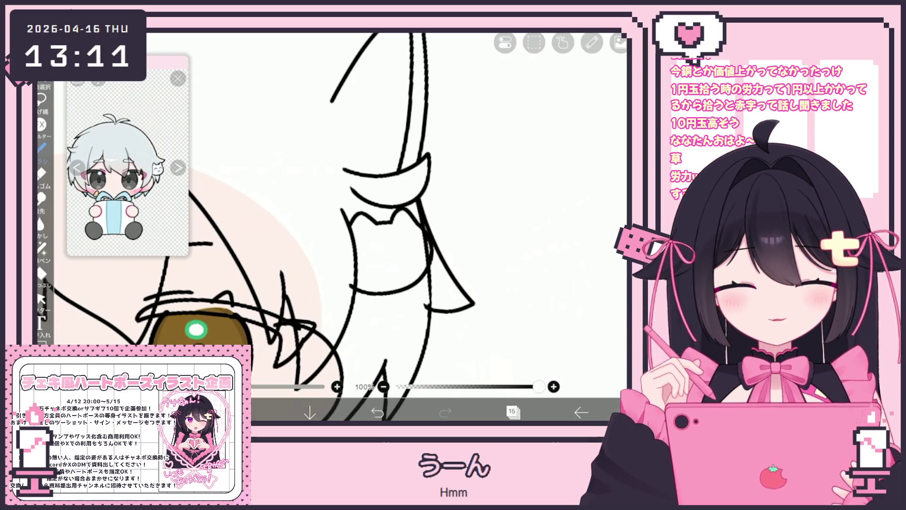
{"action": "key", "text": "ctrl+z"}
{"action": "key", "text": "ctrl+z"}
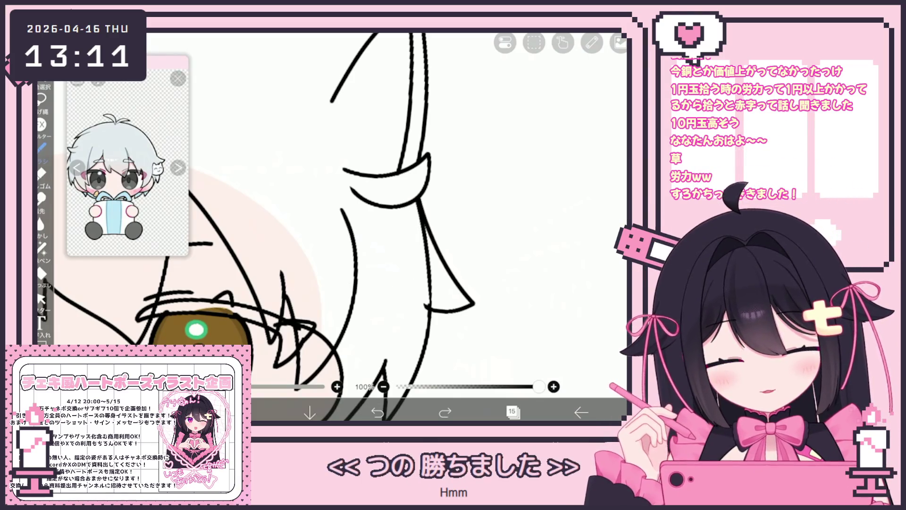
{"action": "left_click_drag", "start_coordinate": [355, 234], "coordinate": [379, 224]}
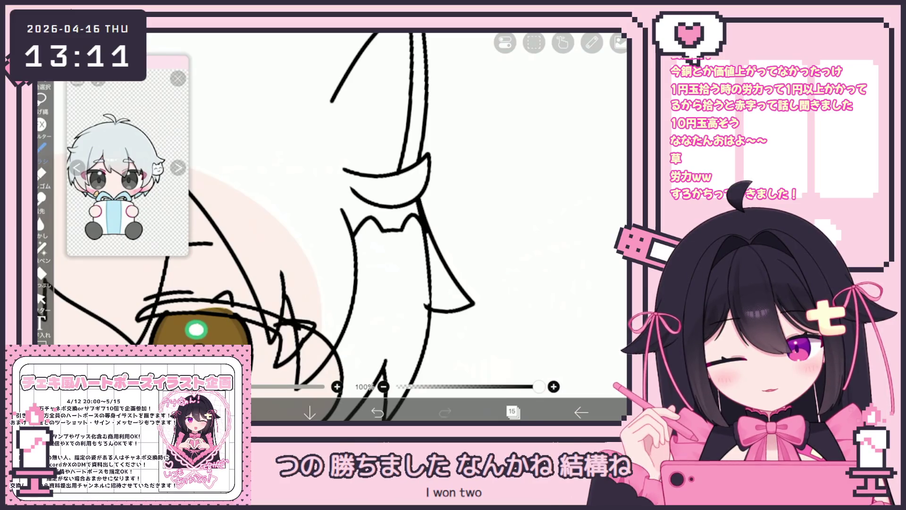
{"action": "key", "text": "ctrl+z"}
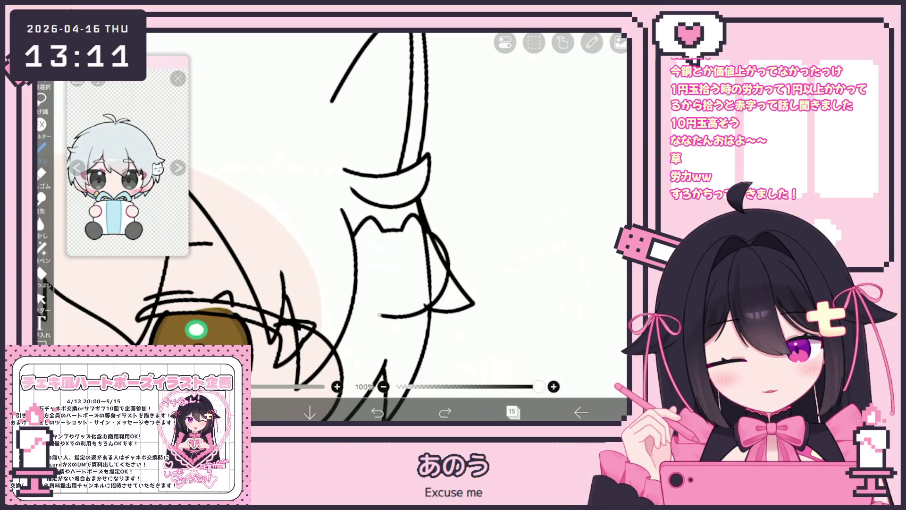
{"action": "left_click", "coordinate": [378, 413]}
{"action": "left_click_drag", "start_coordinate": [354, 240], "coordinate": [413, 241]}
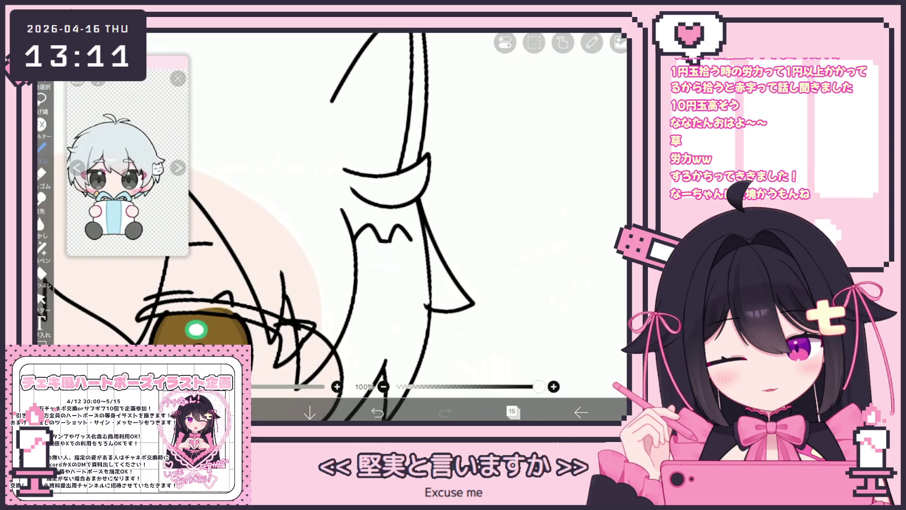
{"action": "scroll", "coordinate": [330, 227], "scroll_direction": "down", "scroll_amount": 5}
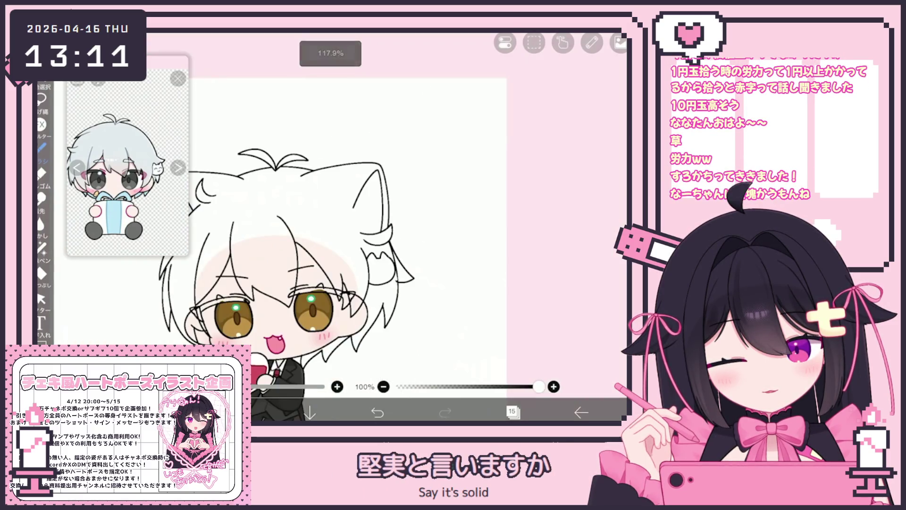
{"action": "scroll", "coordinate": [373, 255], "scroll_direction": "up", "scroll_amount": 5}
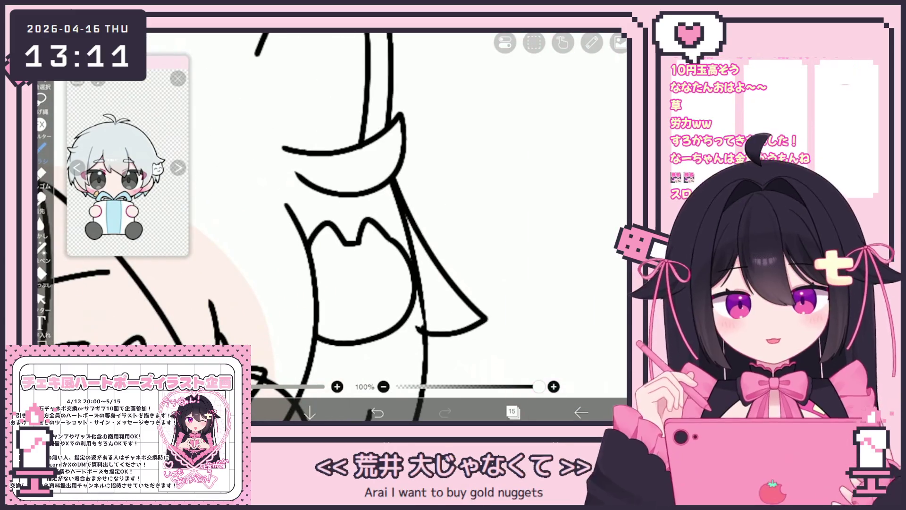
{"action": "scroll", "coordinate": [373, 212], "scroll_direction": "up", "scroll_amount": 1}
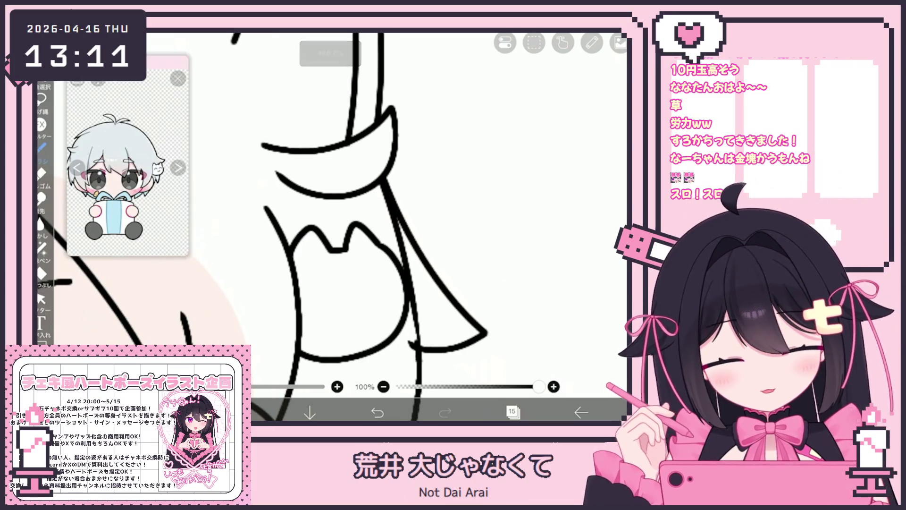
Add the charm's closed eyes and smiling mouth.
{"action": "left_click_drag", "start_coordinate": [307, 302], "coordinate": [387, 288]}
{"action": "mouse_move", "coordinate": [340, 310]}
{"action": "left_mouse_down"}
{"action": "mouse_move", "coordinate": [350, 325]}
{"action": "mouse_move", "coordinate": [363, 310]}
{"action": "left_mouse_up"}
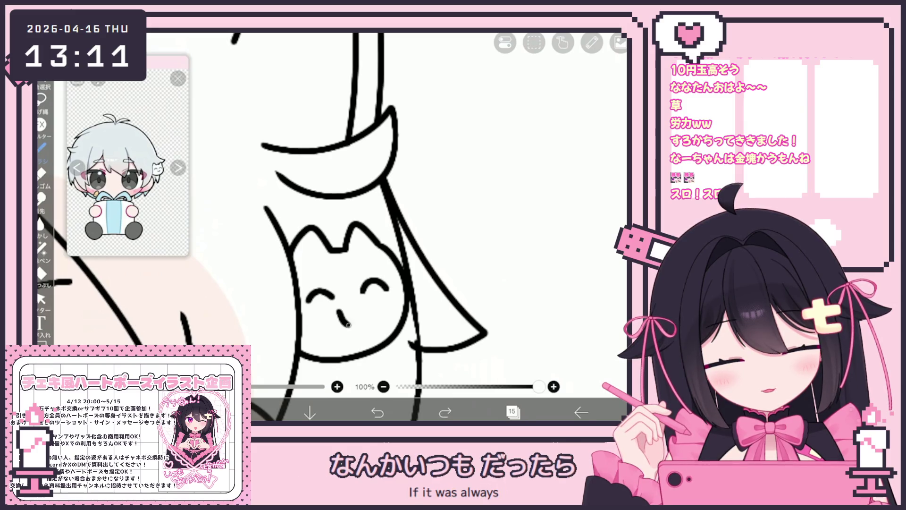
{"action": "key", "text": "ctrl+shift+z"}
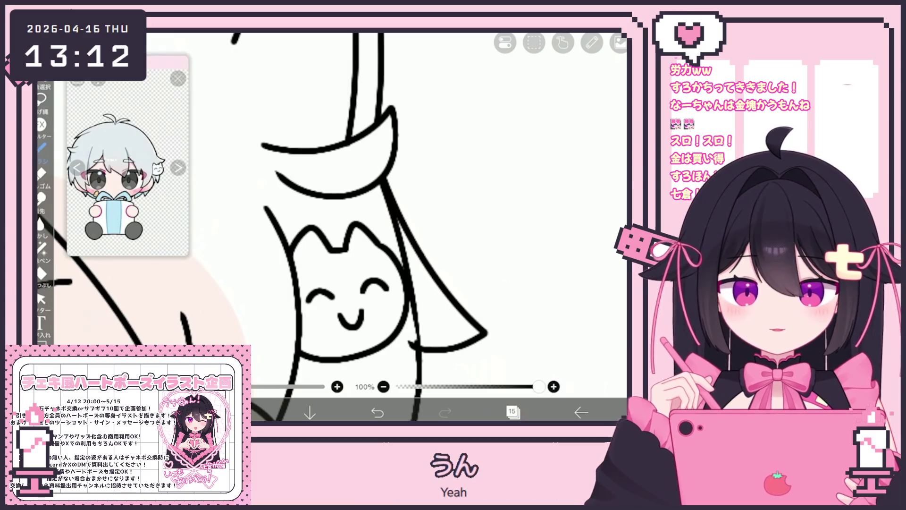
{"action": "scroll", "coordinate": [349, 227], "scroll_direction": "down", "scroll_amount": 5}
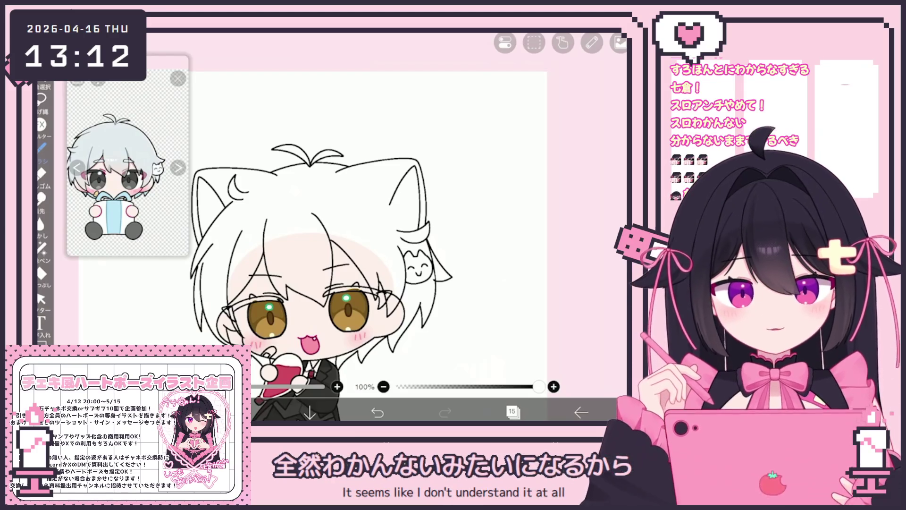
Undo the cat charm's face and ear strokes.
{"action": "scroll", "coordinate": [416, 264], "scroll_direction": "up", "scroll_amount": 10}
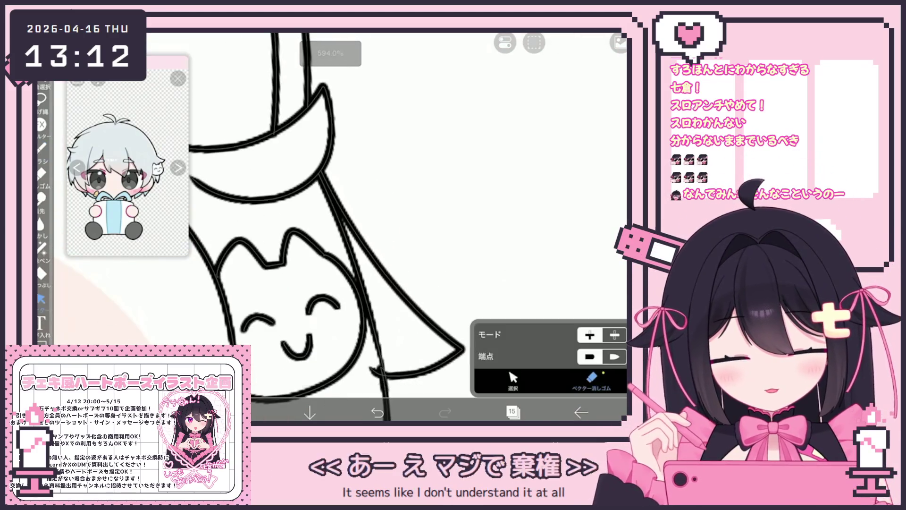
{"action": "key", "text": "ctrl+z"}
{"action": "key", "text": "ctrl+z"}
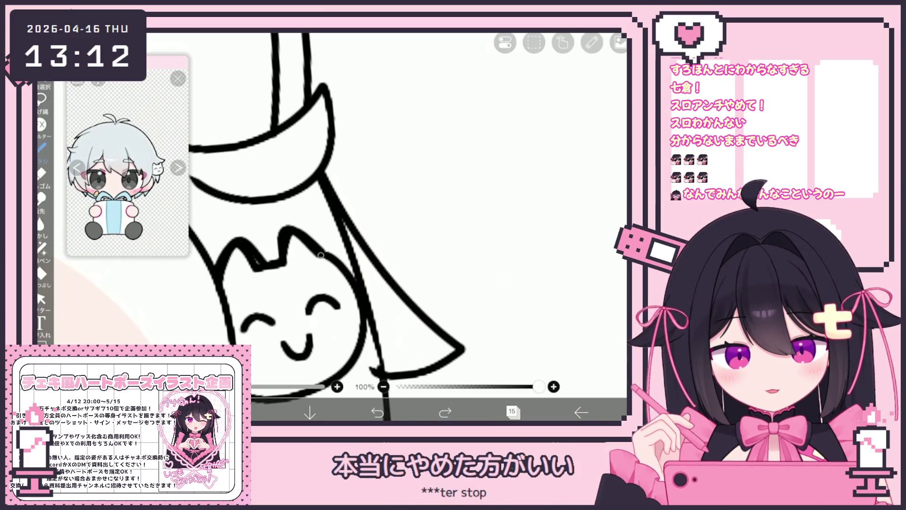
{"action": "key", "text": "ctrl+z"}
{"action": "key", "text": "ctrl+z"}
{"action": "key", "text": "ctrl+z"}
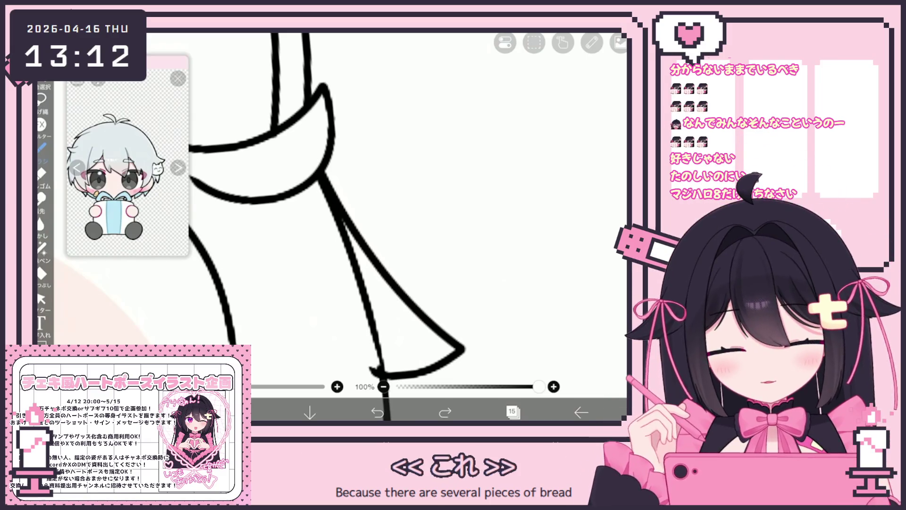
Try redrawing the charm's zig-zag ear line several times, undoing each attempt.
{"action": "mouse_move", "coordinate": [209, 289]}
{"action": "left_mouse_down"}
{"action": "mouse_move", "coordinate": [276, 270]}
{"action": "mouse_move", "coordinate": [330, 222]}
{"action": "left_mouse_up"}
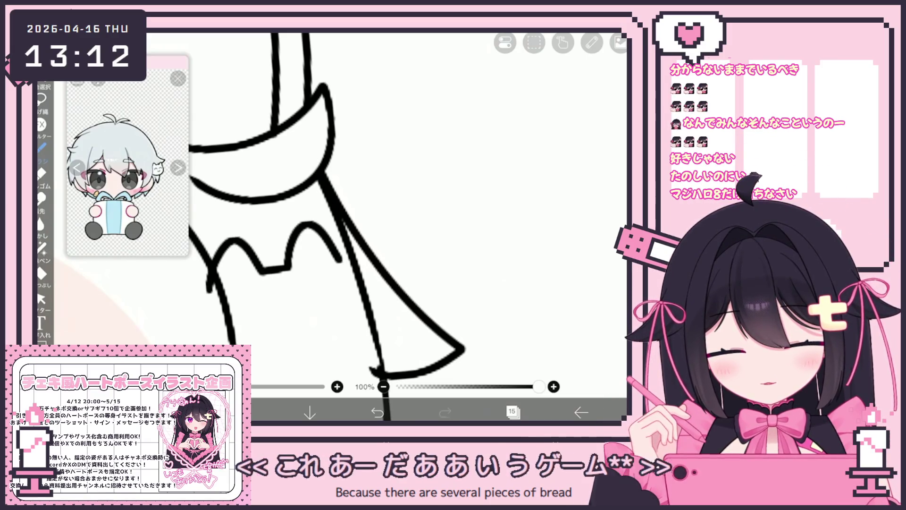
{"action": "key", "text": "ctrl+z"}
{"action": "left_click_drag", "start_coordinate": [211, 282], "coordinate": [276, 253]}
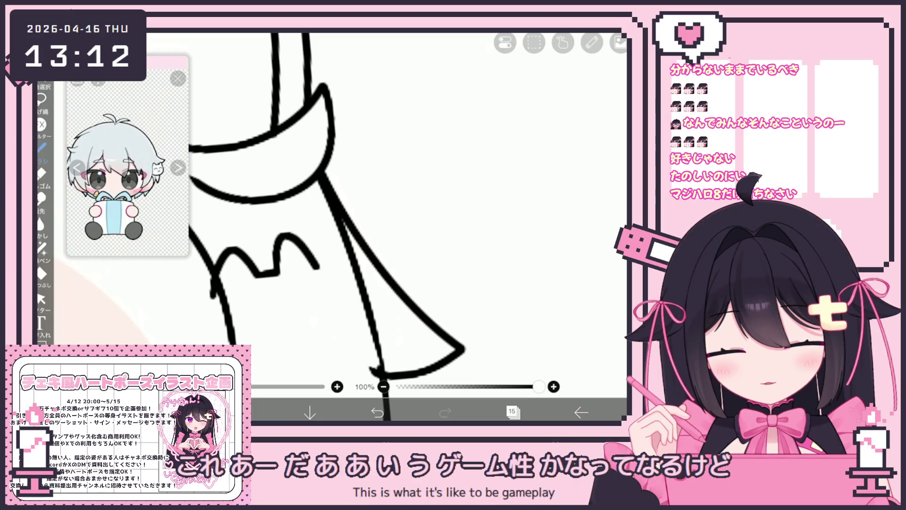
{"action": "key", "text": "ctrl+z"}
{"action": "mouse_move", "coordinate": [215, 291]}
{"action": "left_mouse_down"}
{"action": "mouse_move", "coordinate": [236, 255]}
{"action": "mouse_move", "coordinate": [271, 246]}
{"action": "mouse_move", "coordinate": [315, 266]}
{"action": "left_mouse_up"}
{"action": "key", "text": "ctrl+z"}
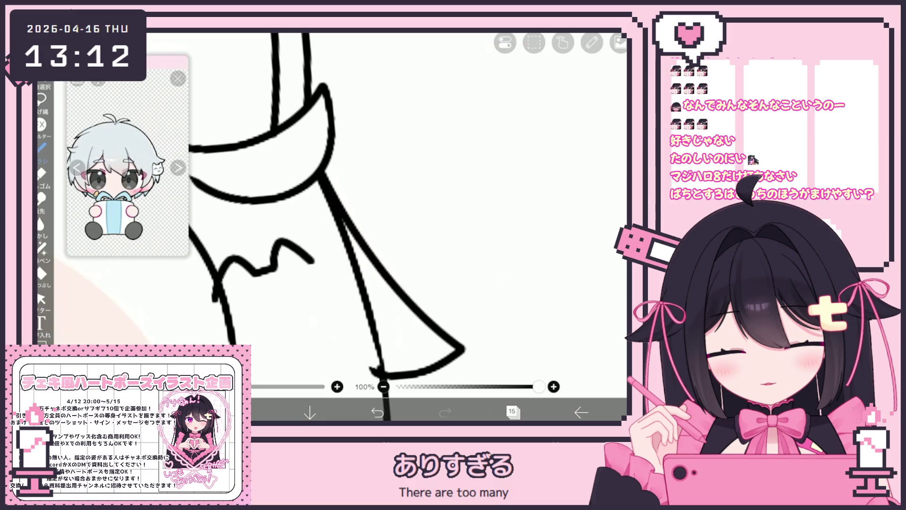
{"action": "scroll", "coordinate": [377, 212], "scroll_direction": "down", "scroll_amount": 2}
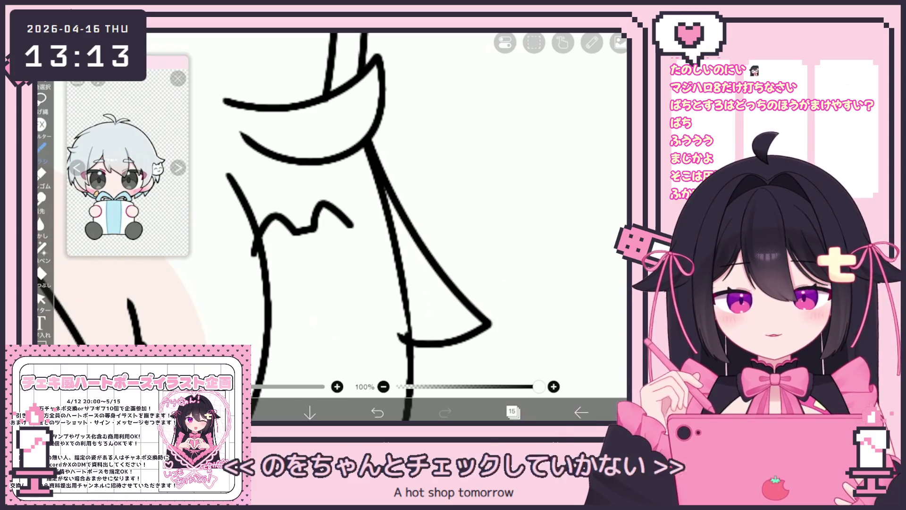
Retry the wavy ear stroke and draw a rounded loop beneath it for the charm's head.
{"action": "key", "text": "ctrl+z"}
{"action": "mouse_move", "coordinate": [255, 252]}
{"action": "left_mouse_down"}
{"action": "mouse_move", "coordinate": [279, 216]}
{"action": "mouse_move", "coordinate": [311, 236]}
{"action": "mouse_move", "coordinate": [373, 233]}
{"action": "left_mouse_up"}
{"action": "key", "text": "ctrl+z"}
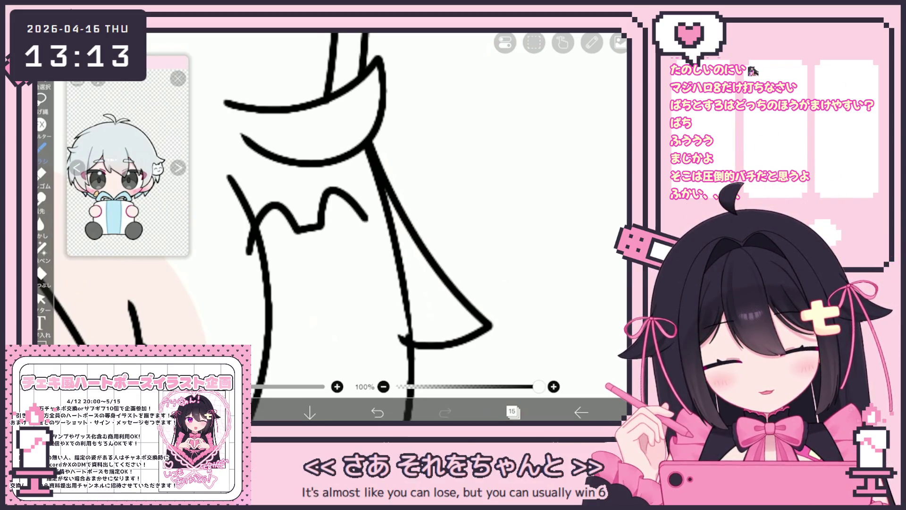
{"action": "left_click", "coordinate": [377, 412]}
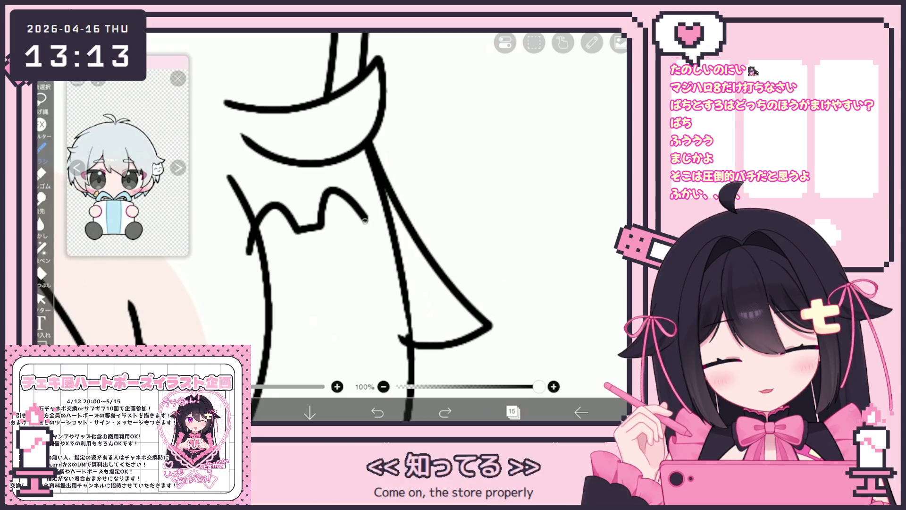
{"action": "mouse_move", "coordinate": [368, 220]}
{"action": "left_mouse_down"}
{"action": "mouse_move", "coordinate": [273, 349]}
{"action": "mouse_move", "coordinate": [254, 325]}
{"action": "left_mouse_up"}
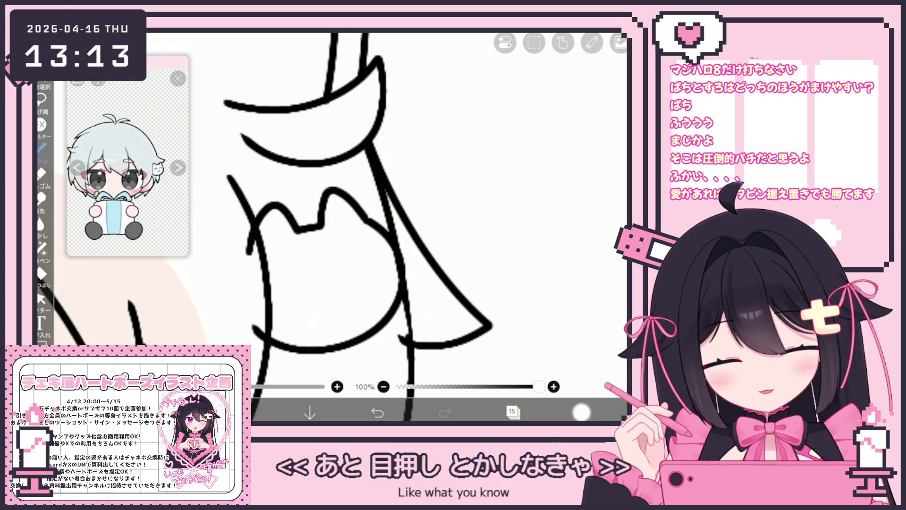
{"action": "left_click", "coordinate": [581, 412]}
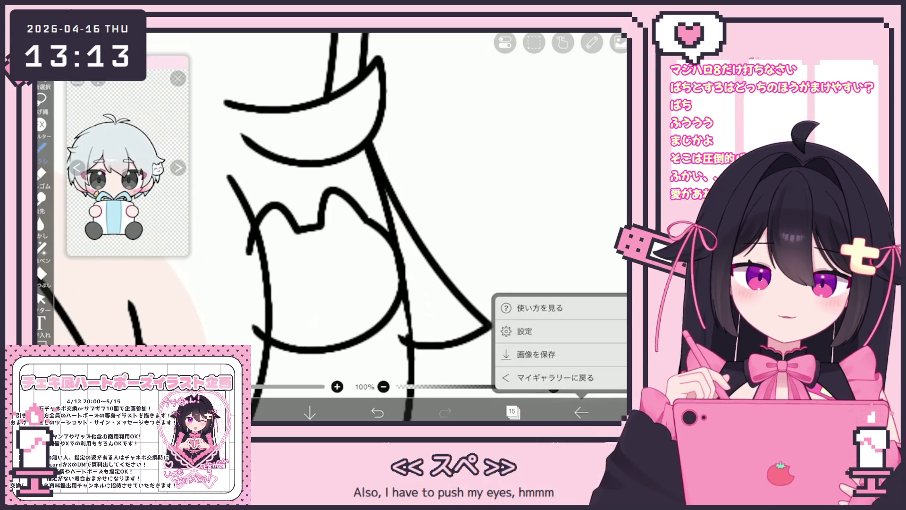
{"action": "left_click", "coordinate": [581, 412]}
{"action": "scroll", "coordinate": [330, 222], "scroll_direction": "down", "scroll_amount": 5}
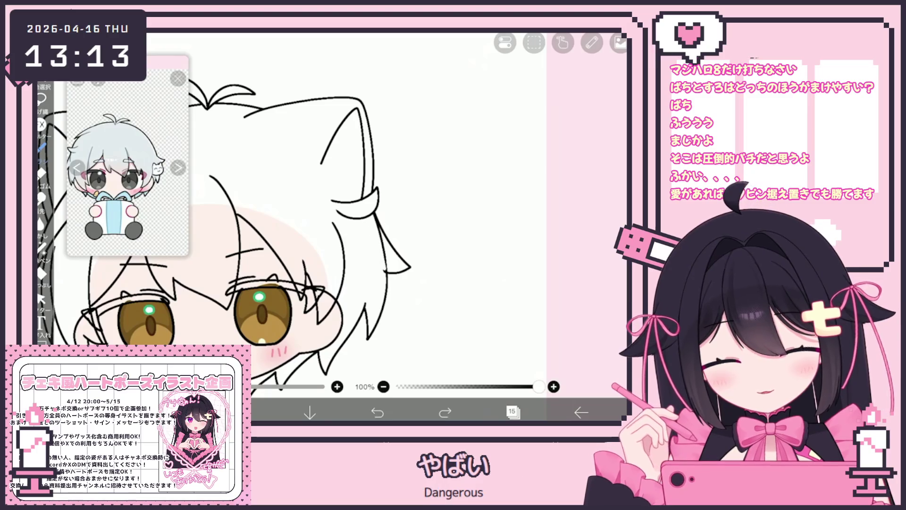
Extend the charm's small hook into a longer curved side stroke.
{"action": "scroll", "coordinate": [331, 189], "scroll_direction": "up", "scroll_amount": 5}
{"action": "mouse_move", "coordinate": [266, 257]}
{"action": "left_mouse_down"}
{"action": "mouse_move", "coordinate": [338, 240]}
{"action": "mouse_move", "coordinate": [352, 226]}
{"action": "mouse_move", "coordinate": [367, 251]}
{"action": "left_mouse_up"}
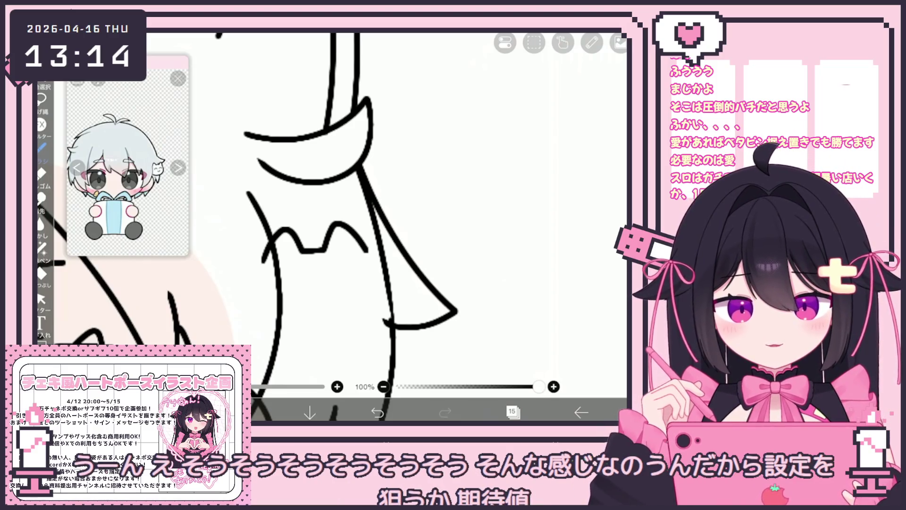
{"action": "scroll", "coordinate": [327, 265], "scroll_direction": "up", "scroll_amount": 2}
{"action": "mouse_move", "coordinate": [302, 252]}
{"action": "left_mouse_down"}
{"action": "mouse_move", "coordinate": [325, 241]}
{"action": "mouse_move", "coordinate": [341, 205]}
{"action": "left_mouse_up"}
{"action": "key", "text": "ctrl+z"}
{"action": "key", "text": "ctrl+z"}
{"action": "left_click_drag", "start_coordinate": [259, 272], "coordinate": [279, 230]}
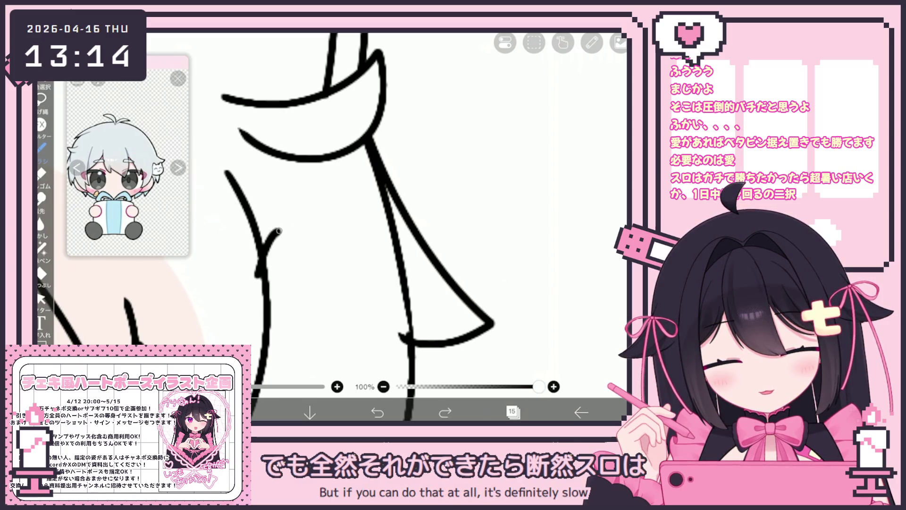
{"action": "scroll", "coordinate": [327, 213], "scroll_direction": "down", "scroll_amount": 1}
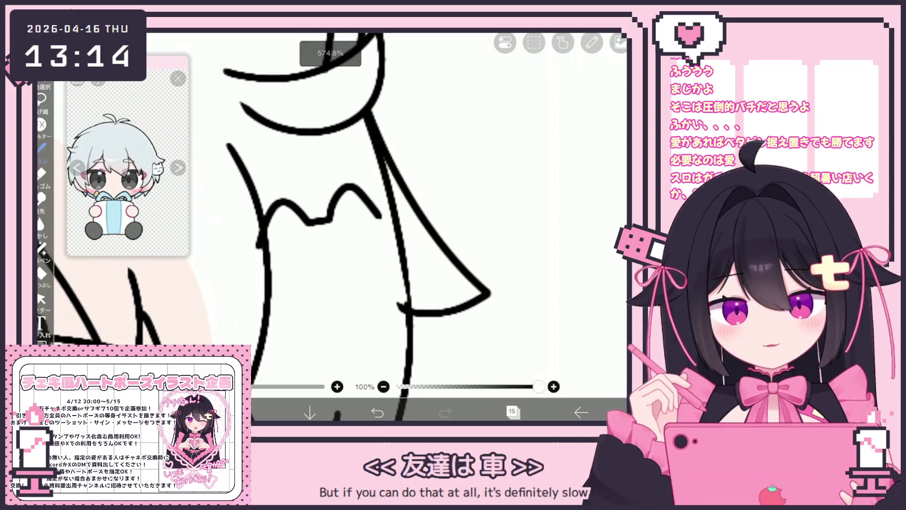
After several retries of the down-left side stroke, draw a new lower curve for the shape.
{"action": "mouse_move", "coordinate": [410, 228]}
{"action": "left_mouse_down"}
{"action": "mouse_move", "coordinate": [407, 304]}
{"action": "mouse_move", "coordinate": [274, 333]}
{"action": "left_mouse_up"}
{"action": "key", "text": "ctrl+z"}
{"action": "left_click_drag", "start_coordinate": [414, 258], "coordinate": [257, 322]}
{"action": "key", "text": "ctrl+z"}
{"action": "left_click_drag", "start_coordinate": [414, 259], "coordinate": [250, 325]}
{"action": "key", "text": "ctrl+z"}
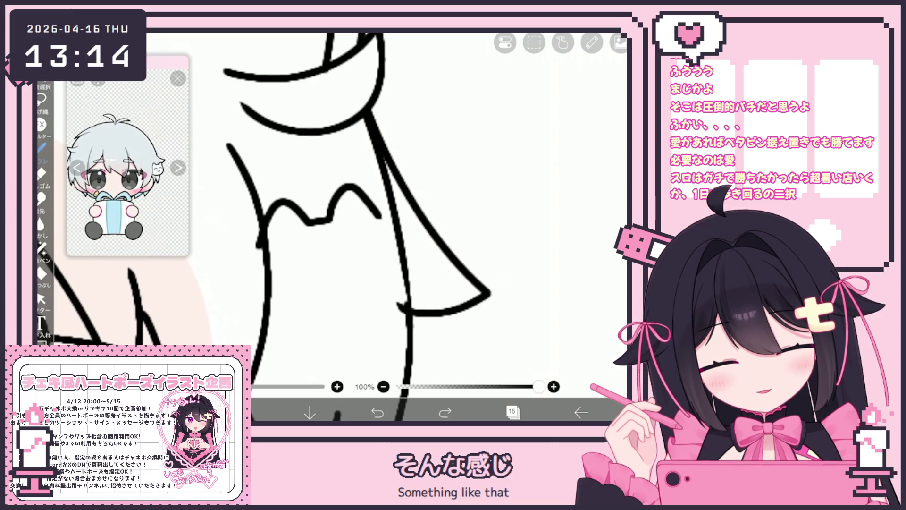
{"action": "left_click_drag", "start_coordinate": [388, 222], "coordinate": [262, 359]}
{"action": "key", "text": "ctrl+z"}
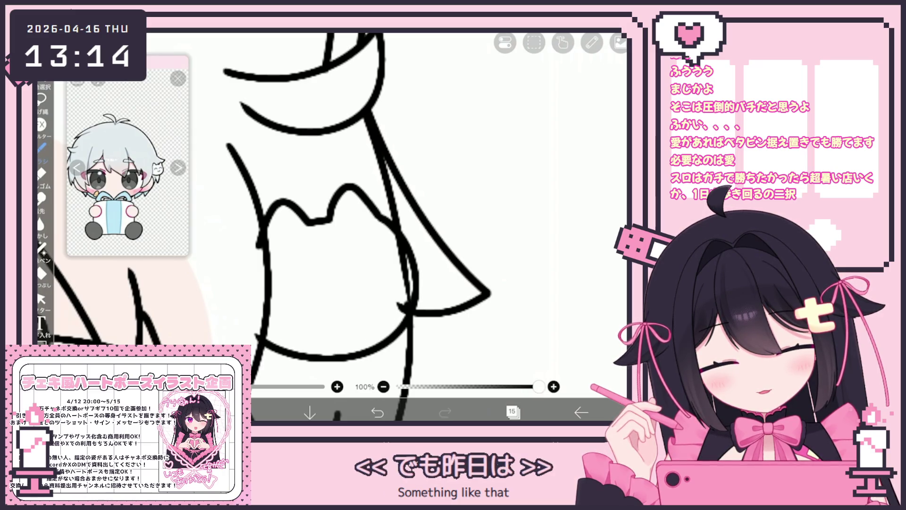
{"action": "left_click_drag", "start_coordinate": [397, 304], "coordinate": [266, 349]}
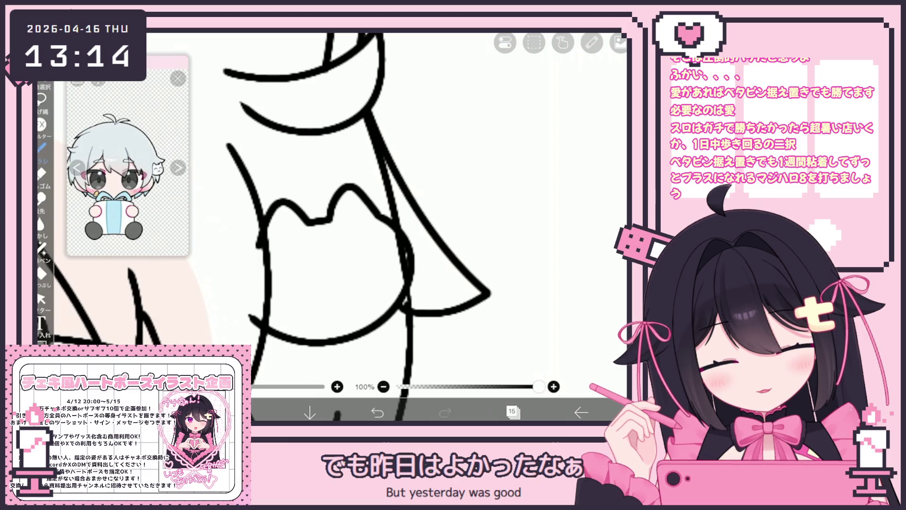
{"action": "key", "text": "ctrl+z"}
{"action": "left_click_drag", "start_coordinate": [416, 252], "coordinate": [255, 314]}
{"action": "key", "text": "ctrl+z"}
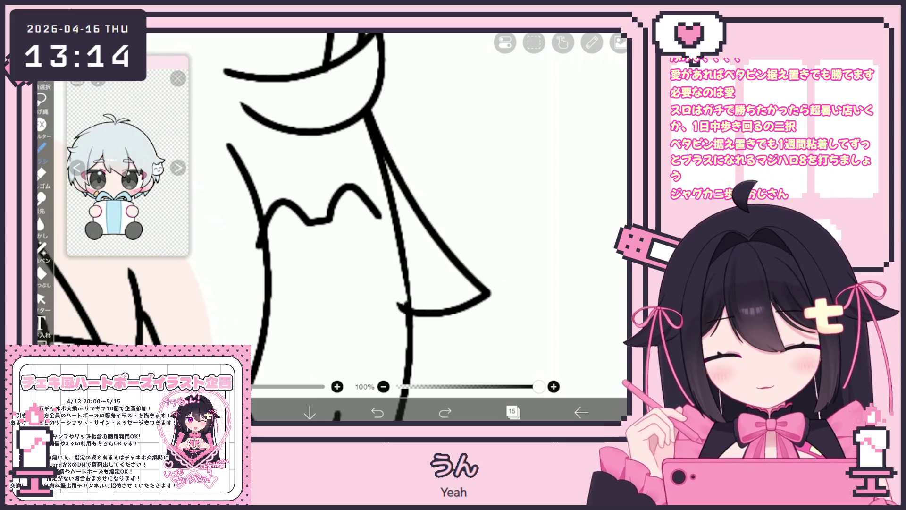
{"action": "mouse_move", "coordinate": [379, 216]}
{"action": "left_mouse_down"}
{"action": "mouse_move", "coordinate": [314, 339]}
{"action": "mouse_move", "coordinate": [268, 316]}
{"action": "left_mouse_up"}
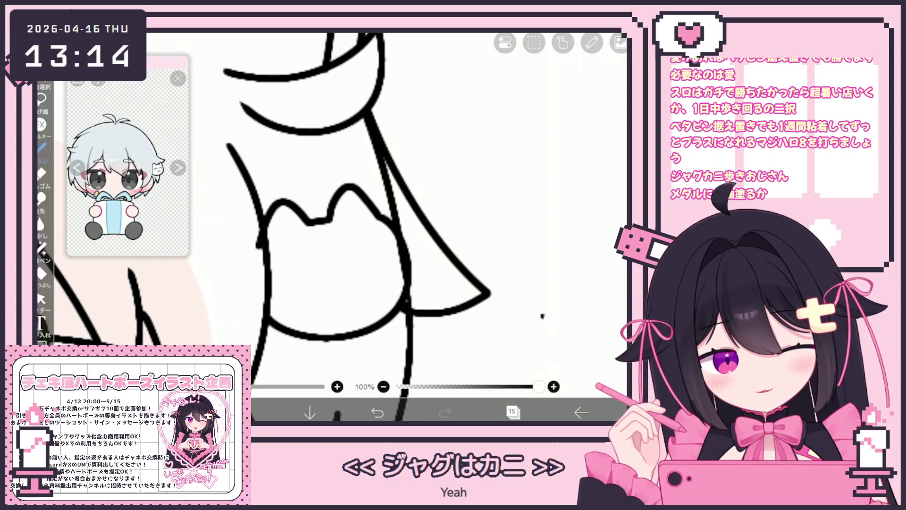
{"action": "key", "text": "ctrl+z"}
{"action": "left_click_drag", "start_coordinate": [256, 312], "coordinate": [347, 337]}
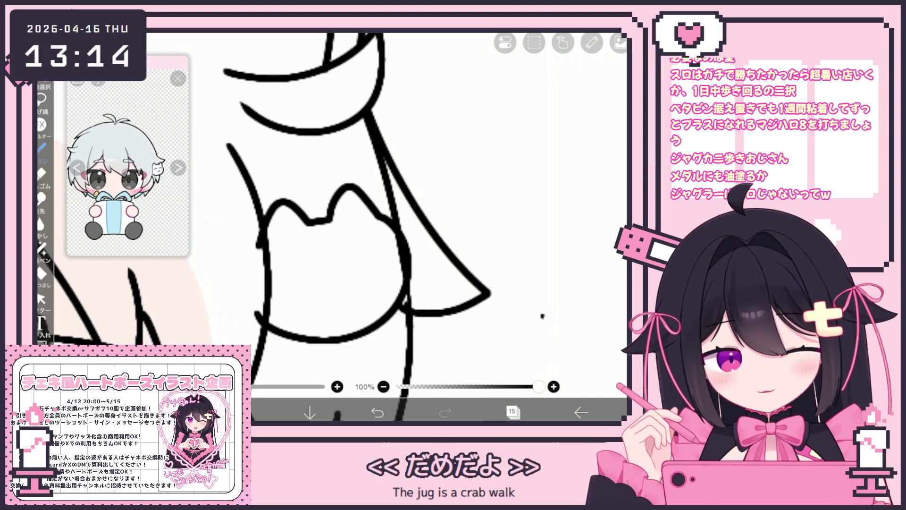
Select the cat-shaped strokes and erase the stray segment at the lower-right crossing.
{"action": "left_click", "coordinate": [41, 298]}
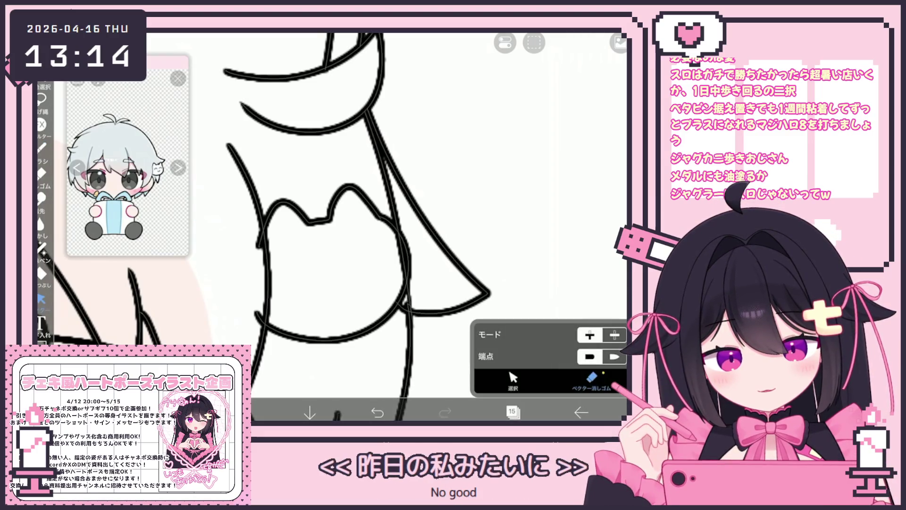
{"action": "left_click", "coordinate": [513, 378]}
{"action": "left_click_drag", "start_coordinate": [256, 198], "coordinate": [394, 336]}
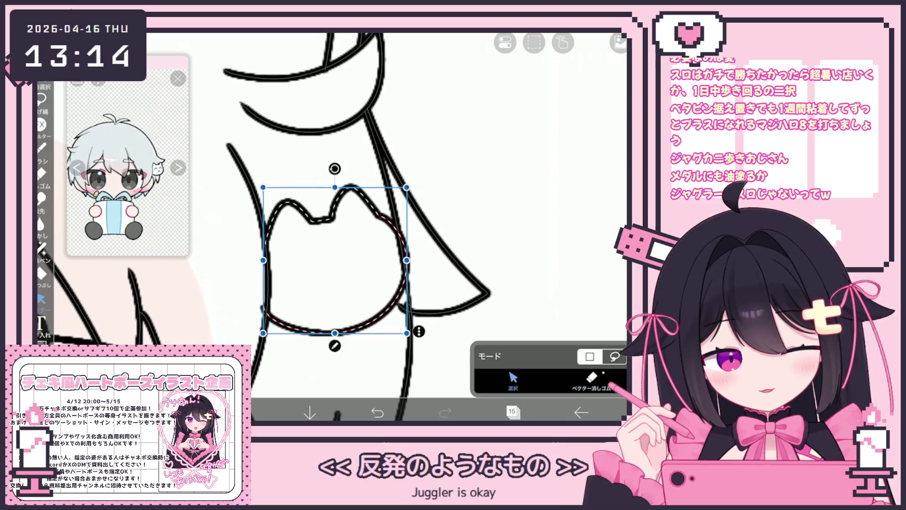
{"action": "left_click", "coordinate": [592, 376]}
{"action": "left_click", "coordinate": [403, 307]}
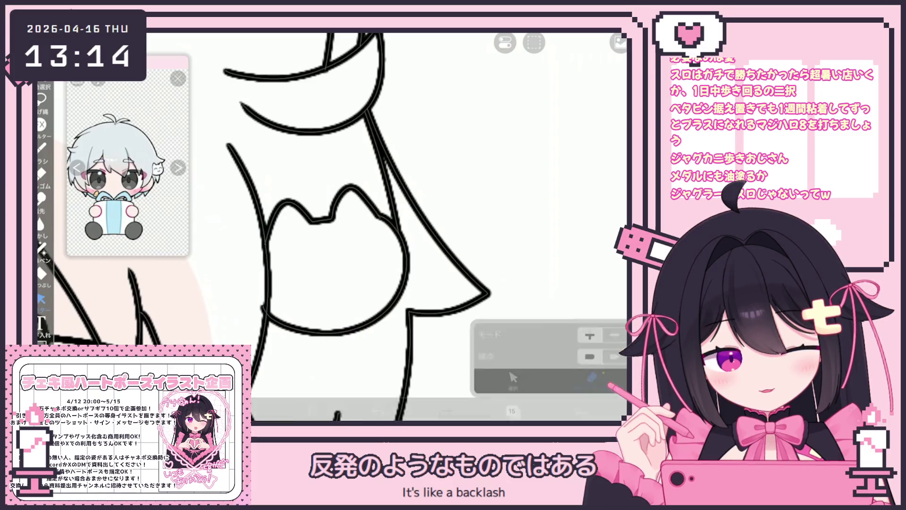
{"action": "scroll", "coordinate": [330, 226], "scroll_direction": "down", "scroll_amount": 3}
{"action": "scroll", "coordinate": [331, 226], "scroll_direction": "down", "scroll_amount": 5}
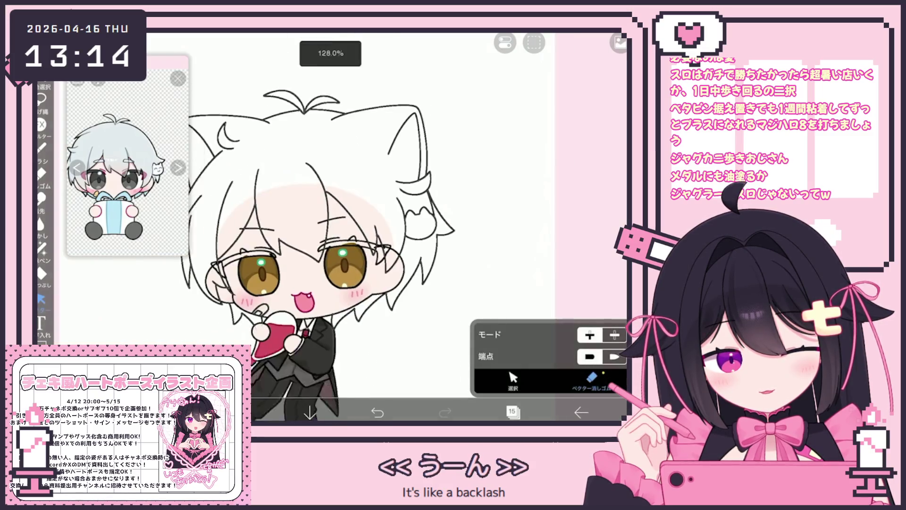
{"action": "scroll", "coordinate": [330, 226], "scroll_direction": "up", "scroll_amount": 5}
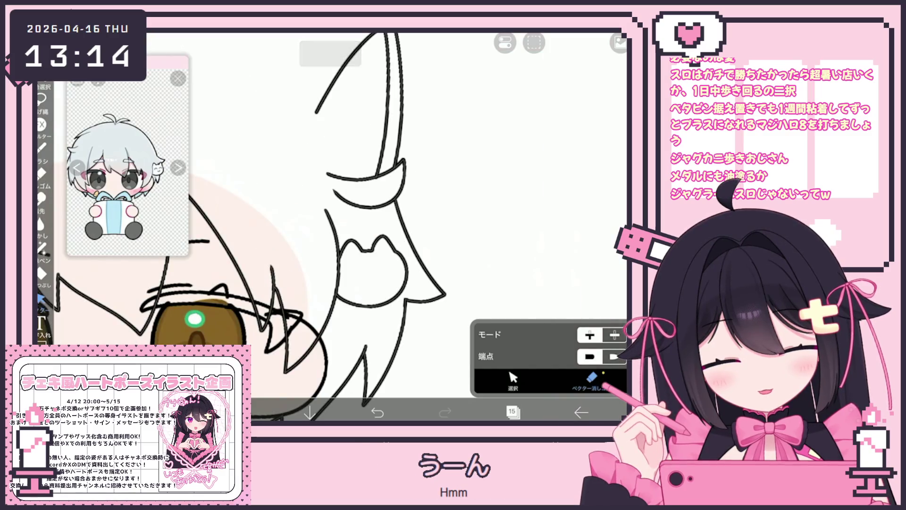
{"action": "scroll", "coordinate": [330, 226], "scroll_direction": "down", "scroll_amount": 5}
{"action": "scroll", "coordinate": [503, 234], "scroll_direction": "up", "scroll_amount": 3}
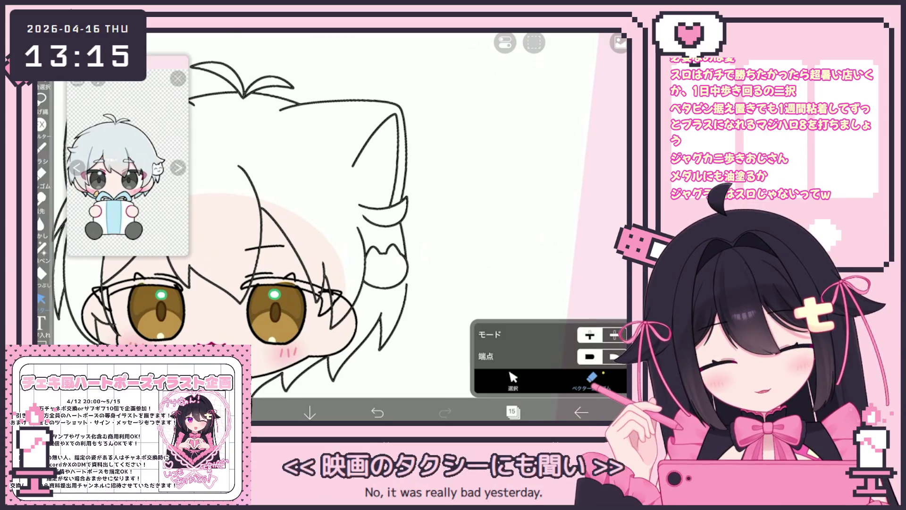
{"action": "scroll", "coordinate": [226, 208], "scroll_direction": "up", "scroll_amount": 3}
{"action": "scroll", "coordinate": [331, 207], "scroll_direction": "down", "scroll_amount": 5}
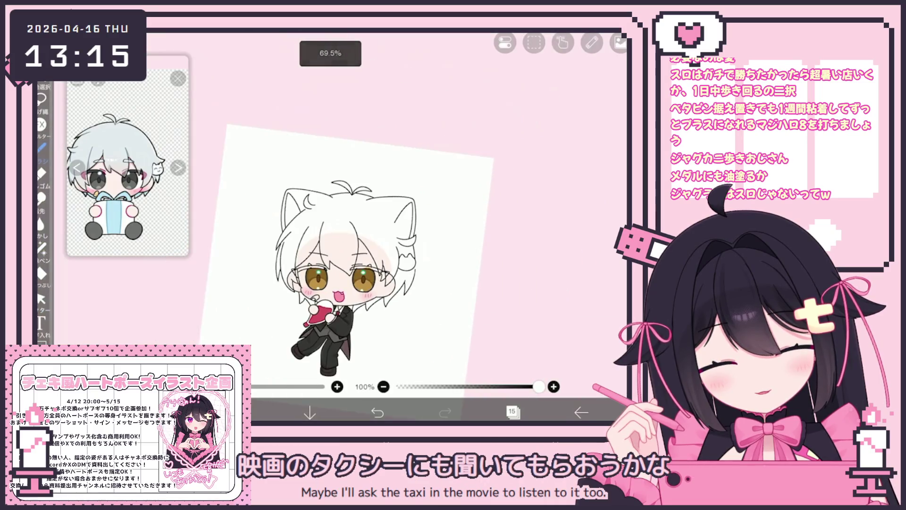
Undo the last stroke drawn on the cat ear.
{"action": "scroll", "coordinate": [284, 236], "scroll_direction": "up", "scroll_amount": 4}
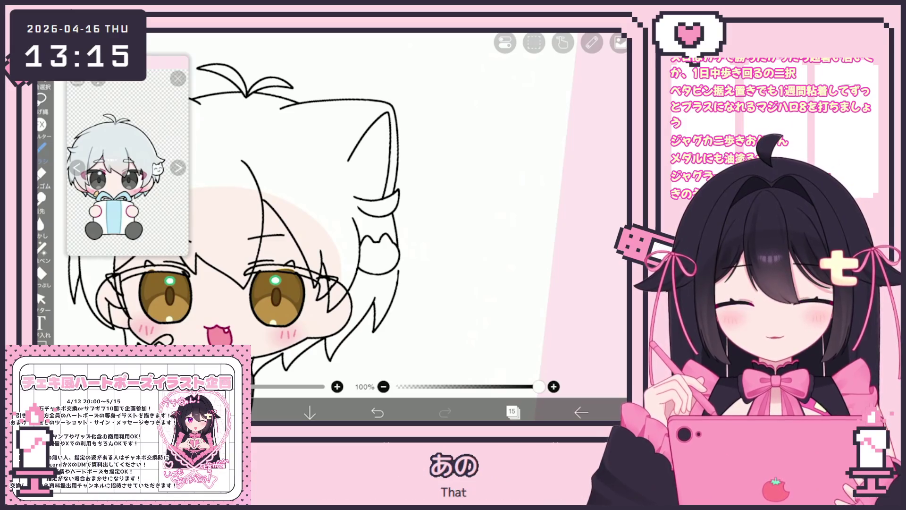
{"action": "scroll", "coordinate": [217, 208], "scroll_direction": "up", "scroll_amount": 3}
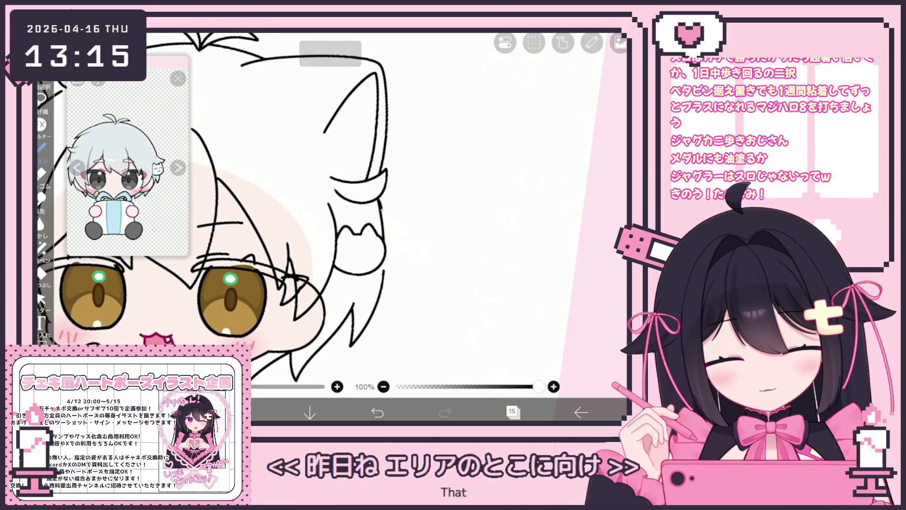
{"action": "left_click", "coordinate": [377, 412]}
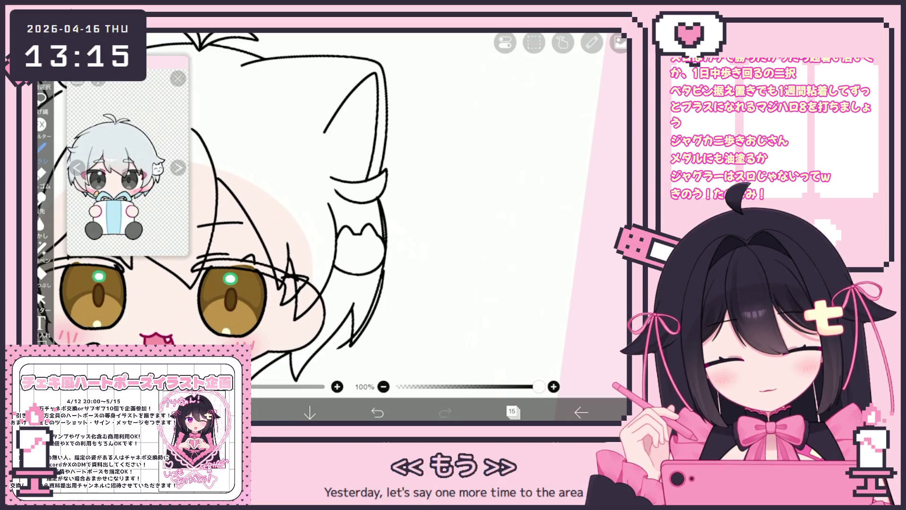
Lasso-select the stray strokes around the cat ear with the Vector tool and clear them.
{"action": "left_click", "coordinate": [41, 298]}
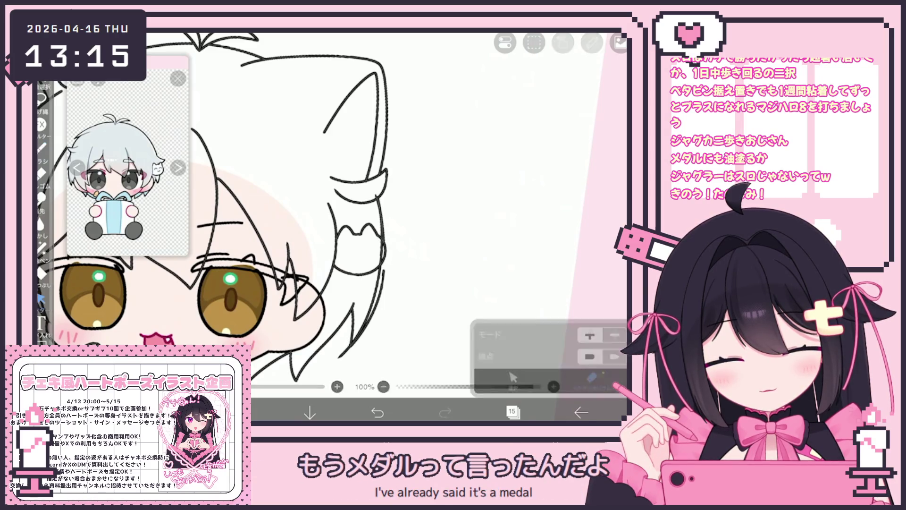
{"action": "scroll", "coordinate": [212, 212], "scroll_direction": "up", "scroll_amount": 5}
{"action": "left_click", "coordinate": [513, 378]}
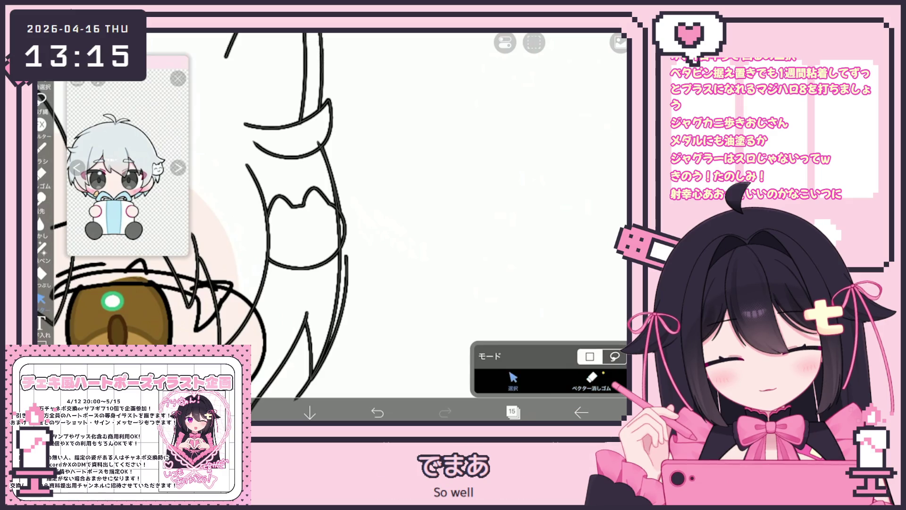
{"action": "mouse_move", "coordinate": [321, 122]}
{"action": "left_mouse_down"}
{"action": "mouse_move", "coordinate": [337, 222]}
{"action": "mouse_move", "coordinate": [331, 142]}
{"action": "left_mouse_up"}
{"action": "left_click", "coordinate": [534, 42]}
{"action": "left_click", "coordinate": [531, 133]}
{"action": "left_click", "coordinate": [591, 378]}
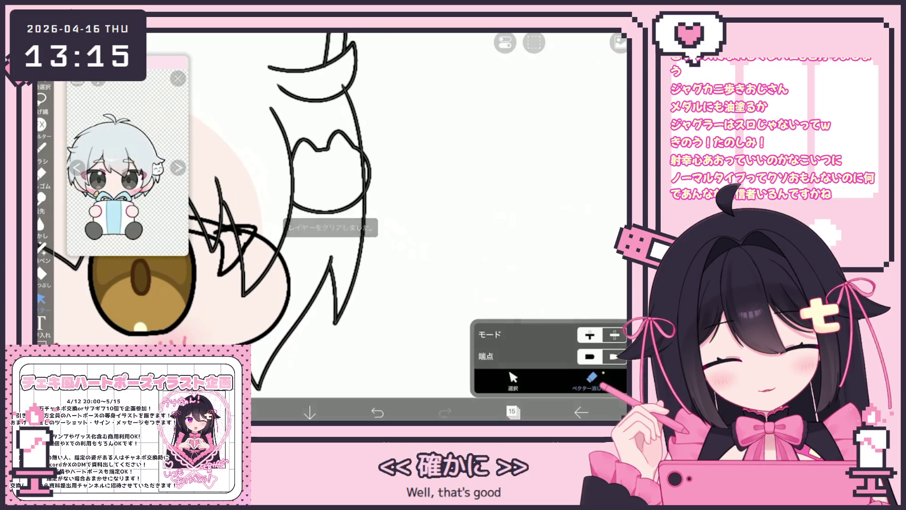
{"action": "scroll", "coordinate": [222, 226], "scroll_direction": "down", "scroll_amount": 5}
{"action": "scroll", "coordinate": [222, 226], "scroll_direction": "down", "scroll_amount": 2}
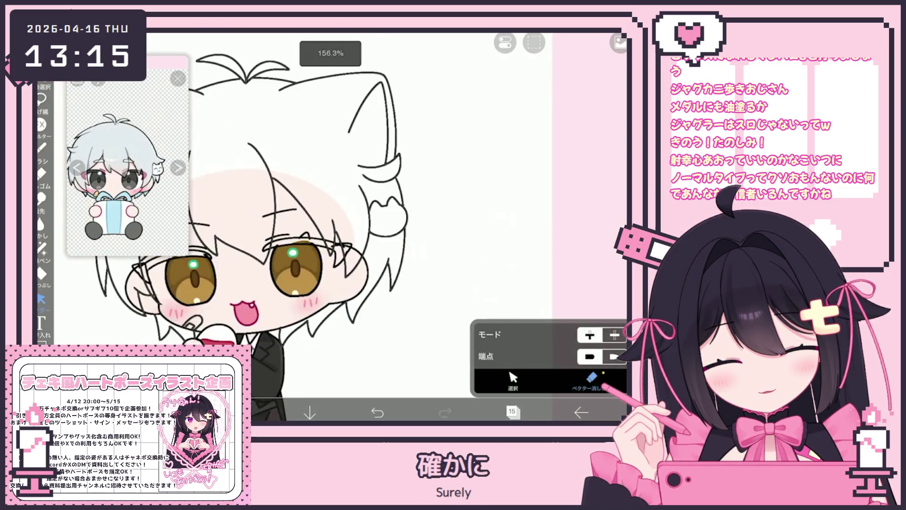
{"action": "scroll", "coordinate": [331, 227], "scroll_direction": "down", "scroll_amount": 5}
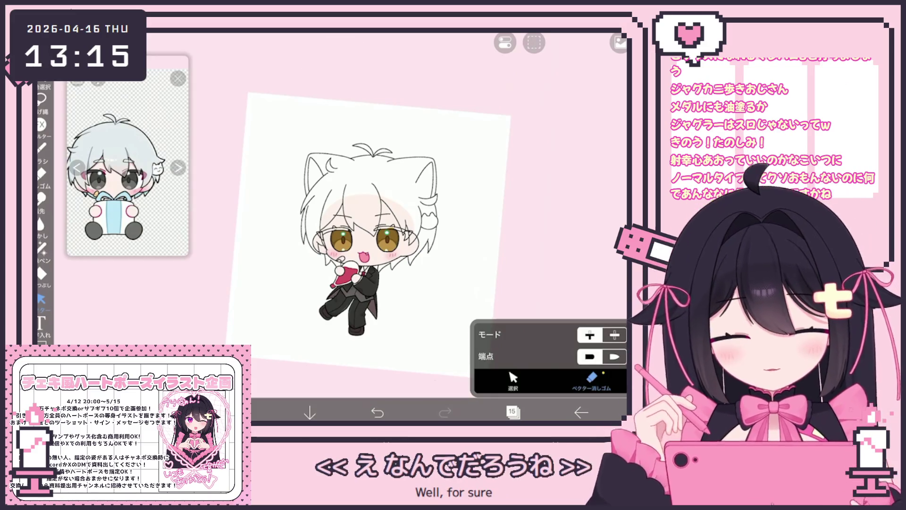
{"action": "scroll", "coordinate": [340, 245], "scroll_direction": "up", "scroll_amount": 2}
With the brush, draw a box's bottom edge, vertical stripes inside it, and a vertical line to its left.
{"action": "left_click", "coordinate": [42, 148]}
{"action": "left_click_drag", "start_coordinate": [330, 236], "coordinate": [390, 254]}
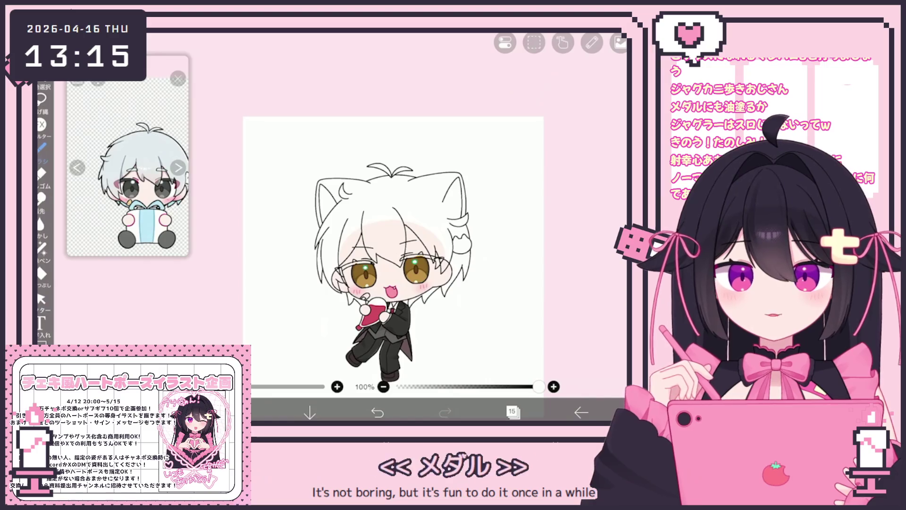
{"action": "scroll", "coordinate": [330, 213], "scroll_direction": "up", "scroll_amount": 3}
{"action": "mouse_move", "coordinate": [379, 281]}
{"action": "left_mouse_down"}
{"action": "mouse_move", "coordinate": [429, 275]}
{"action": "mouse_move", "coordinate": [412, 276]}
{"action": "left_mouse_up"}
{"action": "mouse_move", "coordinate": [421, 252]}
{"action": "left_mouse_down"}
{"action": "mouse_move", "coordinate": [421, 278]}
{"action": "mouse_move", "coordinate": [390, 286]}
{"action": "left_mouse_up"}
{"action": "left_click_drag", "start_coordinate": [369, 242], "coordinate": [370, 292]}
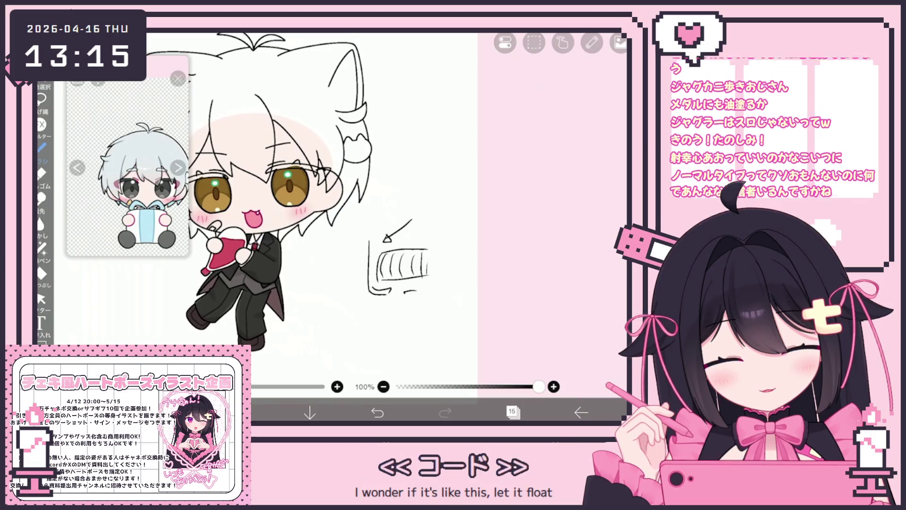
{"action": "scroll", "coordinate": [312, 212], "scroll_direction": "up", "scroll_amount": 1}
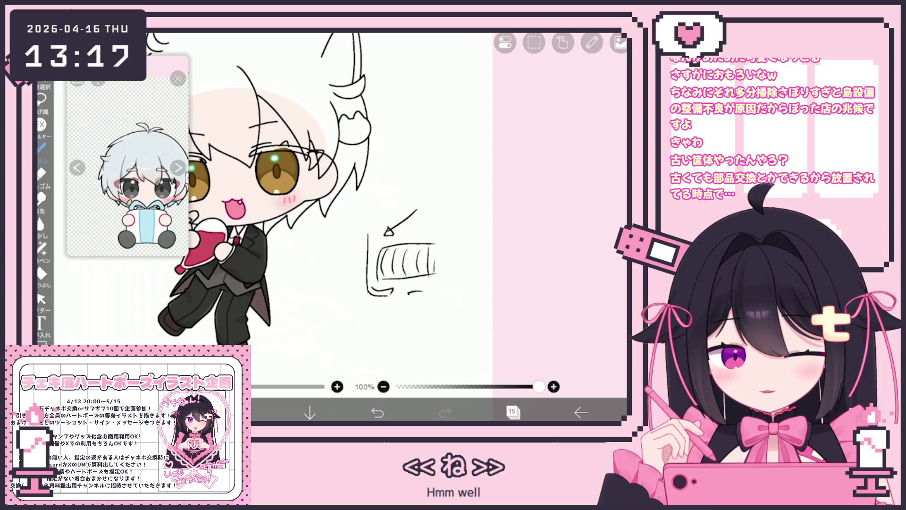
Lasso-erase the box doodle beside the character with the Vector tool, then return to the brush.
{"action": "left_click", "coordinate": [41, 299]}
{"action": "left_click_drag", "start_coordinate": [380, 325], "coordinate": [427, 300]}
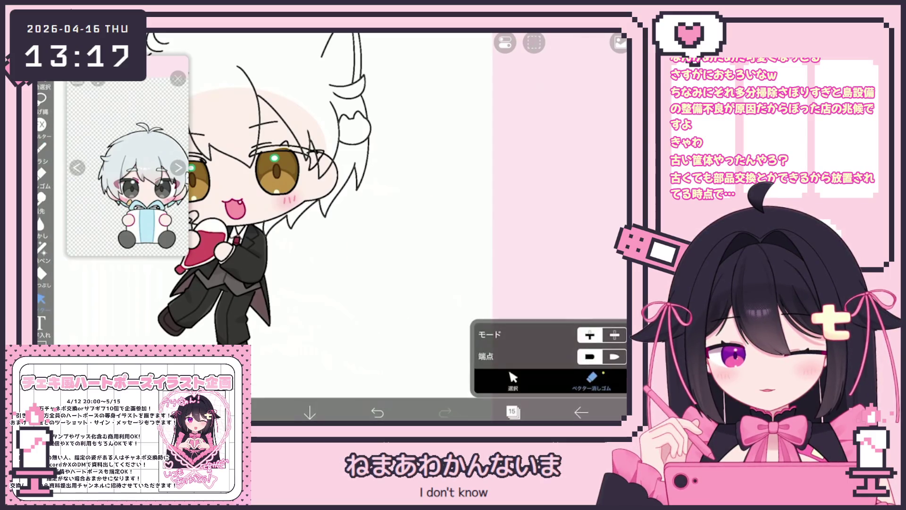
{"action": "left_click", "coordinate": [42, 147]}
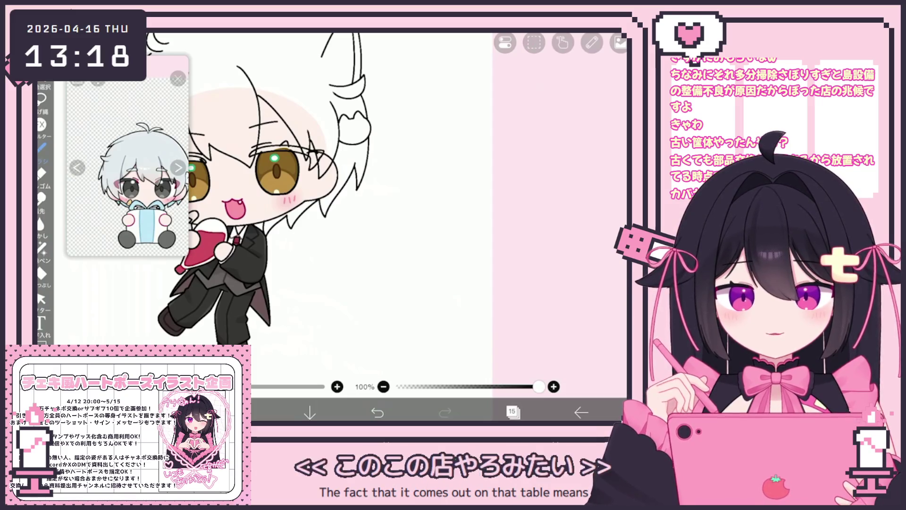
{"action": "scroll", "coordinate": [344, 208], "scroll_direction": "up", "scroll_amount": 2}
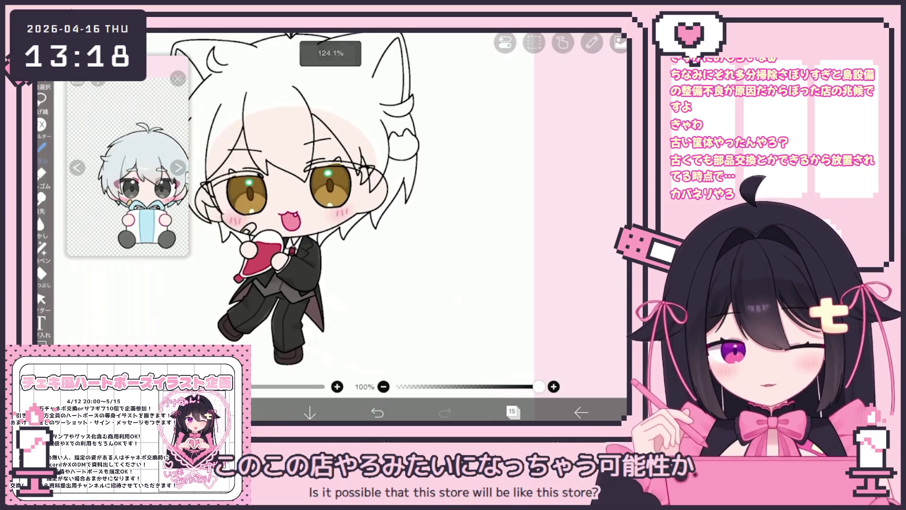
{"action": "scroll", "coordinate": [340, 212], "scroll_direction": "down", "scroll_amount": 1}
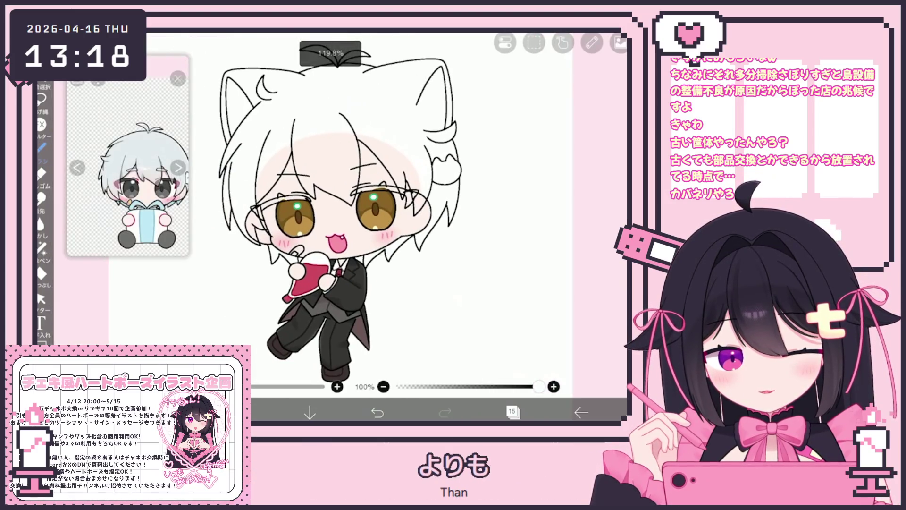
{"action": "left_click", "coordinate": [512, 412]}
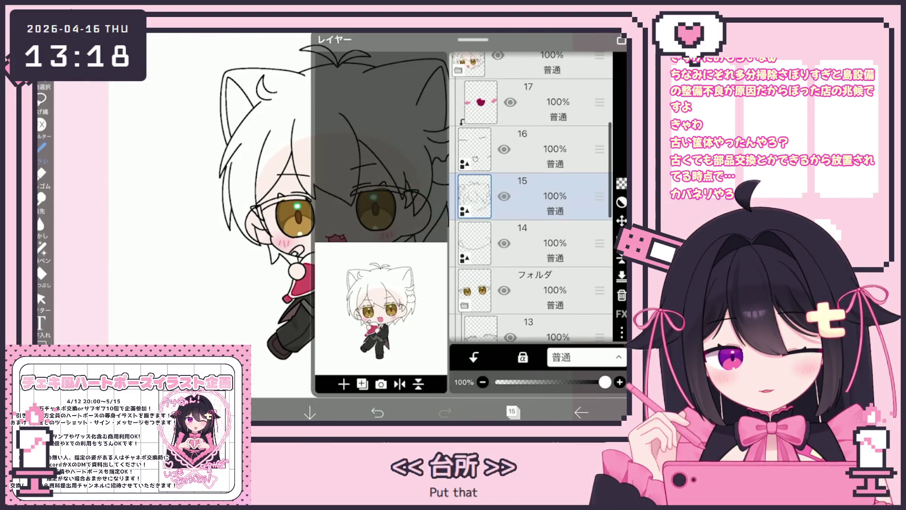
Make layer 16 the working layer.
{"action": "left_click", "coordinate": [512, 412]}
{"action": "scroll", "coordinate": [395, 227], "scroll_direction": "down", "scroll_amount": 3}
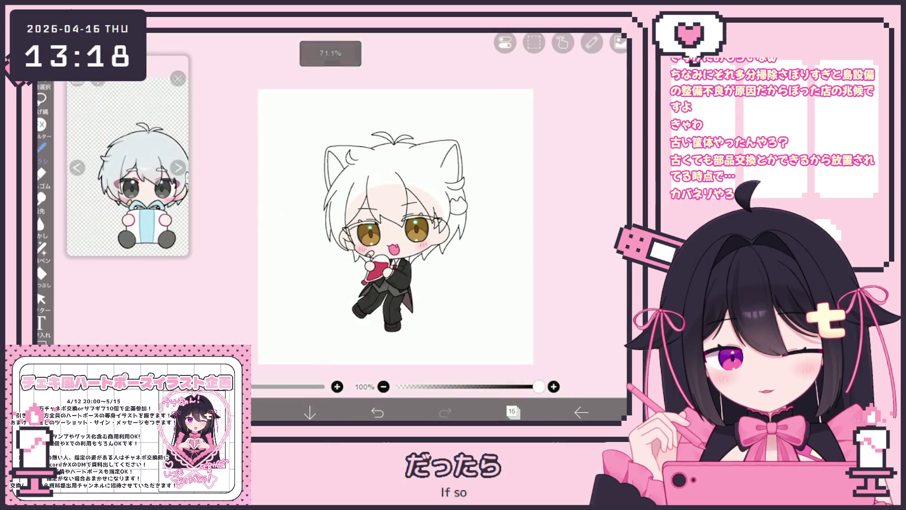
{"action": "scroll", "coordinate": [359, 236], "scroll_direction": "up", "scroll_amount": 3}
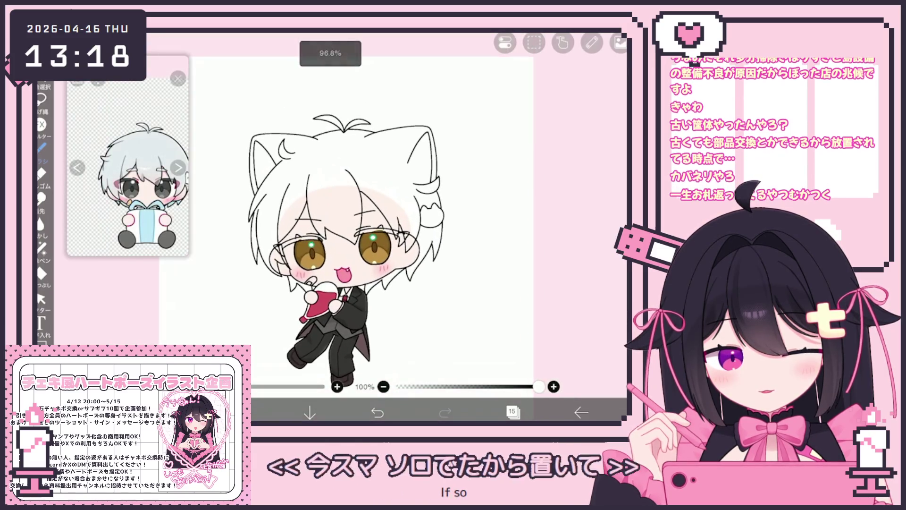
{"action": "left_click", "coordinate": [512, 412]}
{"action": "left_click", "coordinate": [543, 149]}
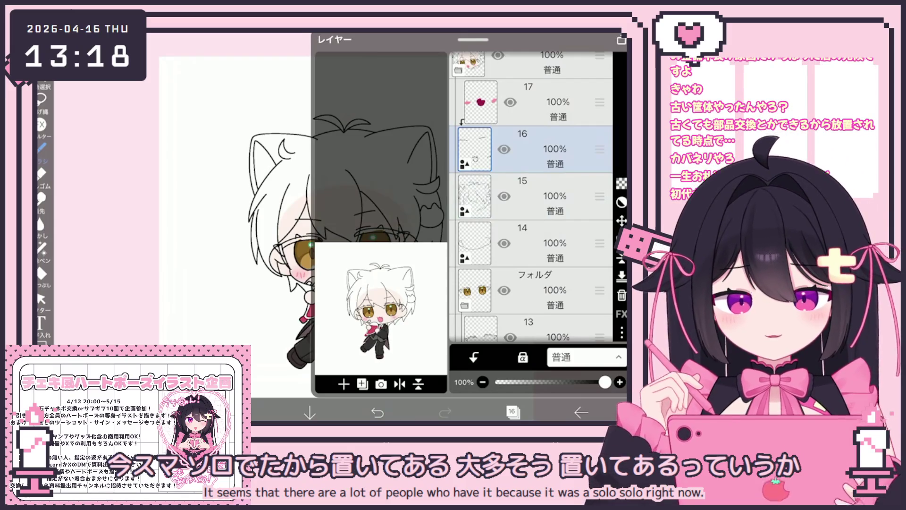
{"action": "left_click", "coordinate": [512, 412]}
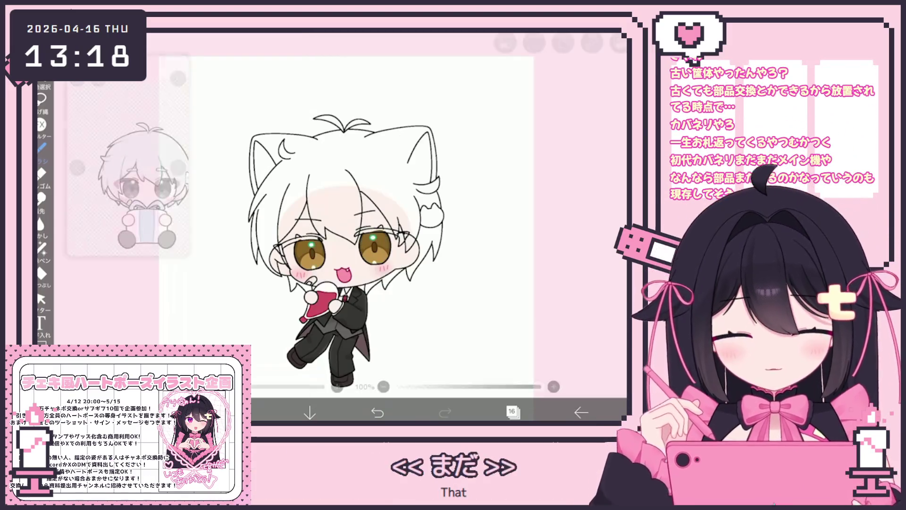
Draw a new eyelid line above the left eye, undoing an extra short stroke over it.
{"action": "scroll", "coordinate": [340, 236], "scroll_direction": "up", "scroll_amount": 5}
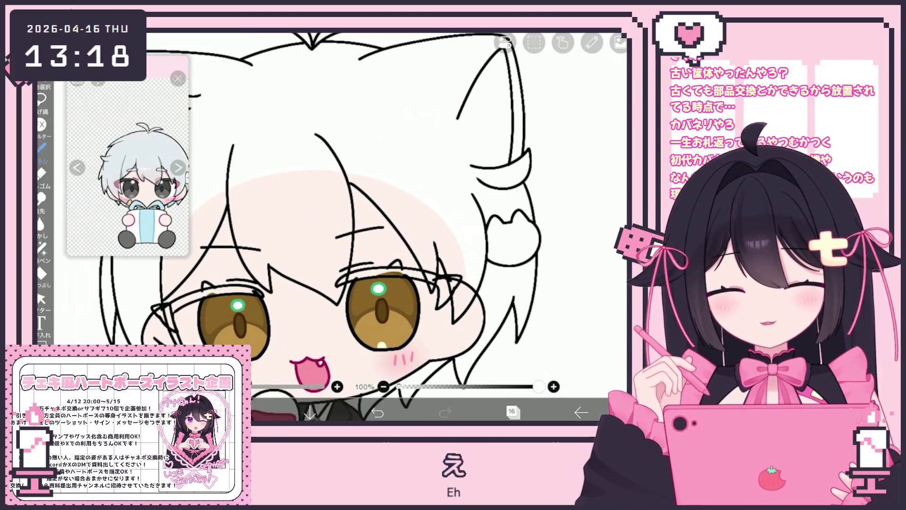
{"action": "scroll", "coordinate": [340, 236], "scroll_direction": "up", "scroll_amount": 5}
{"action": "mouse_move", "coordinate": [286, 258]}
{"action": "left_mouse_down"}
{"action": "mouse_move", "coordinate": [326, 238]}
{"action": "mouse_move", "coordinate": [401, 227]}
{"action": "left_mouse_up"}
{"action": "scroll", "coordinate": [398, 364], "scroll_direction": "up", "scroll_amount": 2}
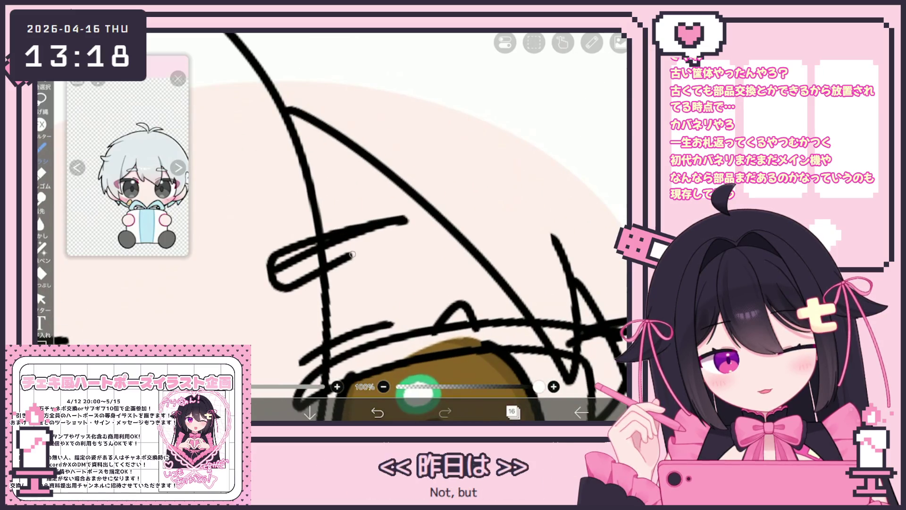
{"action": "scroll", "coordinate": [418, 392], "scroll_direction": "down", "scroll_amount": 5}
{"action": "scroll", "coordinate": [392, 227], "scroll_direction": "down", "scroll_amount": 2}
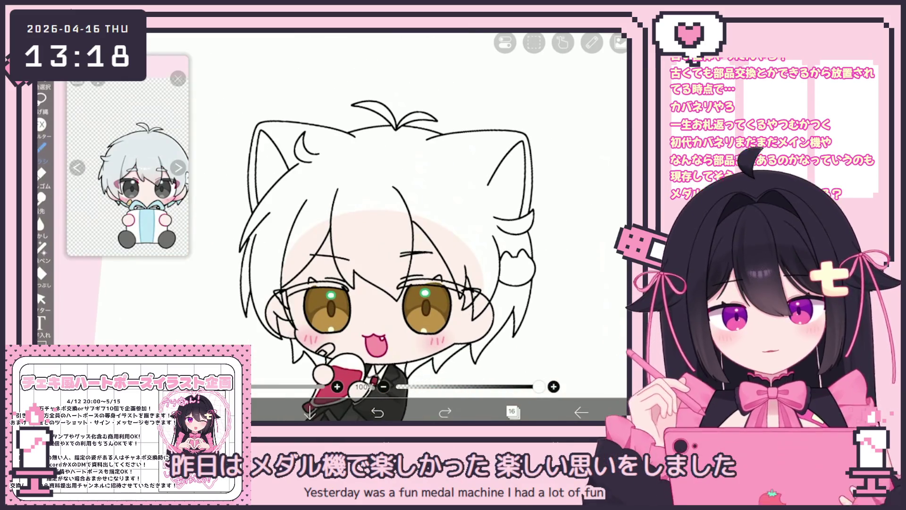
{"action": "scroll", "coordinate": [376, 227], "scroll_direction": "up", "scroll_amount": 3}
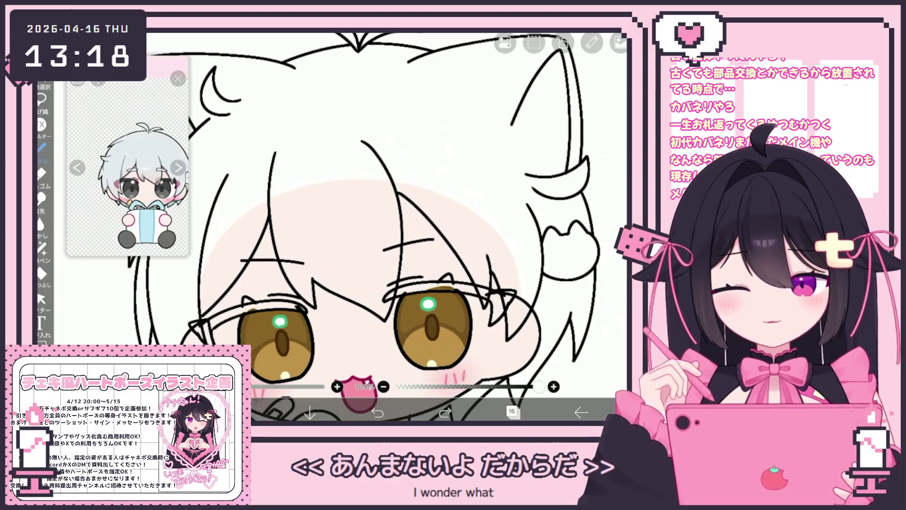
{"action": "scroll", "coordinate": [410, 244], "scroll_direction": "up", "scroll_amount": 5}
{"action": "left_click_drag", "start_coordinate": [373, 249], "coordinate": [447, 237]}
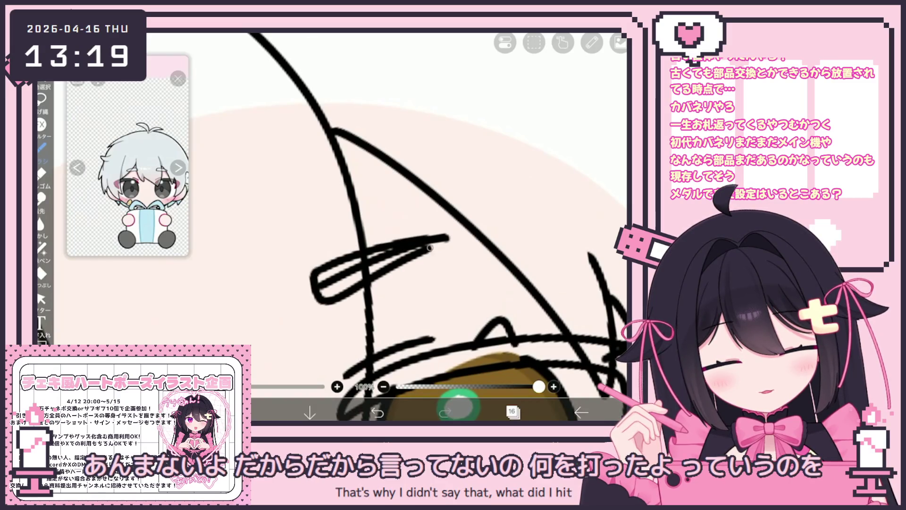
{"action": "key", "text": "ctrl+z"}
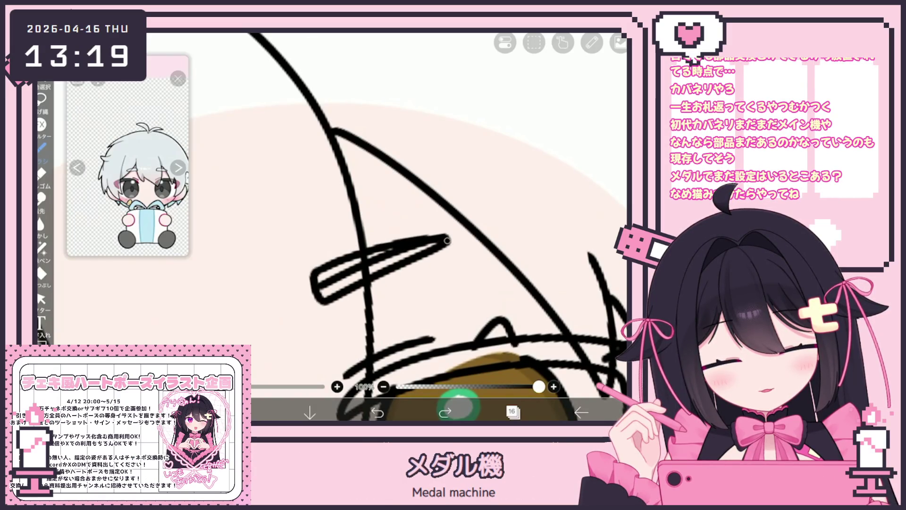
Delete the loop stroke near the eye and undo the extra strokes drawn over the eyelid.
{"action": "left_click", "coordinate": [41, 298]}
{"action": "left_click", "coordinate": [382, 262]}
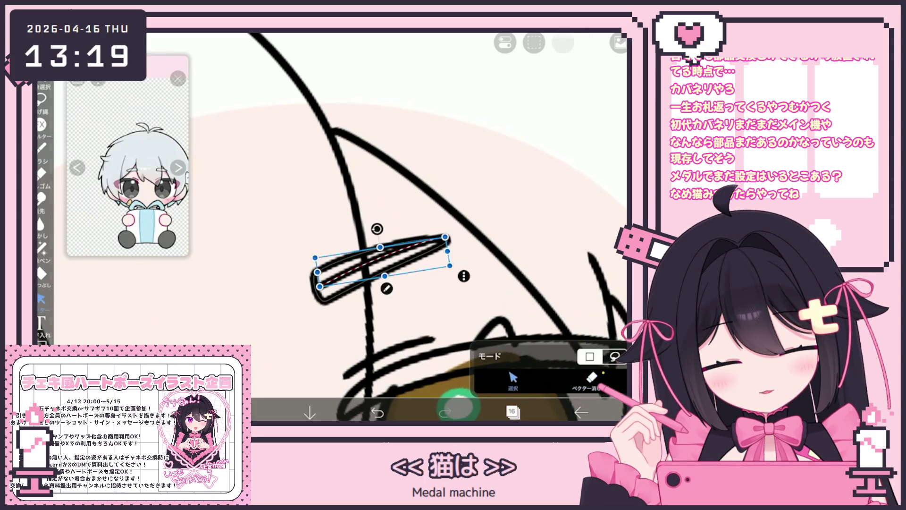
{"action": "left_click", "coordinate": [534, 42]}
{"action": "left_click", "coordinate": [563, 104]}
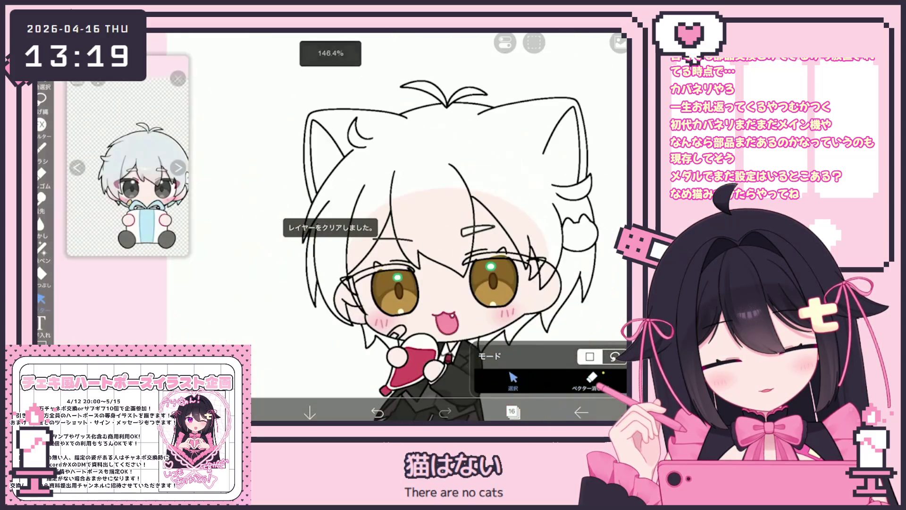
{"action": "scroll", "coordinate": [410, 226], "scroll_direction": "up", "scroll_amount": 3}
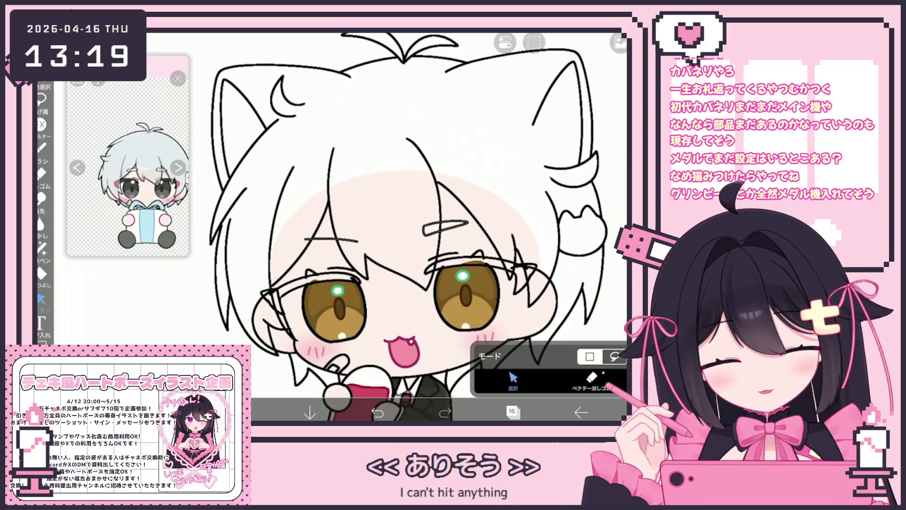
{"action": "key", "text": "b"}
{"action": "scroll", "coordinate": [400, 283], "scroll_direction": "up", "scroll_amount": 10}
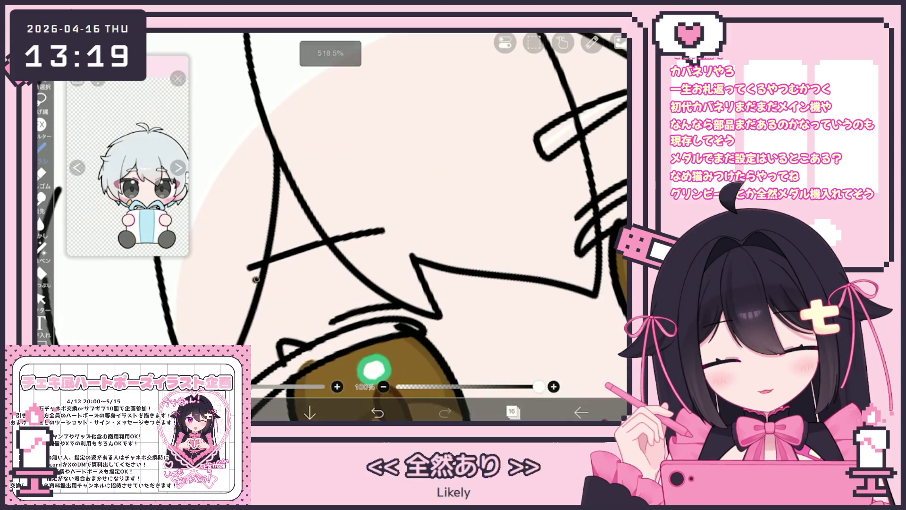
{"action": "key", "text": "ctrl+z"}
{"action": "mouse_move", "coordinate": [255, 276]}
{"action": "left_mouse_down"}
{"action": "mouse_move", "coordinate": [375, 236]}
{"action": "mouse_move", "coordinate": [330, 214]}
{"action": "mouse_move", "coordinate": [269, 257]}
{"action": "left_mouse_up"}
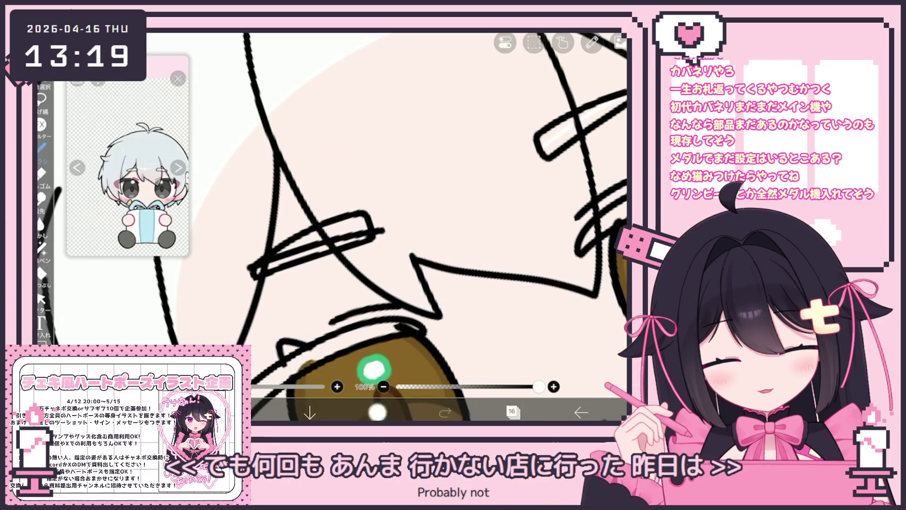
{"action": "key", "text": "ctrl+z"}
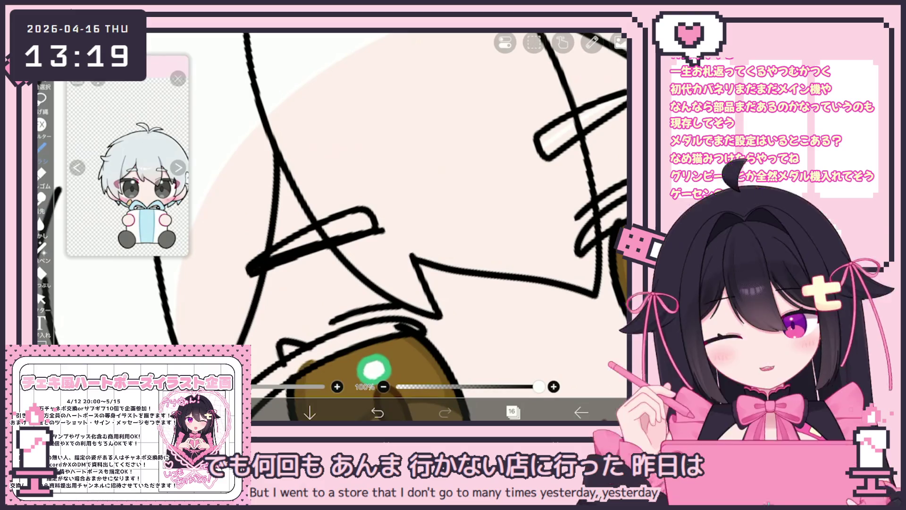
Select and delete another stray stroke near the eye.
{"action": "left_click", "coordinate": [42, 298]}
{"action": "left_click", "coordinate": [315, 245]}
{"action": "left_click", "coordinate": [398, 239]}
{"action": "left_click", "coordinate": [533, 179]}
{"action": "scroll", "coordinate": [439, 227], "scroll_direction": "down", "scroll_amount": 5}
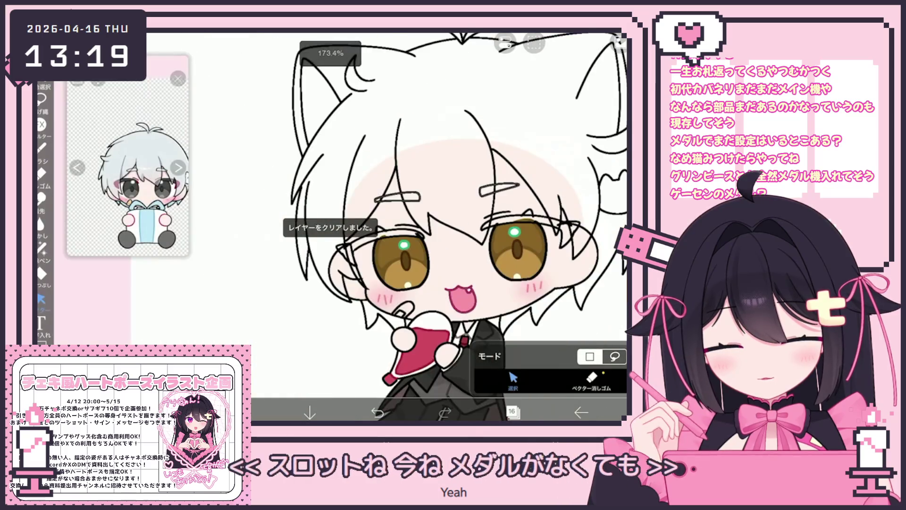
{"action": "scroll", "coordinate": [359, 212], "scroll_direction": "up", "scroll_amount": 5}
Select and clear the old left hair clip.
{"action": "left_click", "coordinate": [318, 199]}
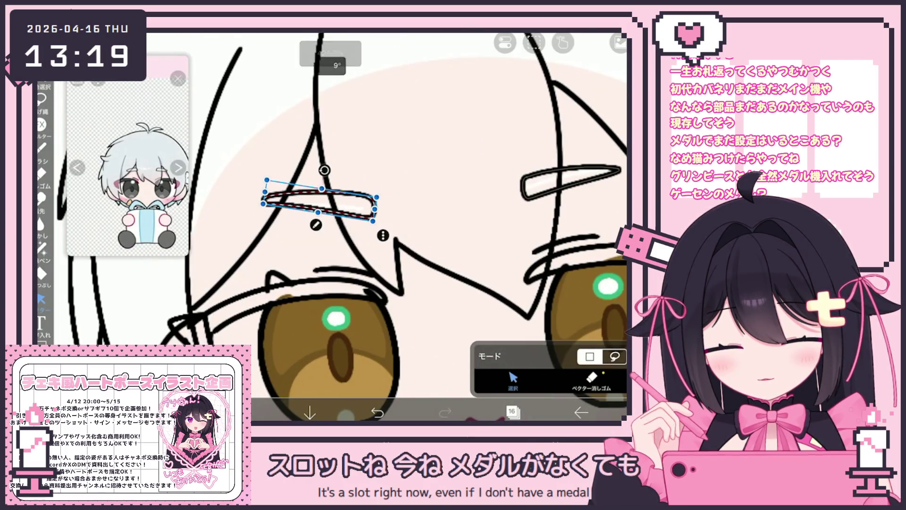
{"action": "scroll", "coordinate": [394, 226], "scroll_direction": "down", "scroll_amount": 5}
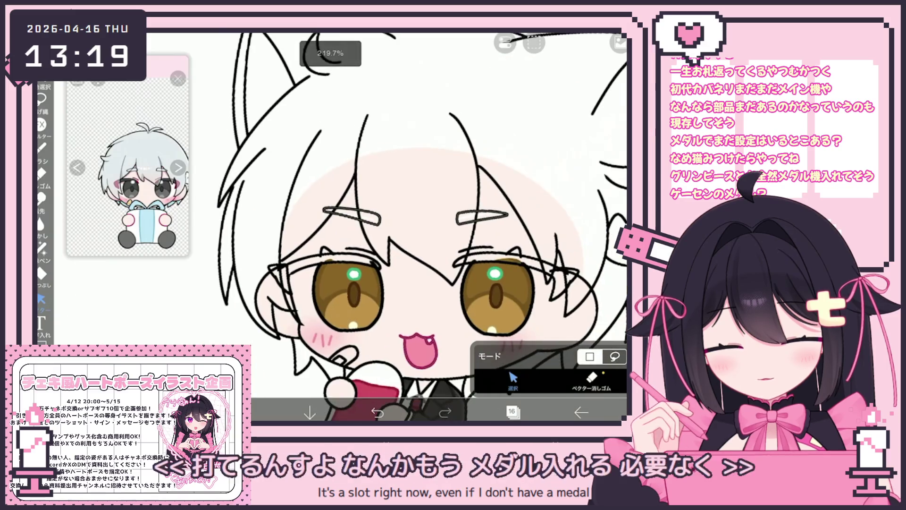
{"action": "left_click", "coordinate": [350, 217]}
{"action": "left_click", "coordinate": [392, 236]}
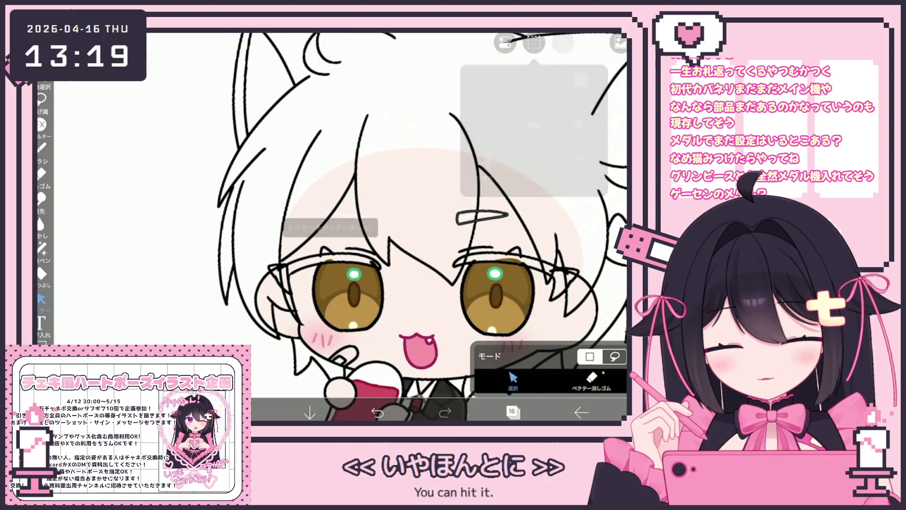
Copy the right hair clip, paste a copy, and drag it toward the left.
{"action": "left_click", "coordinate": [534, 179]}
{"action": "left_click", "coordinate": [483, 217]}
{"action": "left_click", "coordinate": [533, 43]}
{"action": "left_click", "coordinate": [534, 163]}
{"action": "left_click", "coordinate": [534, 43]}
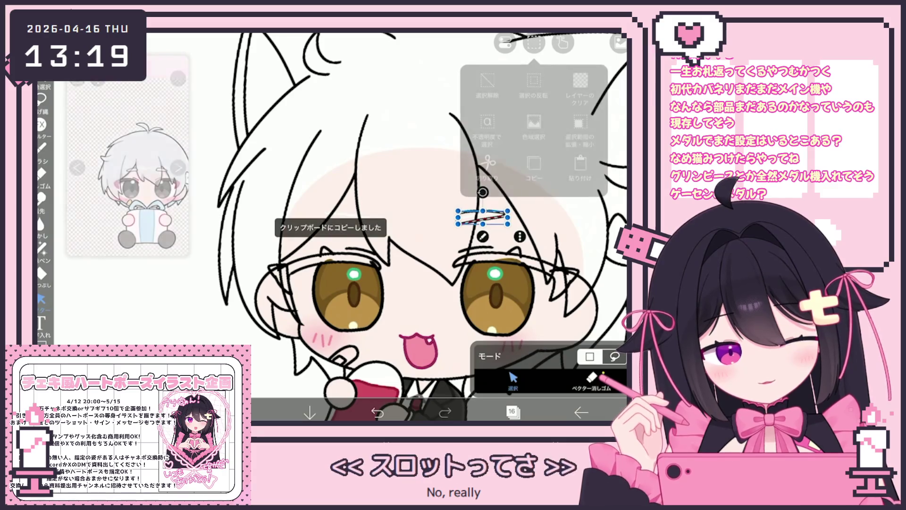
{"action": "left_click", "coordinate": [580, 163]}
{"action": "mouse_move", "coordinate": [439, 213]}
{"action": "left_mouse_down"}
{"action": "mouse_move", "coordinate": [438, 195]}
{"action": "mouse_move", "coordinate": [348, 213]}
{"action": "left_mouse_up"}
{"action": "scroll", "coordinate": [467, 189], "scroll_direction": "up", "scroll_amount": 3}
{"action": "key", "text": "Escape"}
Move the hair clip to the right side and retry copying and pasting it.
{"action": "mouse_move", "coordinate": [296, 231]}
{"action": "left_mouse_down"}
{"action": "mouse_move", "coordinate": [425, 202]}
{"action": "mouse_move", "coordinate": [419, 216]}
{"action": "mouse_move", "coordinate": [486, 231]}
{"action": "mouse_move", "coordinate": [475, 221]}
{"action": "left_mouse_up"}
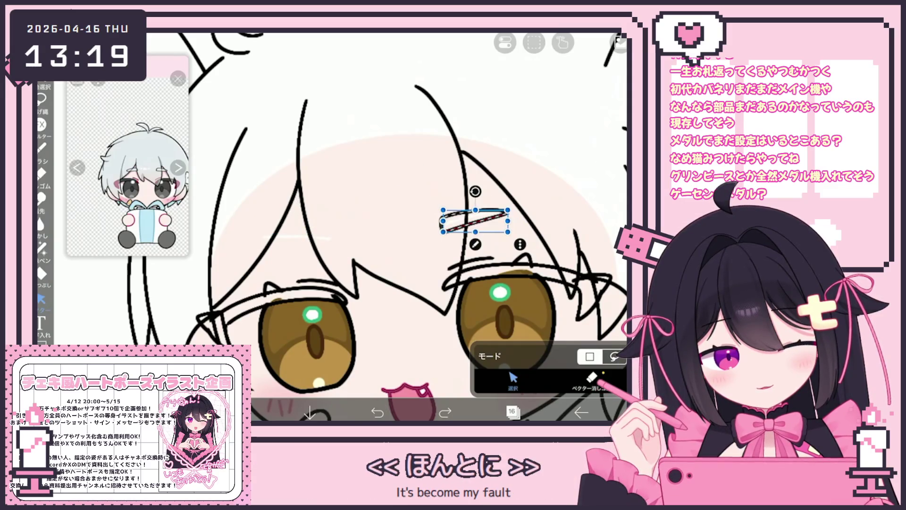
{"action": "left_click", "coordinate": [301, 231]}
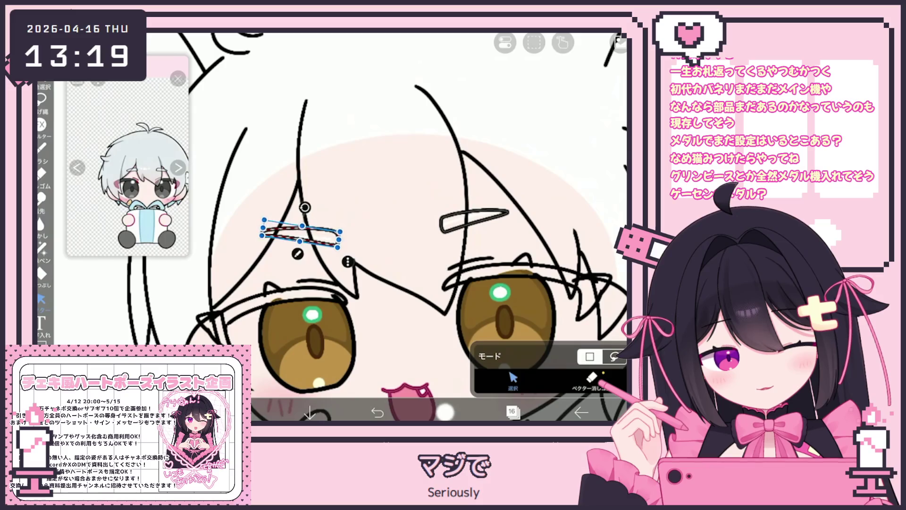
{"action": "key", "text": "ctrl+z"}
{"action": "left_click", "coordinate": [520, 244]}
{"action": "left_click", "coordinate": [534, 132]}
{"action": "left_click", "coordinate": [520, 244]}
{"action": "left_click", "coordinate": [583, 132]}
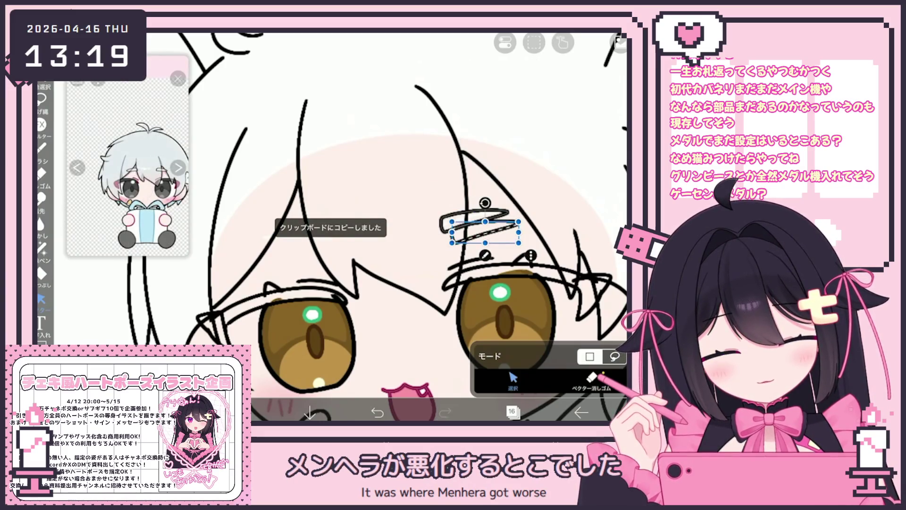
{"action": "key", "text": "ctrl+z"}
Position the clip copy, stretch it wider leftward, and set it above the left eye.
{"action": "mouse_move", "coordinate": [475, 220]}
{"action": "left_mouse_down"}
{"action": "mouse_move", "coordinate": [373, 226]}
{"action": "mouse_move", "coordinate": [373, 209]}
{"action": "left_mouse_up"}
{"action": "mouse_move", "coordinate": [305, 210]}
{"action": "left_mouse_down"}
{"action": "mouse_move", "coordinate": [271, 209]}
{"action": "mouse_move", "coordinate": [270, 193]}
{"action": "left_mouse_up"}
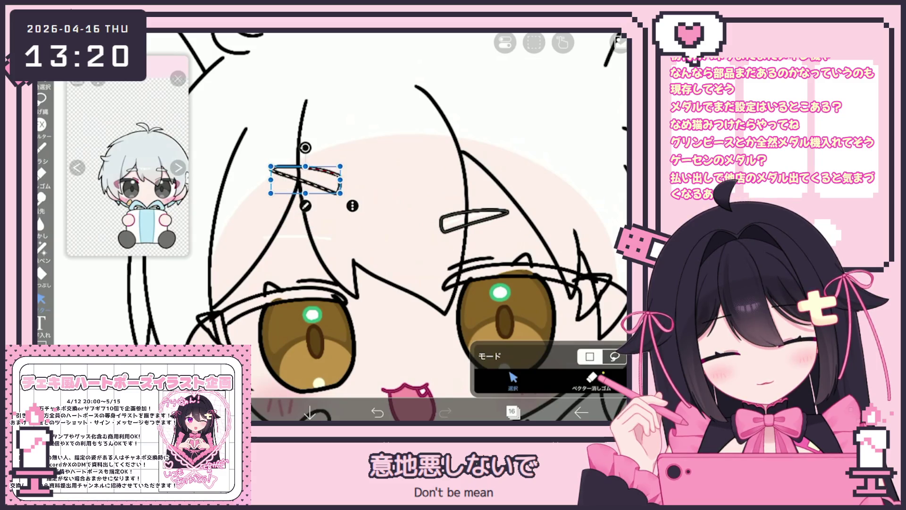
{"action": "left_click_drag", "start_coordinate": [377, 236], "coordinate": [371, 231]}
{"action": "mouse_move", "coordinate": [299, 179]}
{"action": "left_mouse_down"}
{"action": "mouse_move", "coordinate": [289, 233]}
{"action": "mouse_move", "coordinate": [284, 205]}
{"action": "left_mouse_up"}
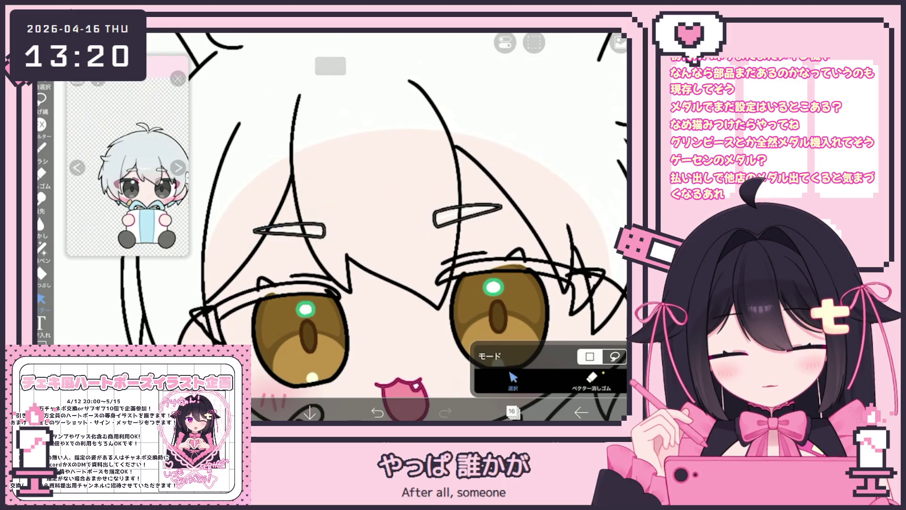
{"action": "scroll", "coordinate": [401, 226], "scroll_direction": "down", "scroll_amount": 5}
{"action": "scroll", "coordinate": [401, 227], "scroll_direction": "up", "scroll_amount": 3}
{"action": "scroll", "coordinate": [401, 226], "scroll_direction": "up", "scroll_amount": 2}
Select the right and left hair clips in turn to check their placement.
{"action": "left_click", "coordinate": [443, 231]}
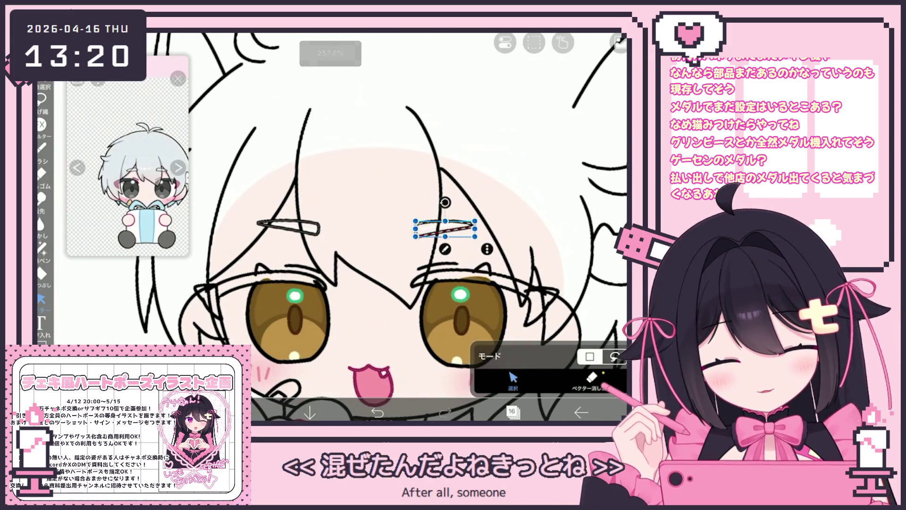
{"action": "left_click", "coordinate": [289, 227]}
{"action": "scroll", "coordinate": [425, 226], "scroll_direction": "down", "scroll_amount": 5}
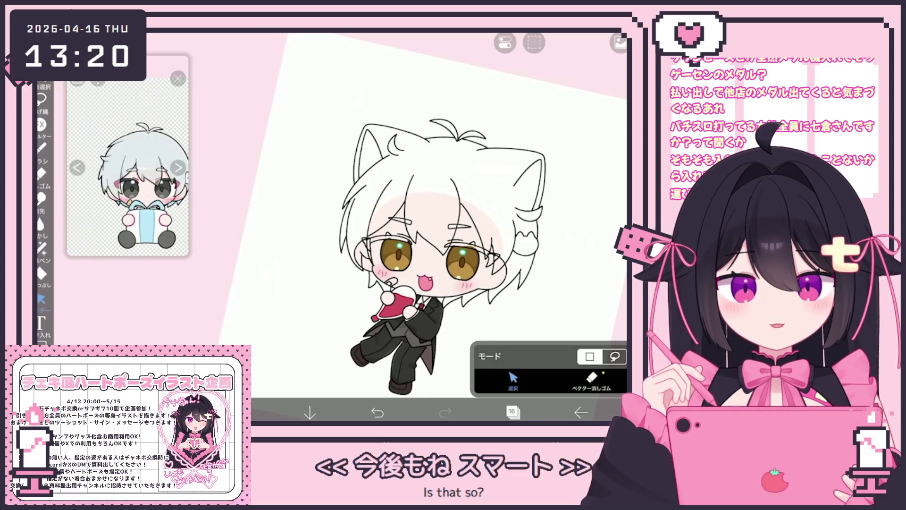
{"action": "scroll", "coordinate": [473, 236], "scroll_direction": "up", "scroll_amount": 5}
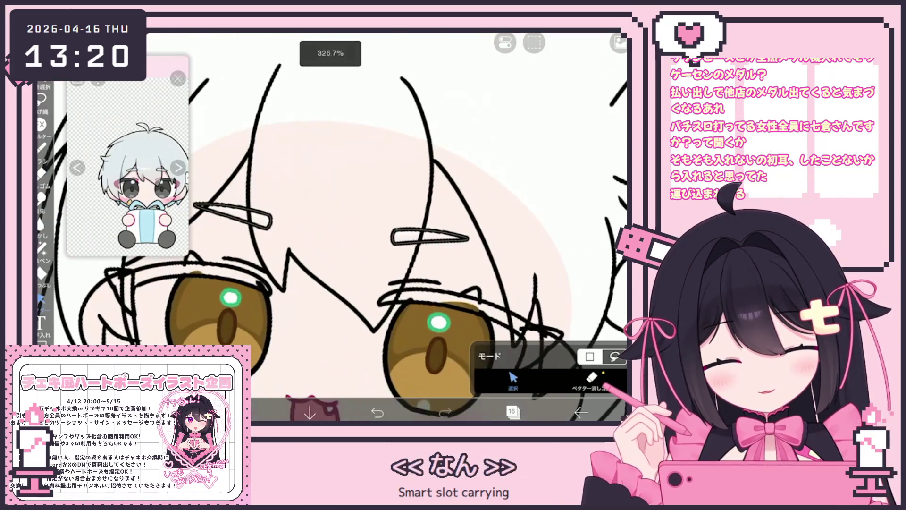
{"action": "left_click", "coordinate": [429, 237]}
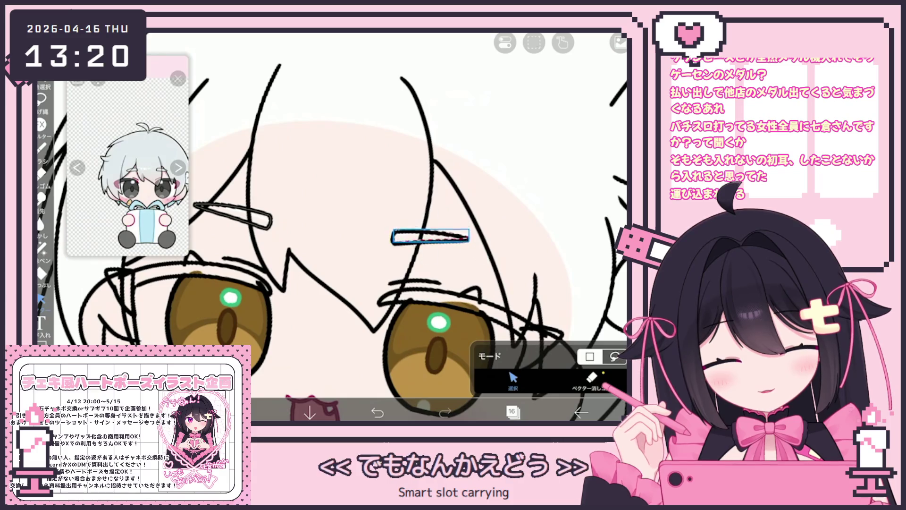
{"action": "scroll", "coordinate": [354, 227], "scroll_direction": "down", "scroll_amount": 5}
{"action": "left_click", "coordinate": [300, 230]}
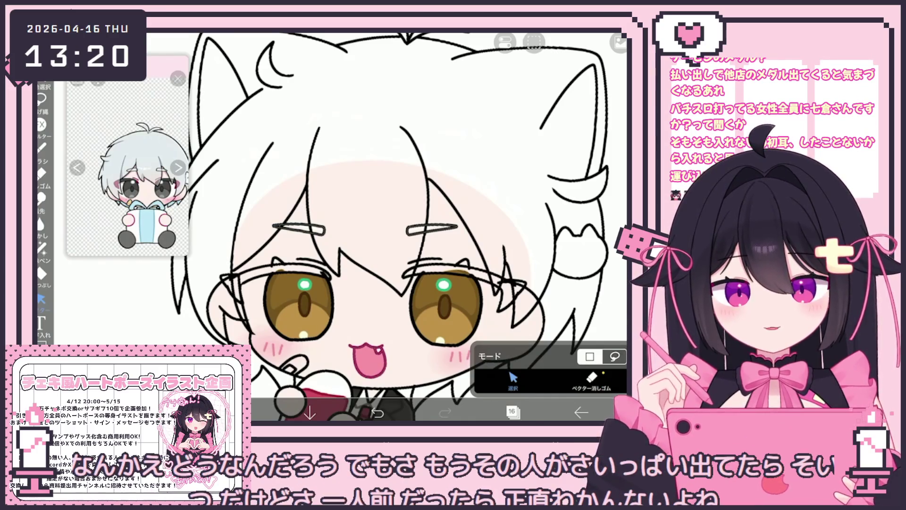
{"action": "scroll", "coordinate": [392, 227], "scroll_direction": "down", "scroll_amount": 3}
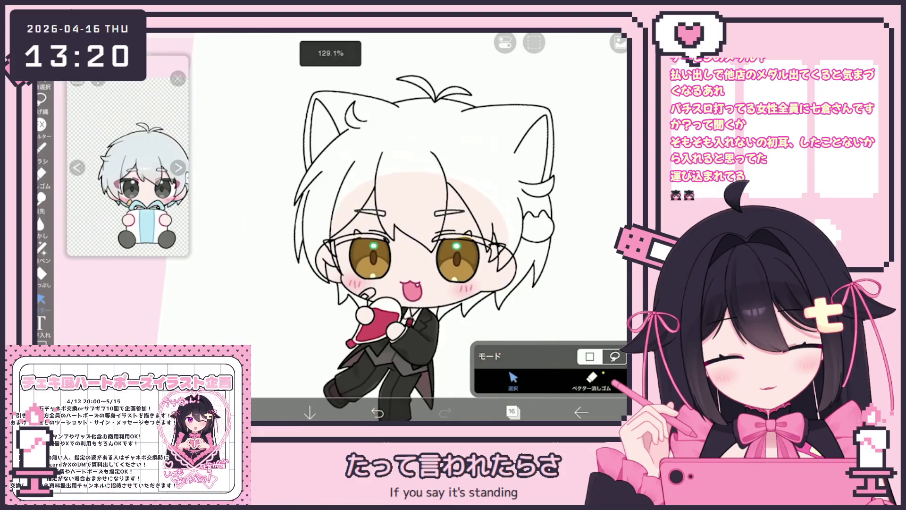
{"action": "left_click", "coordinate": [512, 412]}
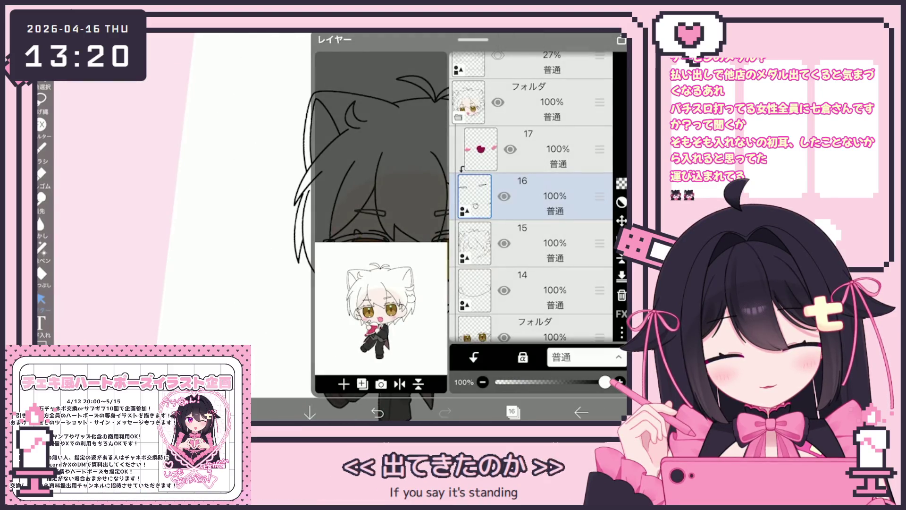
Add a new layer 14 above layer 13.
{"action": "scroll", "coordinate": [531, 196], "scroll_direction": "down", "scroll_amount": 3}
{"action": "left_click", "coordinate": [528, 252]}
{"action": "left_click", "coordinate": [343, 384]}
{"action": "left_click", "coordinate": [354, 354]}
{"action": "left_click", "coordinate": [512, 412]}
Ink the black upper eyelid line across the left eye, redrawing it once.
{"action": "scroll", "coordinate": [274, 257], "scroll_direction": "up", "scroll_amount": 5}
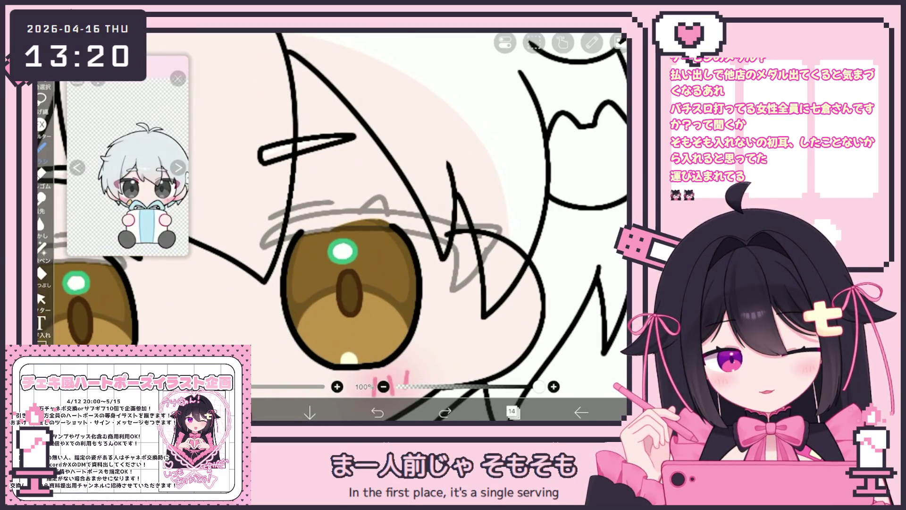
{"action": "scroll", "coordinate": [402, 226], "scroll_direction": "up", "scroll_amount": 2}
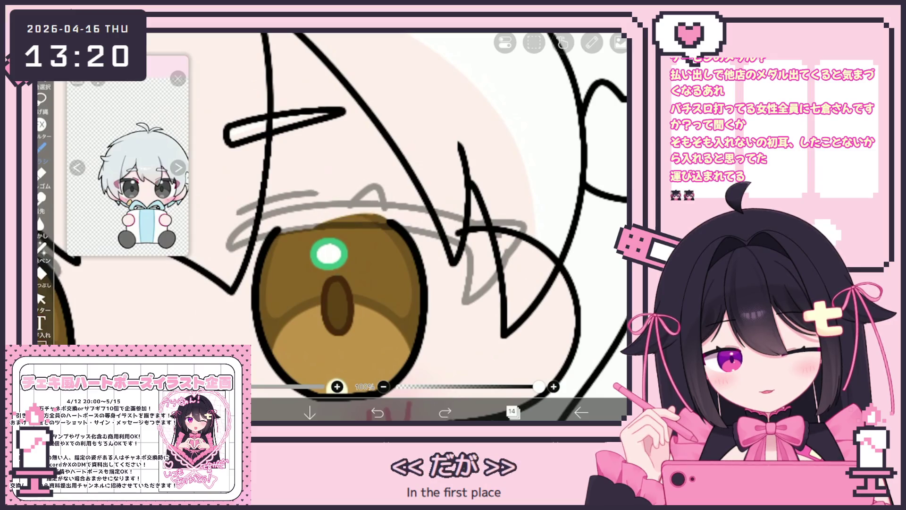
{"action": "left_click_drag", "start_coordinate": [496, 266], "coordinate": [467, 297]}
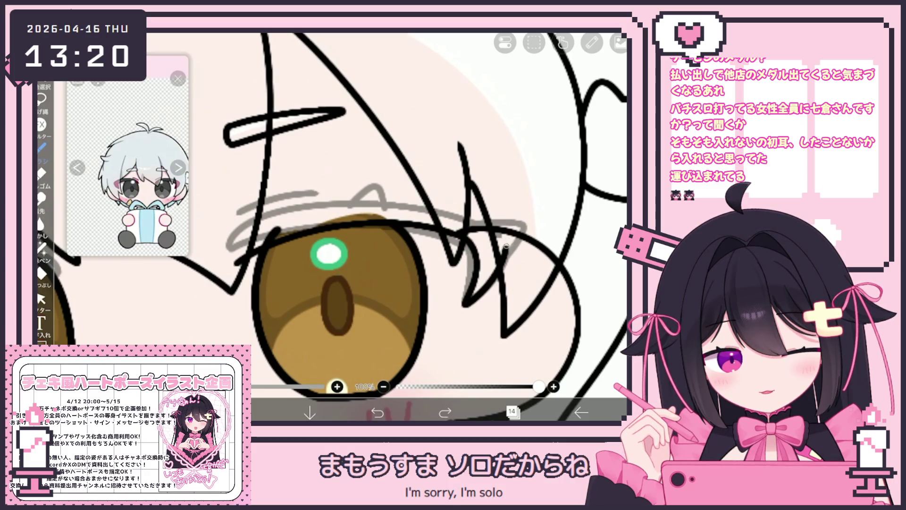
{"action": "key", "text": "ctrl+z"}
{"action": "key", "text": "ctrl+z"}
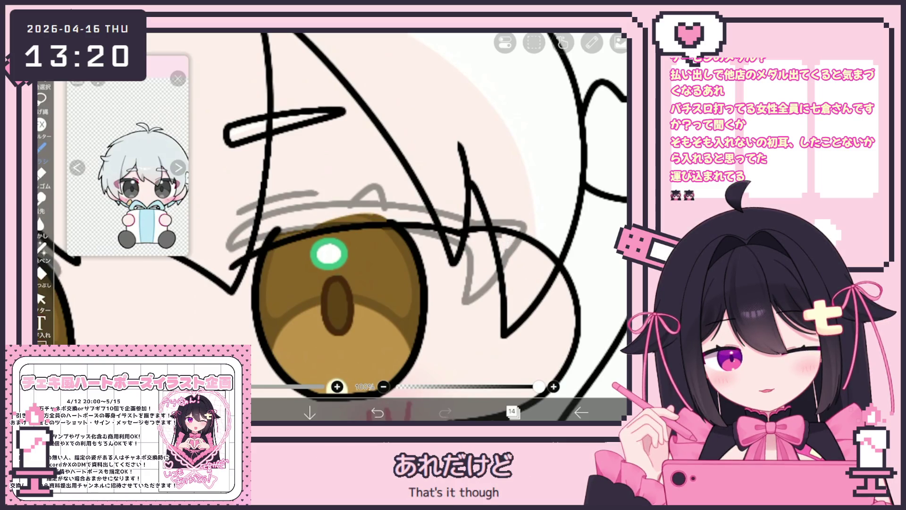
{"action": "mouse_move", "coordinate": [222, 284]}
{"action": "left_mouse_down"}
{"action": "mouse_move", "coordinate": [236, 267]}
{"action": "mouse_move", "coordinate": [483, 201]}
{"action": "left_mouse_up"}
{"action": "left_click", "coordinate": [378, 412]}
{"action": "mouse_move", "coordinate": [226, 278]}
{"action": "left_mouse_down"}
{"action": "mouse_move", "coordinate": [313, 220]}
{"action": "mouse_move", "coordinate": [486, 201]}
{"action": "left_mouse_up"}
{"action": "scroll", "coordinate": [330, 226], "scroll_direction": "down", "scroll_amount": 5}
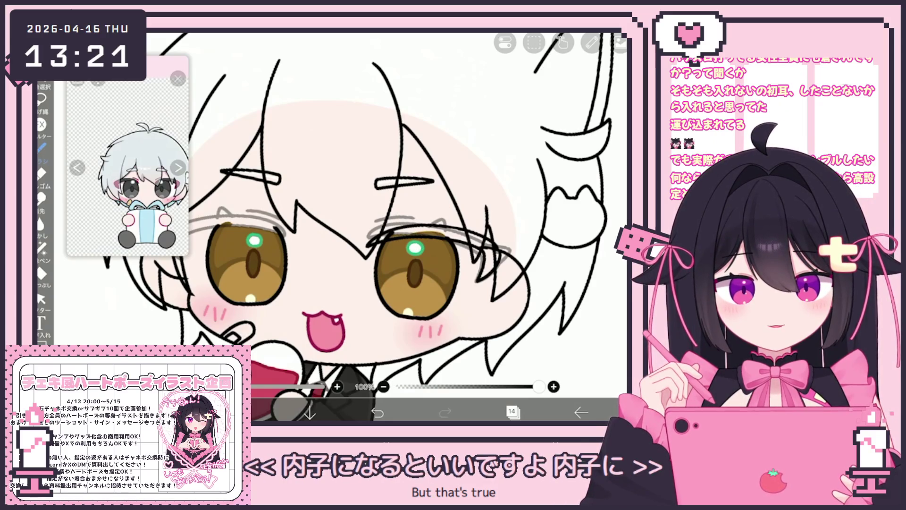
{"action": "scroll", "coordinate": [331, 227], "scroll_direction": "up", "scroll_amount": 5}
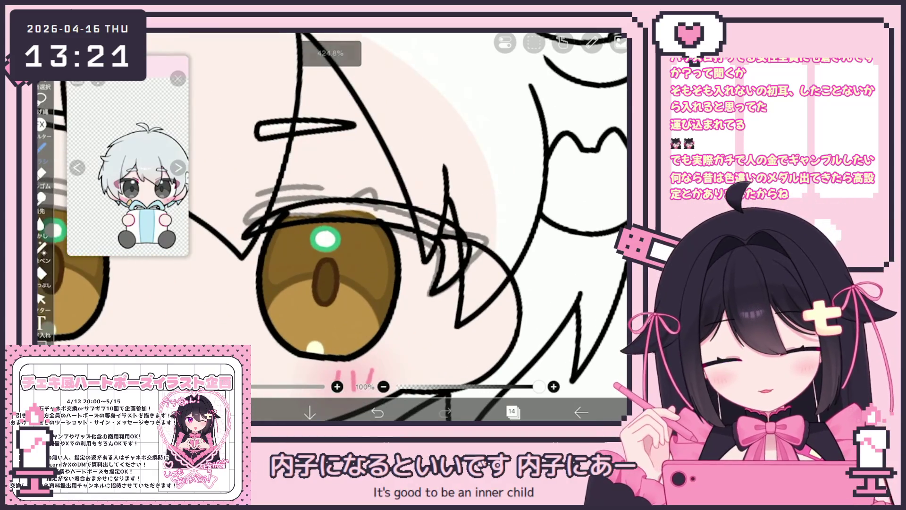
Select the right eye's eyelash stroke with the vector selection tool.
{"action": "left_click", "coordinate": [42, 298]}
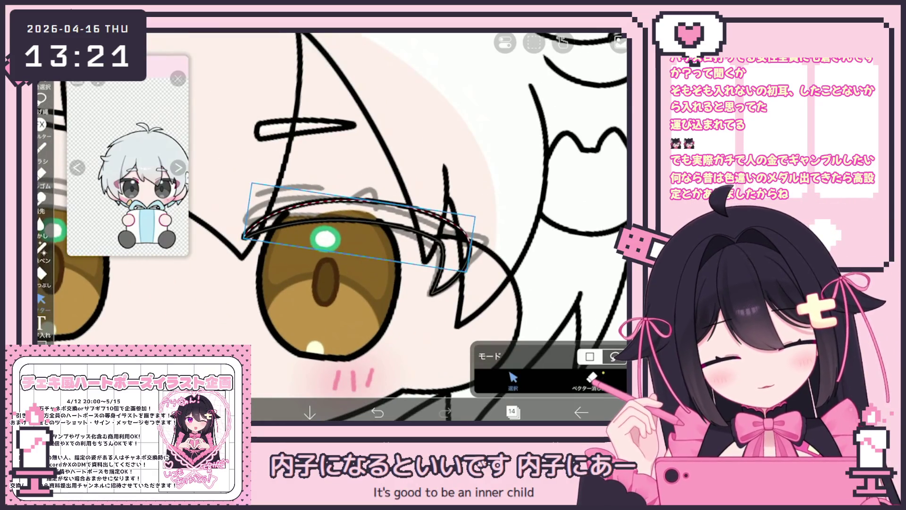
{"action": "key", "text": "Escape"}
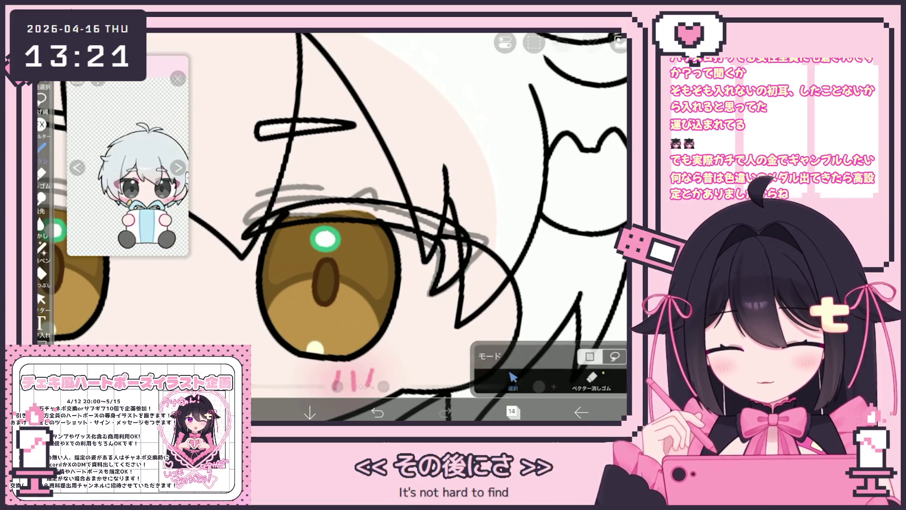
{"action": "left_click", "coordinate": [41, 146]}
{"action": "scroll", "coordinate": [358, 264], "scroll_direction": "up", "scroll_amount": 5}
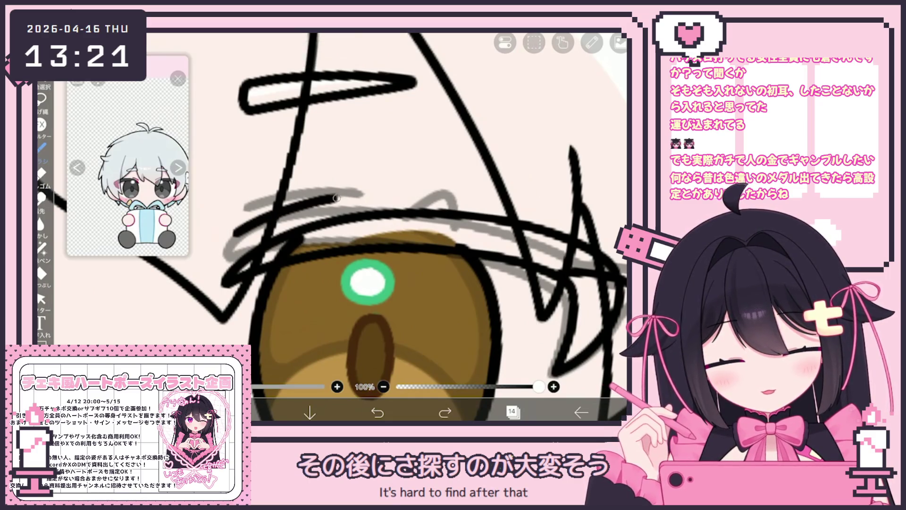
{"action": "scroll", "coordinate": [359, 227], "scroll_direction": "down", "scroll_amount": 5}
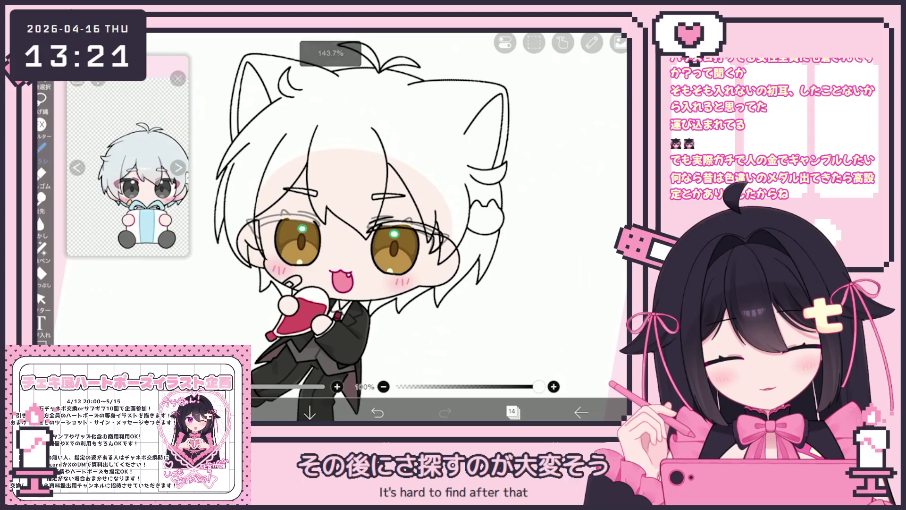
{"action": "left_click", "coordinate": [41, 299]}
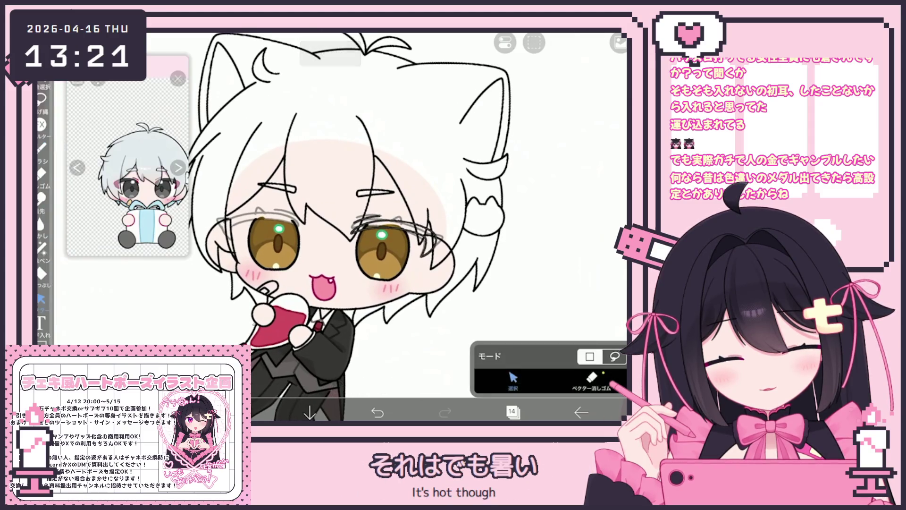
{"action": "left_click", "coordinate": [397, 221]}
{"action": "scroll", "coordinate": [453, 231], "scroll_direction": "up", "scroll_amount": 3}
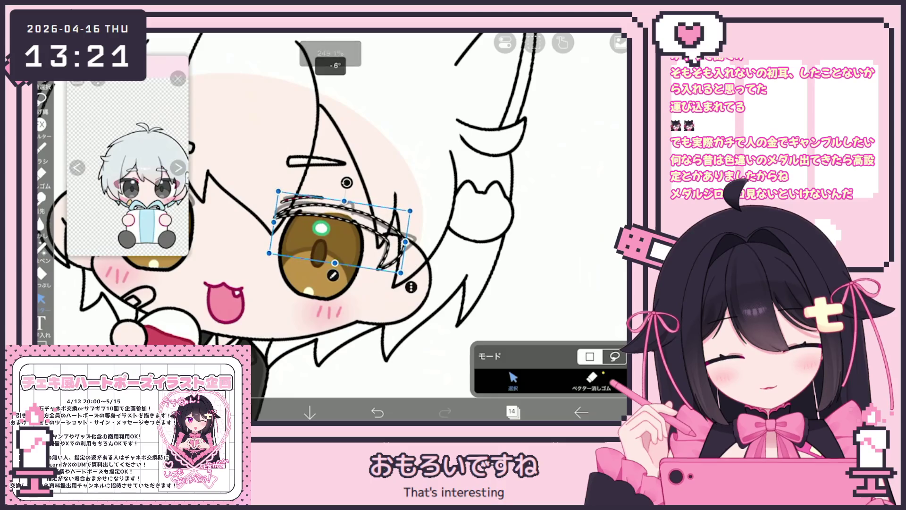
{"action": "scroll", "coordinate": [331, 226], "scroll_direction": "down", "scroll_amount": 3}
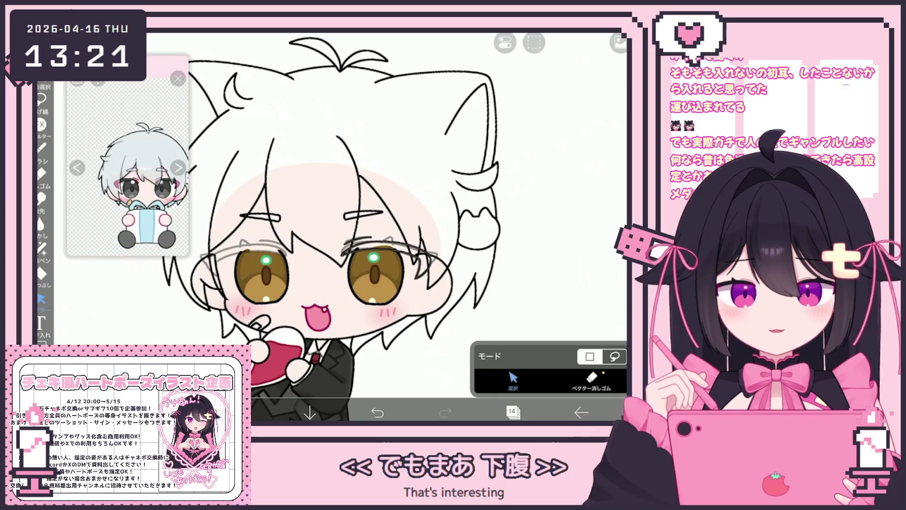
{"action": "scroll", "coordinate": [335, 226], "scroll_direction": "up", "scroll_amount": 1}
{"action": "scroll", "coordinate": [393, 251], "scroll_direction": "up", "scroll_amount": 3}
{"action": "left_click", "coordinate": [387, 233]}
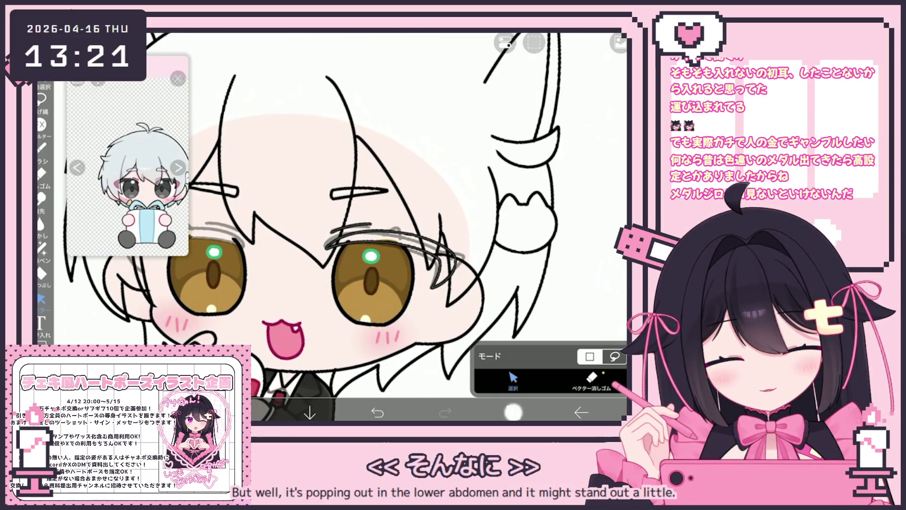
Add a new vector layer 15 from the Layers panel.
{"action": "left_click", "coordinate": [512, 412]}
{"action": "left_click", "coordinate": [362, 384]}
{"action": "left_click", "coordinate": [367, 301]}
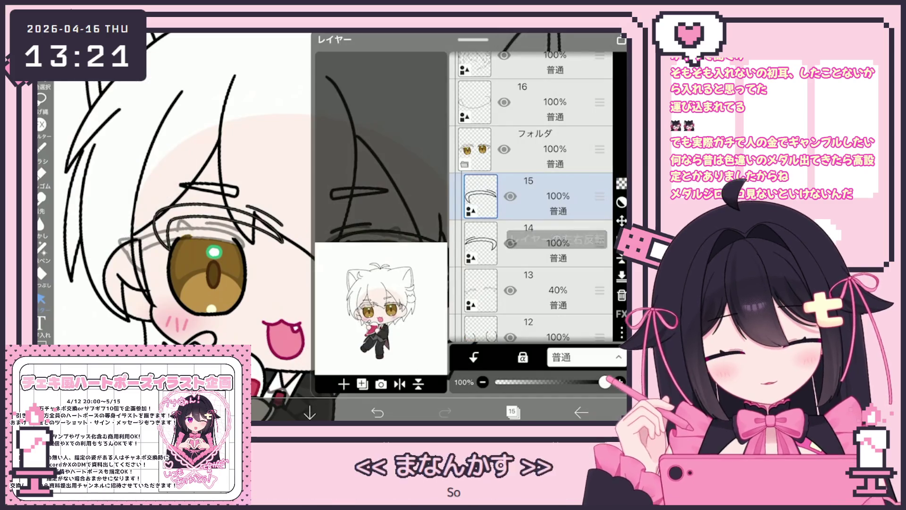
Move the eyelash stroke onto the left eye.
{"action": "left_click", "coordinate": [512, 412]}
{"action": "left_click_drag", "start_coordinate": [382, 218], "coordinate": [330, 247]}
{"action": "left_click", "coordinate": [425, 141]}
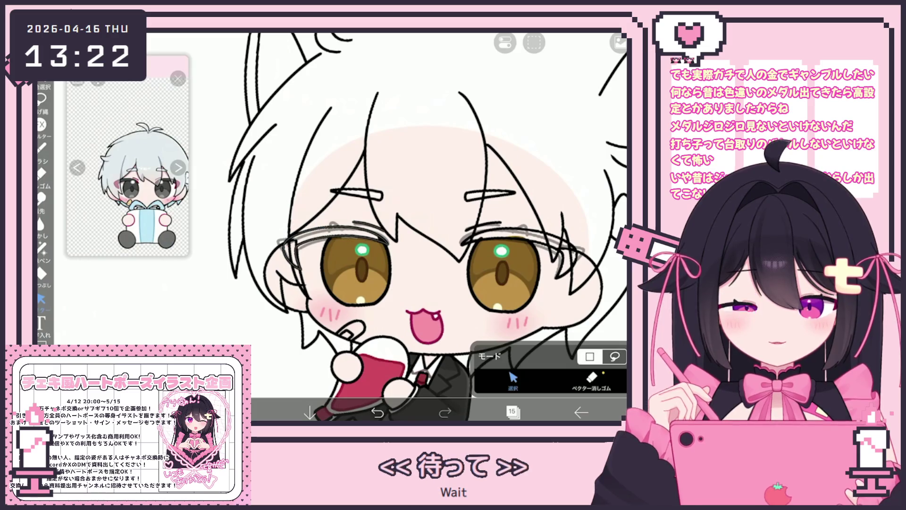
Tilt the left eye's upper lash stroke about 10 degrees and delete layer 15.
{"action": "scroll", "coordinate": [472, 250], "scroll_direction": "up", "scroll_amount": 3}
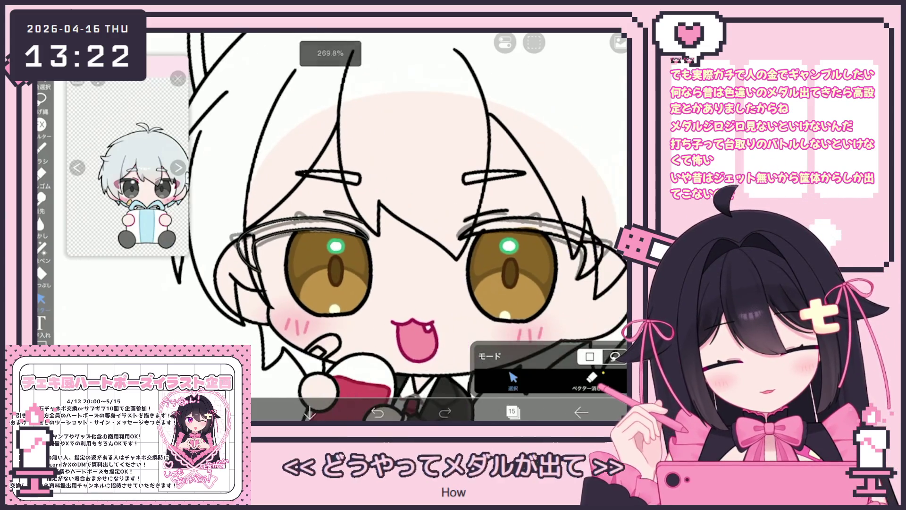
{"action": "left_click", "coordinate": [302, 222]}
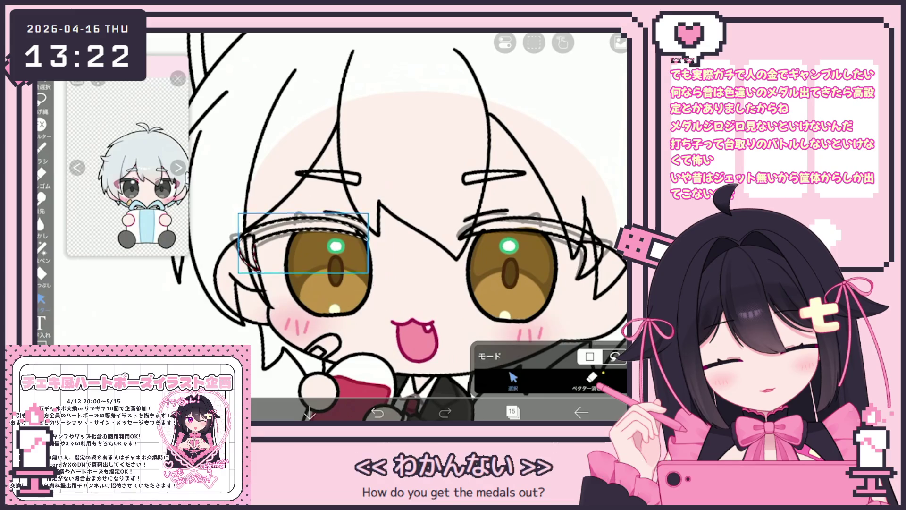
{"action": "left_click_drag", "start_coordinate": [308, 197], "coordinate": [301, 195]}
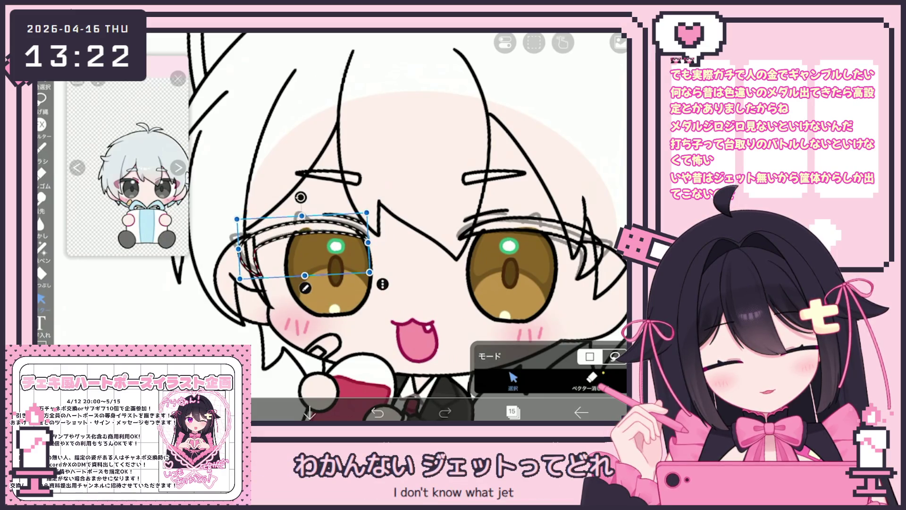
{"action": "scroll", "coordinate": [406, 226], "scroll_direction": "down", "scroll_amount": 3}
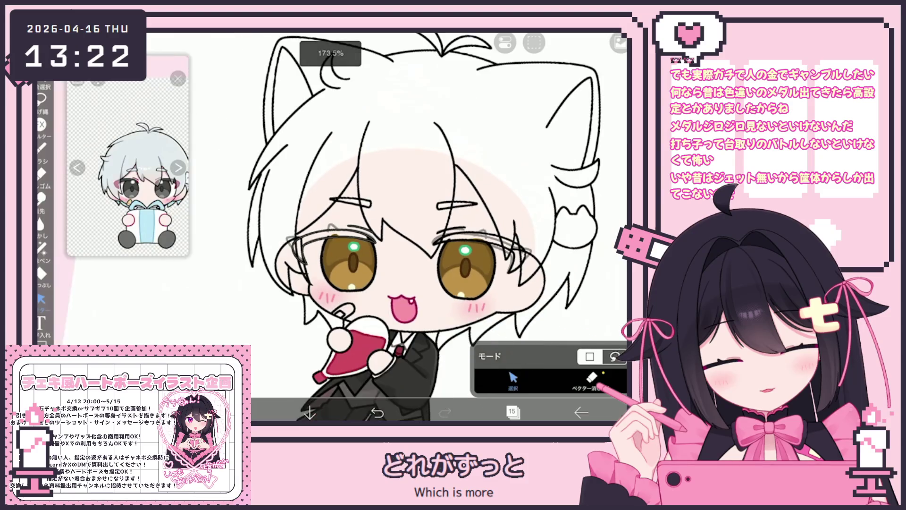
{"action": "left_click", "coordinate": [512, 412]}
{"action": "left_click", "coordinate": [622, 295]}
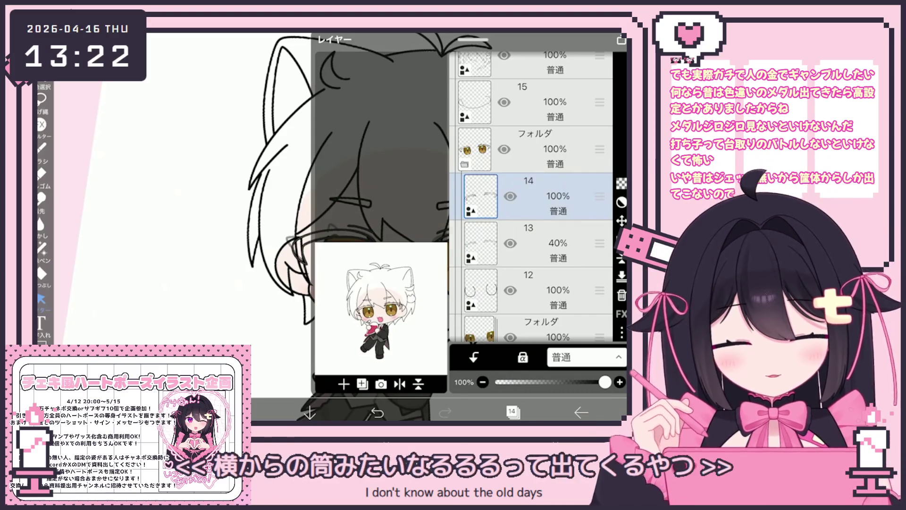
Delete the faded 40% opacity layer 13 and add a new empty layer.
{"action": "left_click", "coordinate": [528, 243]}
{"action": "left_click", "coordinate": [622, 295]}
{"action": "left_click", "coordinate": [343, 384]}
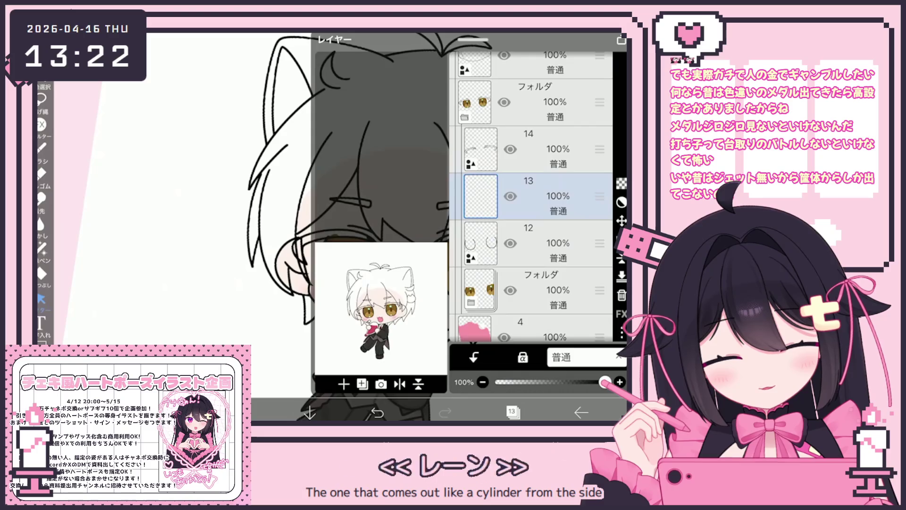
{"action": "left_click", "coordinate": [513, 412]}
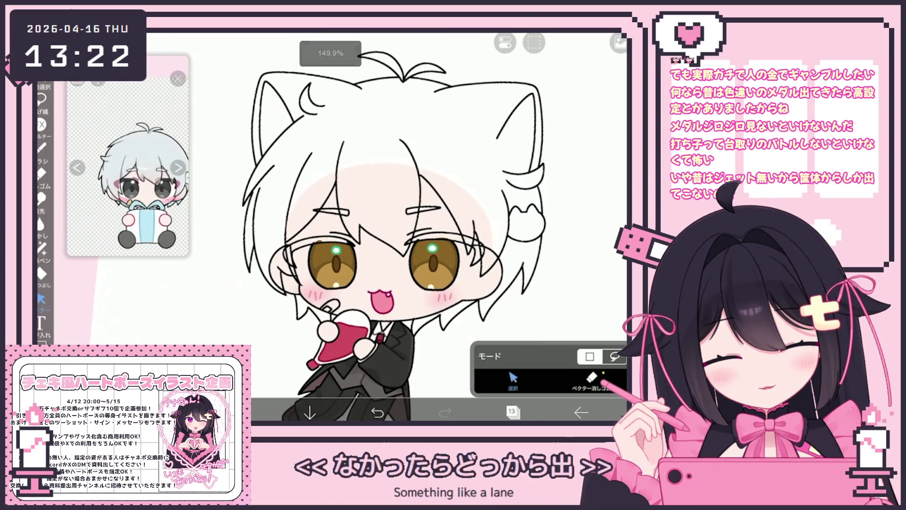
Adjust the sampled lash grey to the near-black #333435.
{"action": "scroll", "coordinate": [128, 168], "scroll_direction": "up", "scroll_amount": 5}
{"action": "left_click", "coordinate": [242, 412]}
{"action": "left_click", "coordinate": [296, 158]}
{"action": "left_click", "coordinate": [241, 412]}
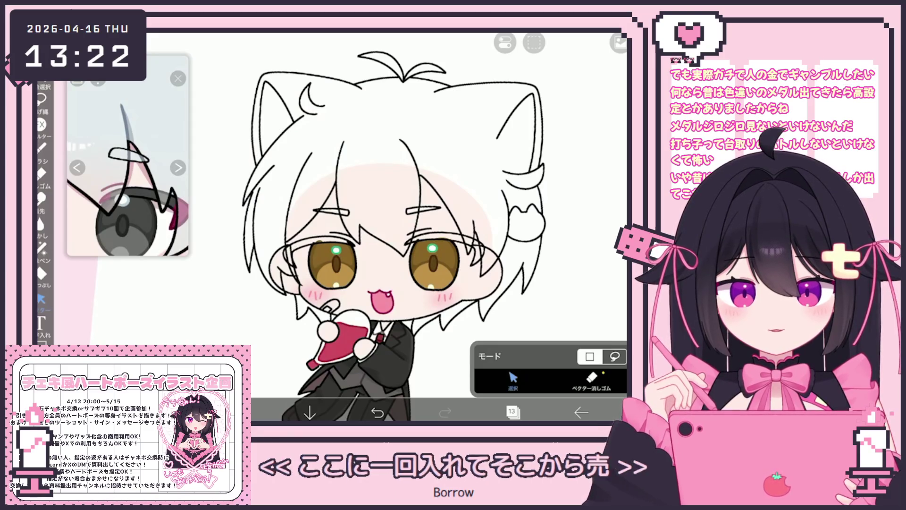
Set up the Fill tool with a reference layer, then delete the extra empty layer 13.
{"action": "left_click", "coordinate": [41, 273]}
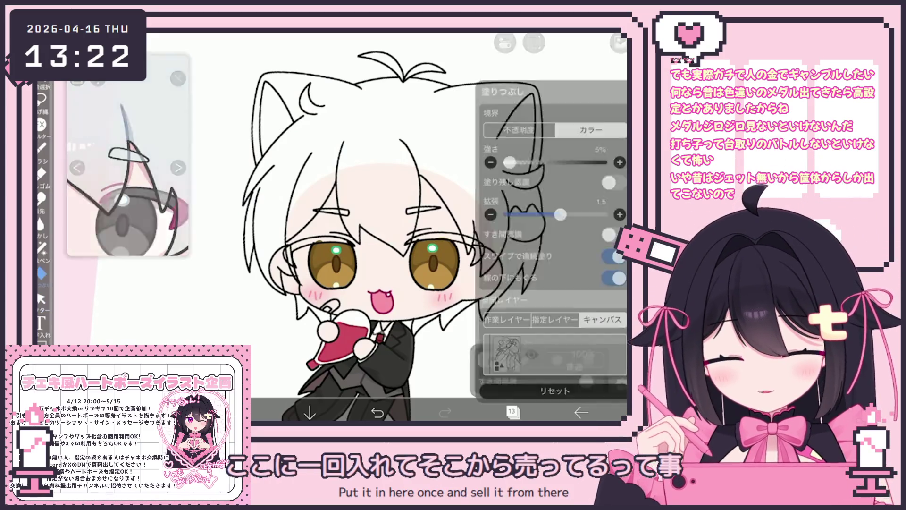
{"action": "scroll", "coordinate": [554, 179], "scroll_direction": "down", "scroll_amount": 10}
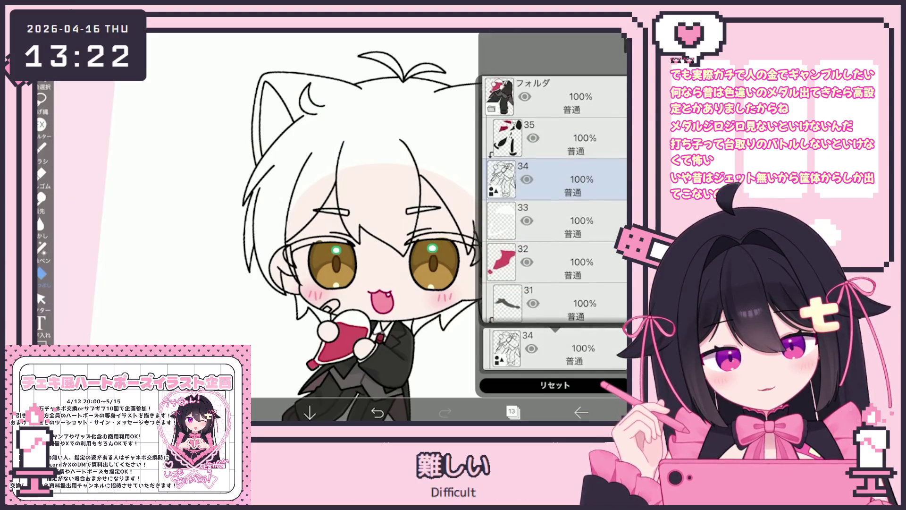
{"action": "scroll", "coordinate": [554, 180], "scroll_direction": "down", "scroll_amount": 5}
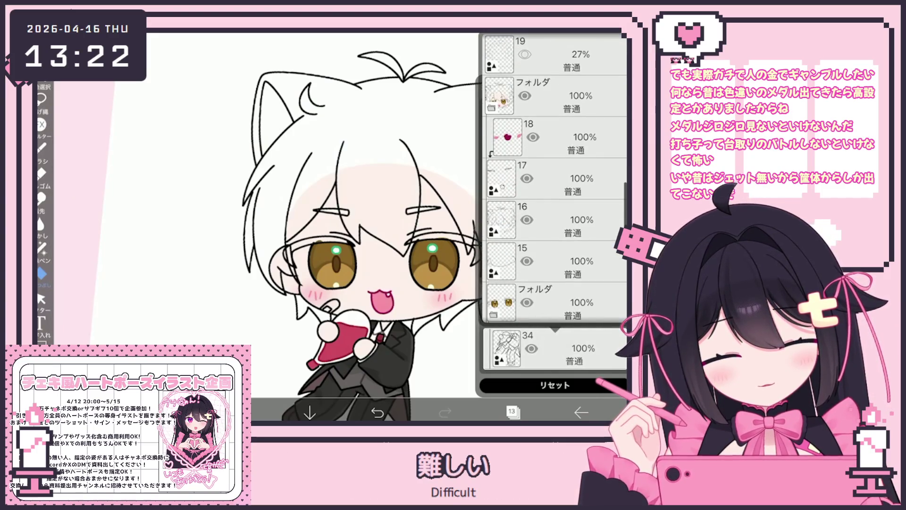
{"action": "left_click", "coordinate": [555, 224]}
{"action": "scroll", "coordinate": [358, 227], "scroll_direction": "up", "scroll_amount": 5}
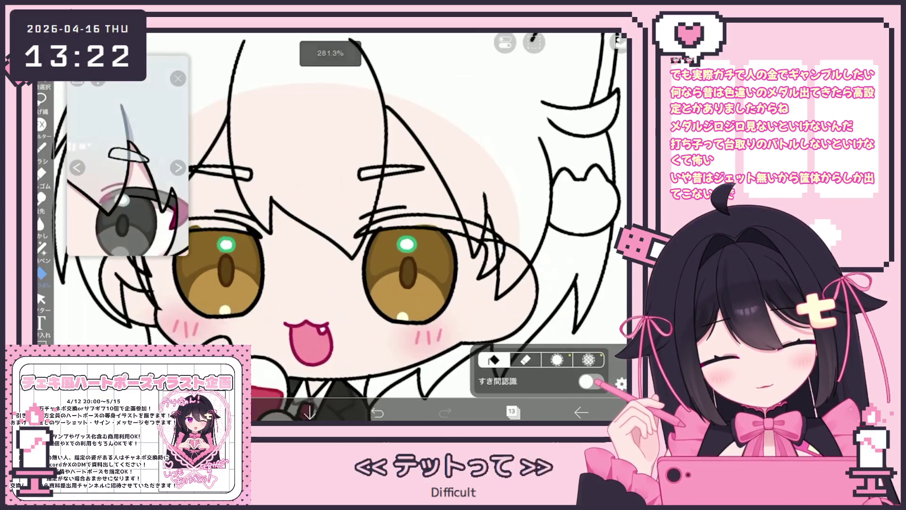
{"action": "scroll", "coordinate": [434, 264], "scroll_direction": "down", "scroll_amount": 5}
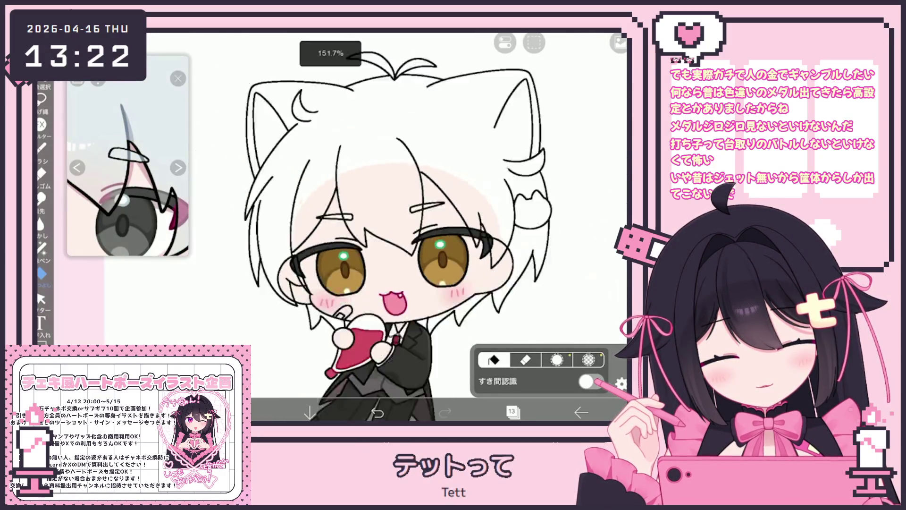
{"action": "scroll", "coordinate": [434, 236], "scroll_direction": "up", "scroll_amount": 5}
{"action": "left_click", "coordinate": [512, 412]}
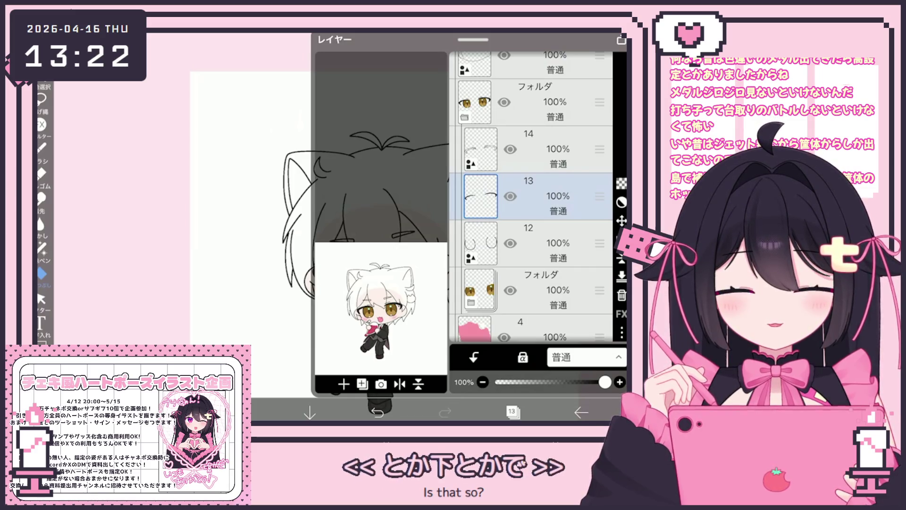
{"action": "left_click", "coordinate": [622, 295]}
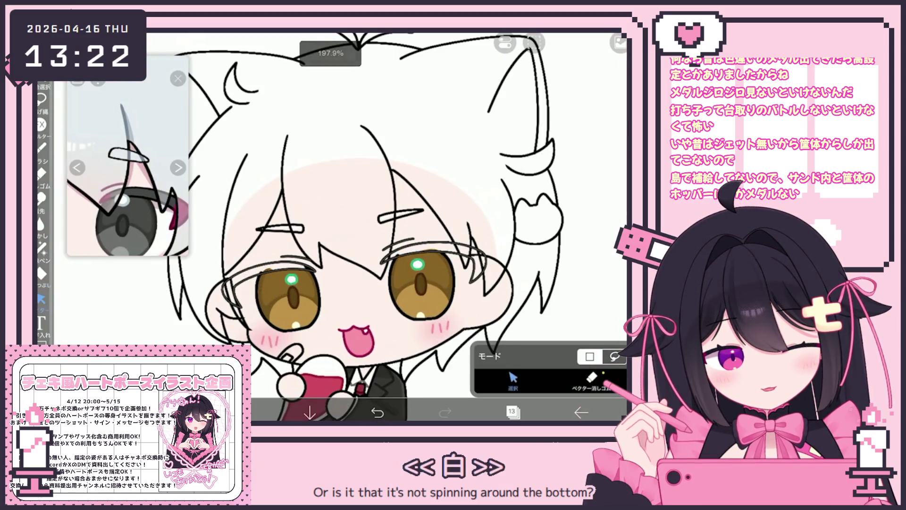
Select and rotate the lash strokes on both eyes, adjusting a single upper lash stroke.
{"action": "scroll", "coordinate": [359, 222], "scroll_direction": "up", "scroll_amount": 3}
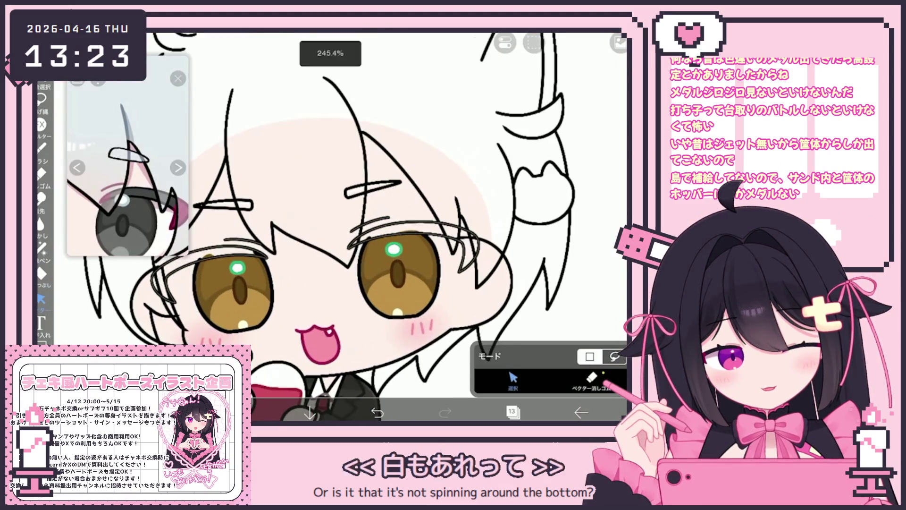
{"action": "left_click_drag", "start_coordinate": [400, 204], "coordinate": [489, 275]}
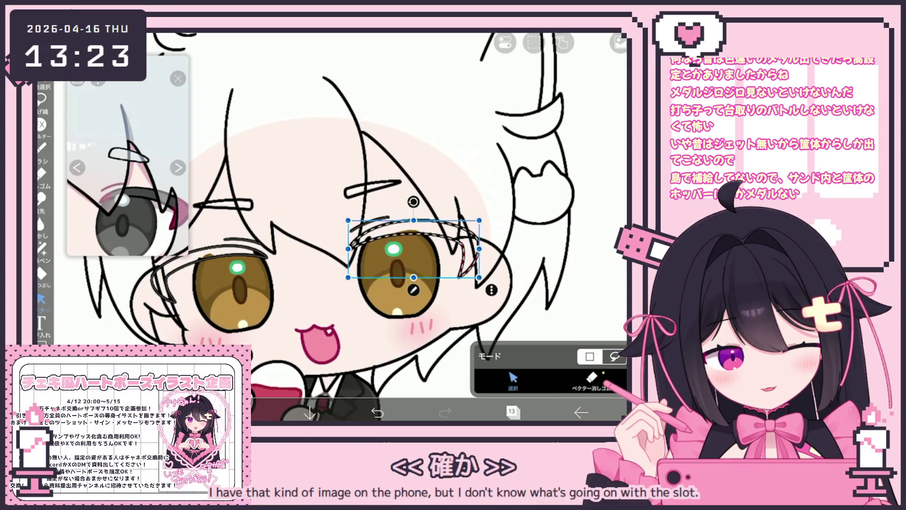
{"action": "scroll", "coordinate": [358, 226], "scroll_direction": "down", "scroll_amount": 1}
{"action": "left_click_drag", "start_coordinate": [289, 307], "coordinate": [291, 306]}
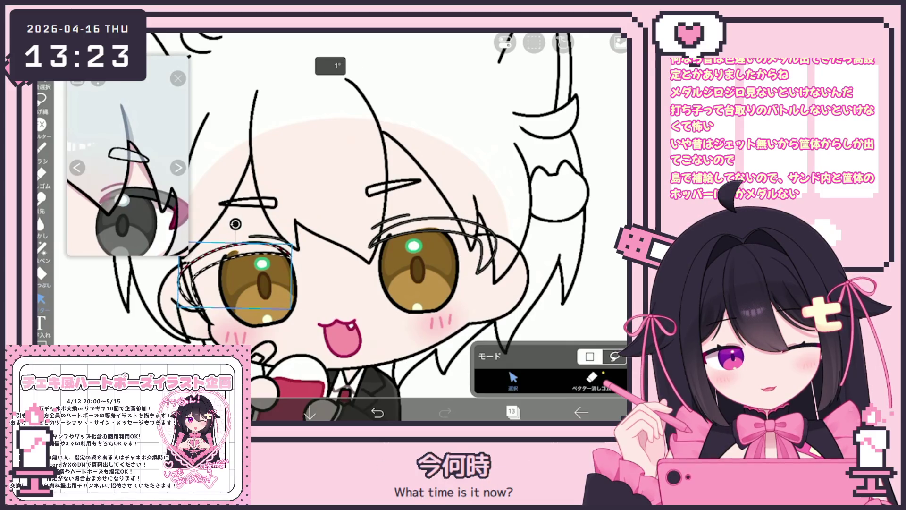
{"action": "scroll", "coordinate": [358, 226], "scroll_direction": "down", "scroll_amount": 1}
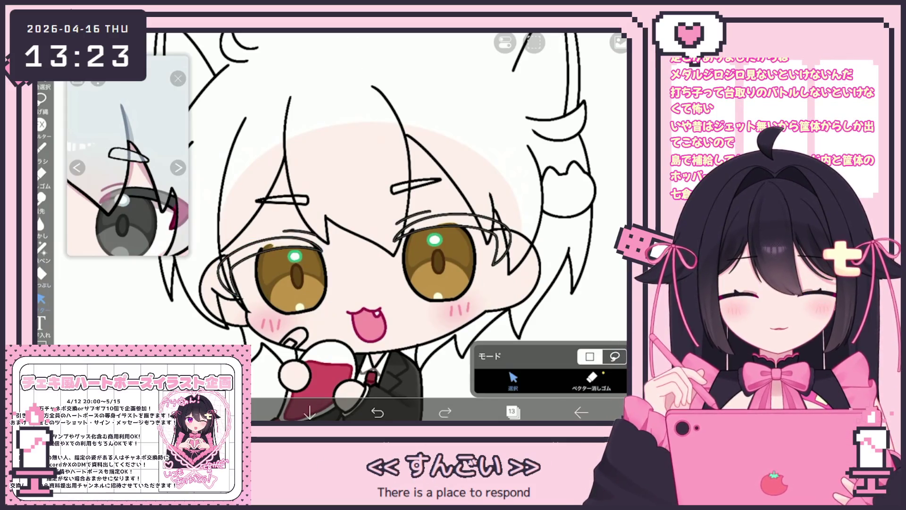
{"action": "scroll", "coordinate": [373, 227], "scroll_direction": "down", "scroll_amount": 2}
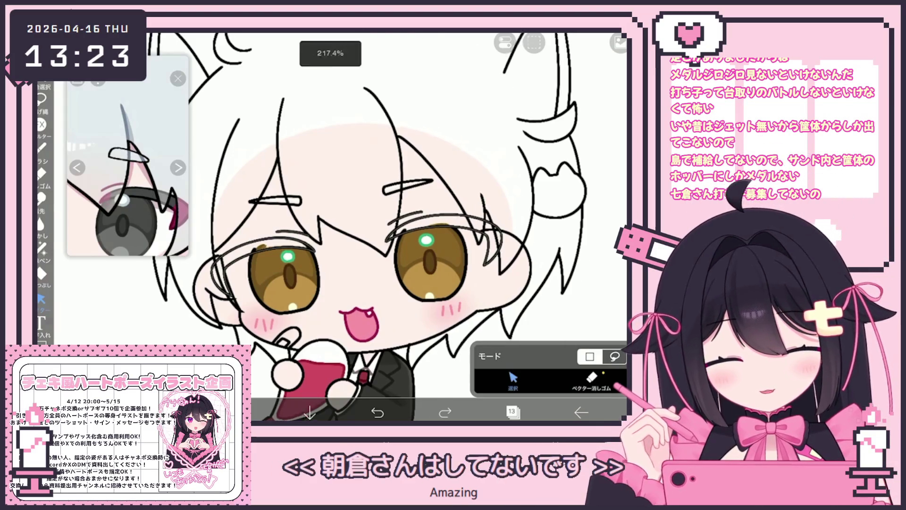
{"action": "scroll", "coordinate": [394, 227], "scroll_direction": "up", "scroll_amount": 1}
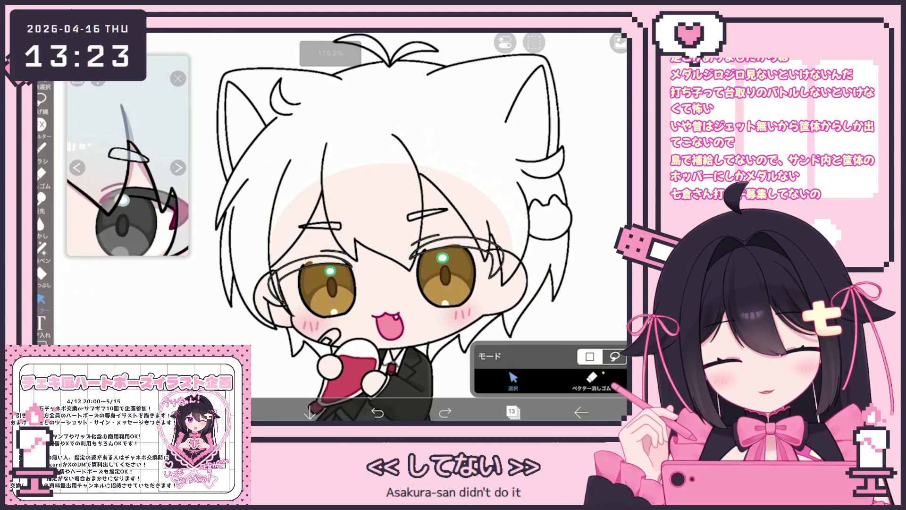
{"action": "scroll", "coordinate": [401, 226], "scroll_direction": "up", "scroll_amount": 3}
{"action": "left_click", "coordinate": [316, 263]}
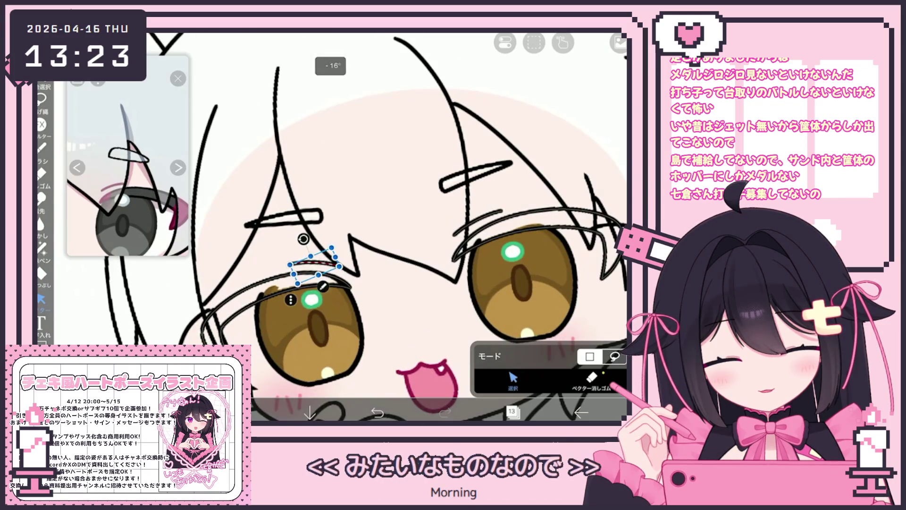
{"action": "scroll", "coordinate": [406, 227], "scroll_direction": "down", "scroll_amount": 5}
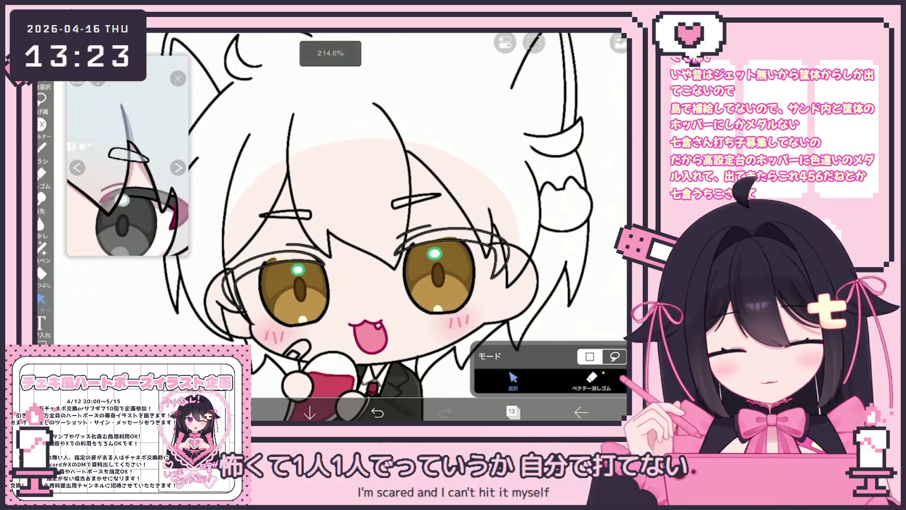
Switch to the Fill tool in lasso-fill mode.
{"action": "left_click", "coordinate": [512, 412]}
{"action": "left_click", "coordinate": [41, 273]}
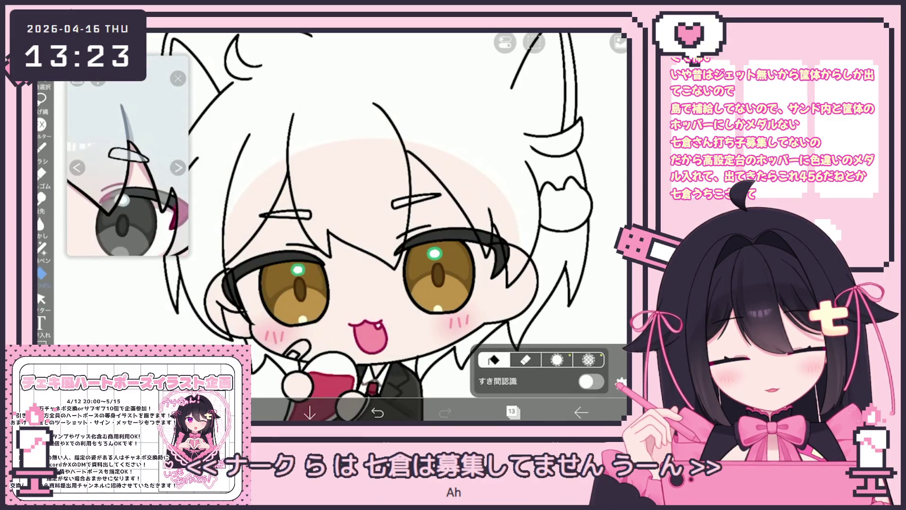
{"action": "left_click", "coordinate": [42, 247]}
Select and adjust the lash vector strokes of the left and right eyes, then deselect them.
{"action": "scroll", "coordinate": [458, 247], "scroll_direction": "up", "scroll_amount": 5}
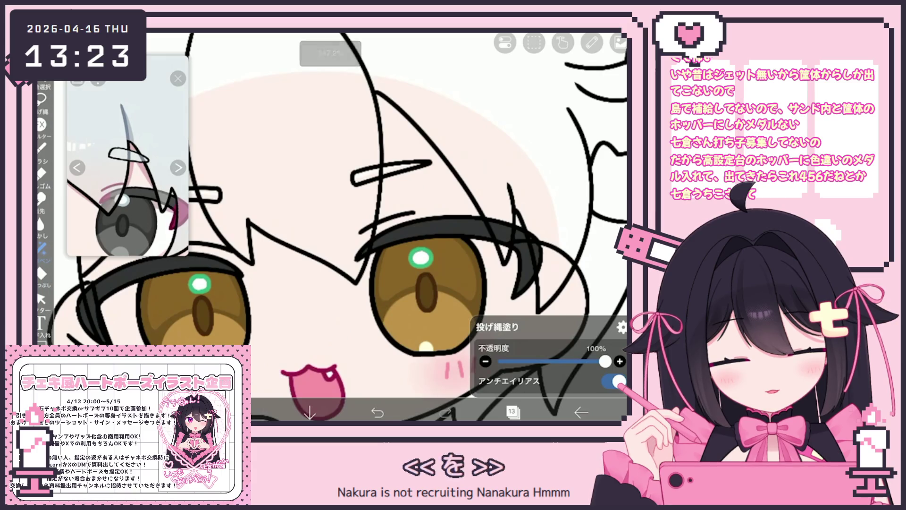
{"action": "scroll", "coordinate": [406, 227], "scroll_direction": "down", "scroll_amount": 5}
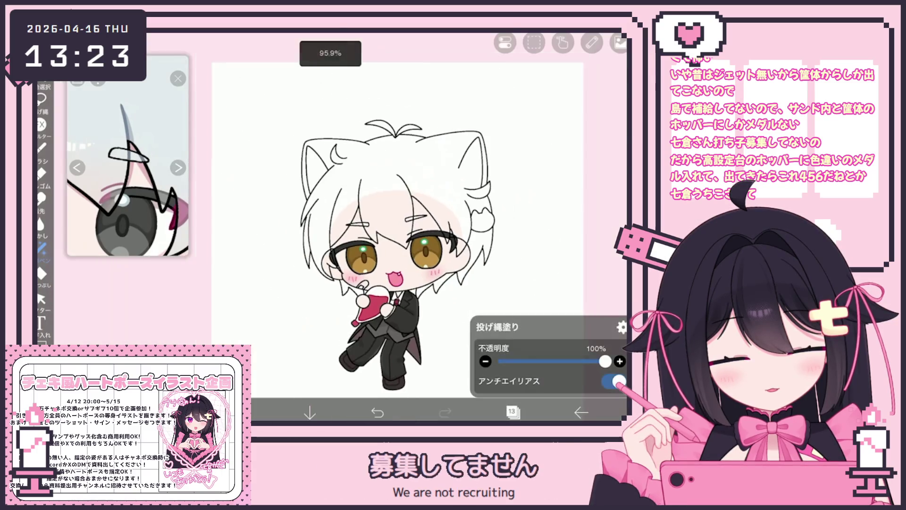
{"action": "left_click", "coordinate": [512, 411]}
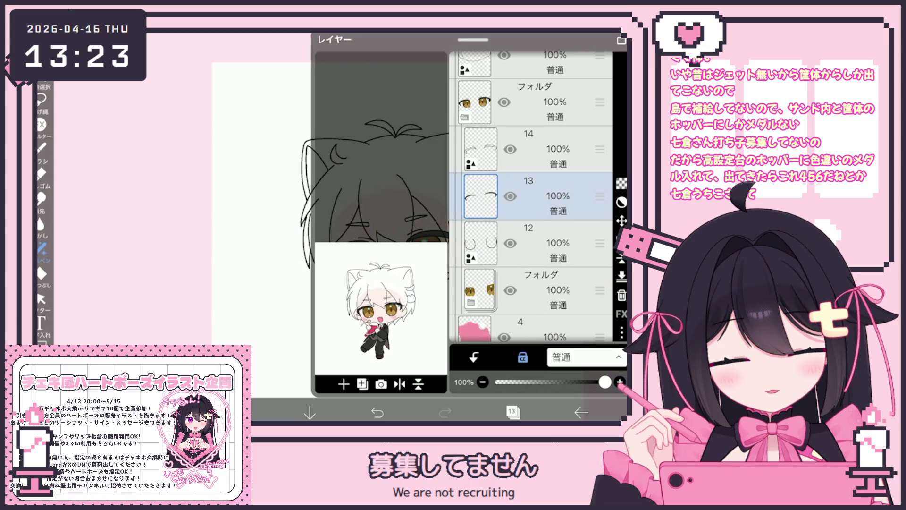
{"action": "left_click", "coordinate": [40, 298]}
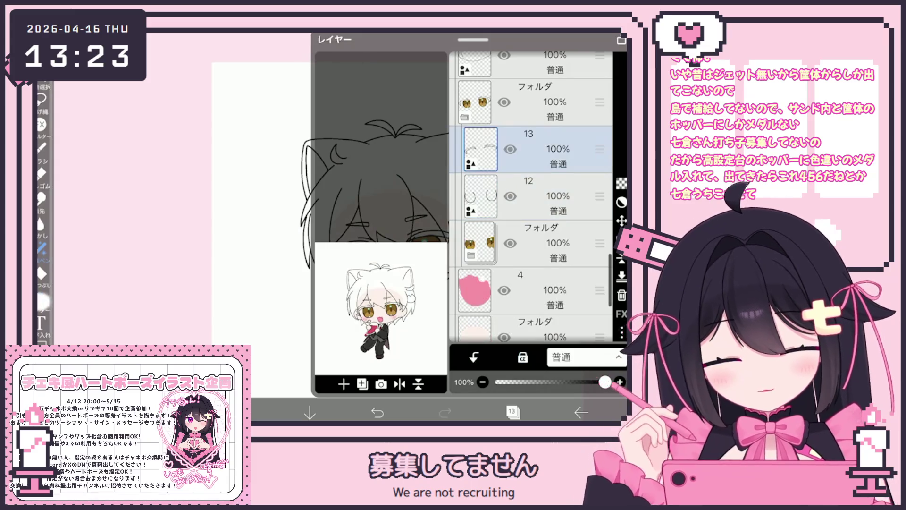
{"action": "scroll", "coordinate": [425, 227], "scroll_direction": "up", "scroll_amount": 5}
{"action": "left_click_drag", "start_coordinate": [284, 195], "coordinate": [398, 291]}
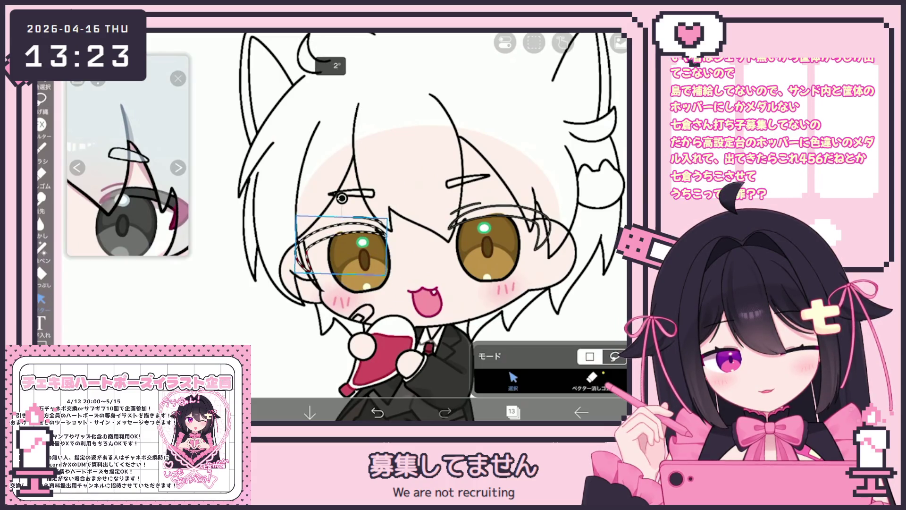
{"action": "scroll", "coordinate": [396, 226], "scroll_direction": "up", "scroll_amount": 2}
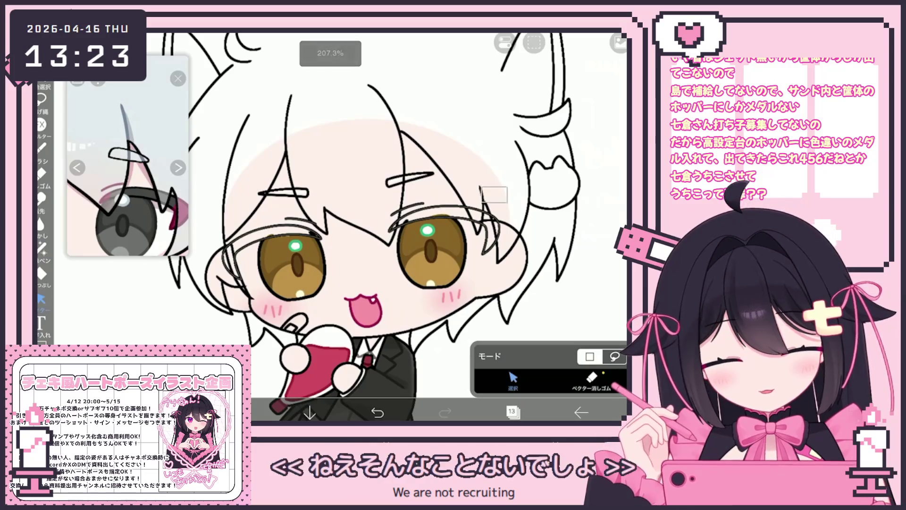
{"action": "left_click_drag", "start_coordinate": [293, 236], "coordinate": [444, 229]}
{"action": "key", "text": "ctrl+d"}
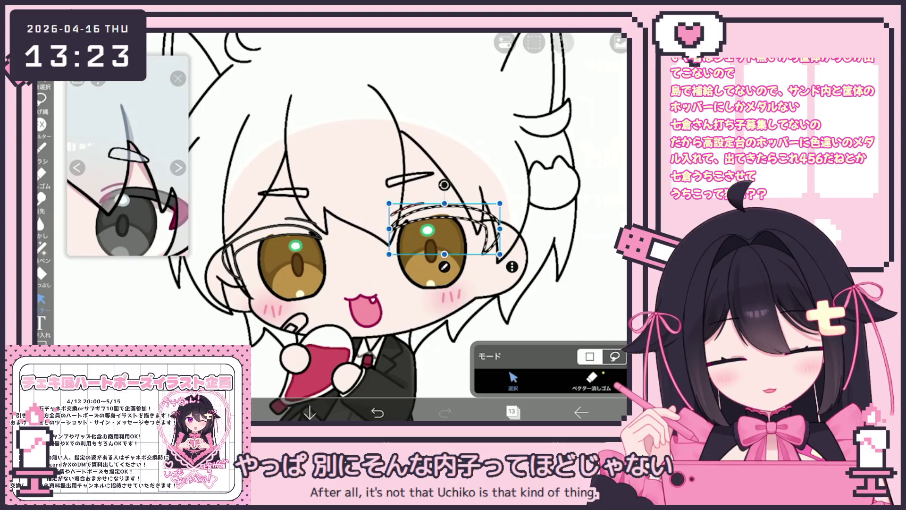
{"action": "left_click_drag", "start_coordinate": [222, 218], "coordinate": [321, 279]}
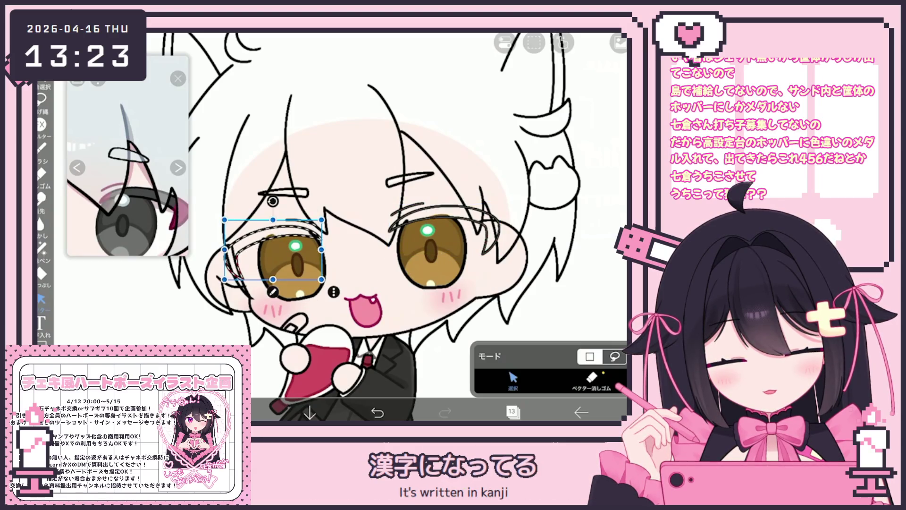
{"action": "key", "text": "ctrl+d"}
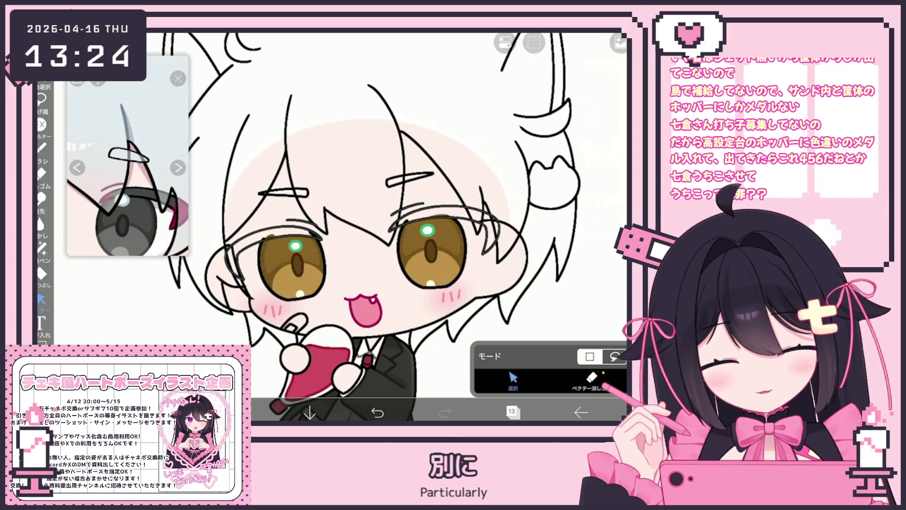
Undo the last lash change, widen the selected eyelash stroke, and check the layer list.
{"action": "scroll", "coordinate": [433, 184], "scroll_direction": "up", "scroll_amount": 3}
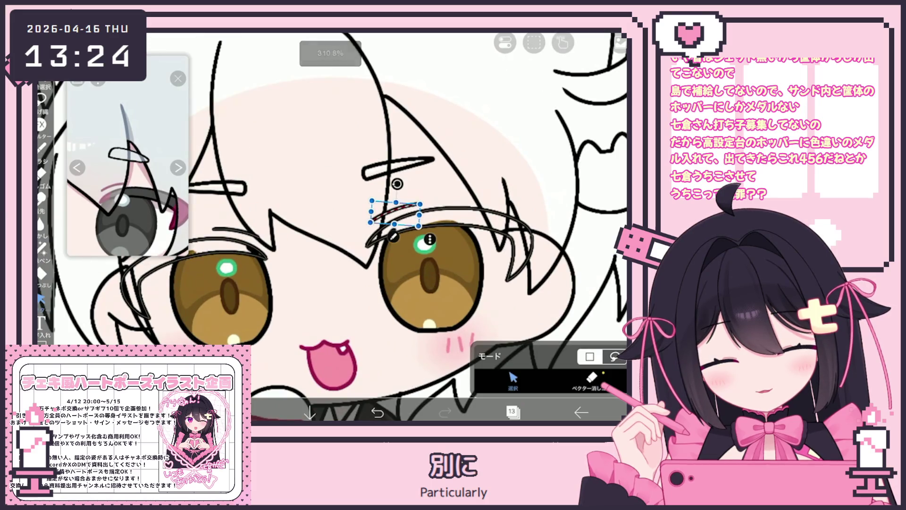
{"action": "key", "text": "ctrl+z"}
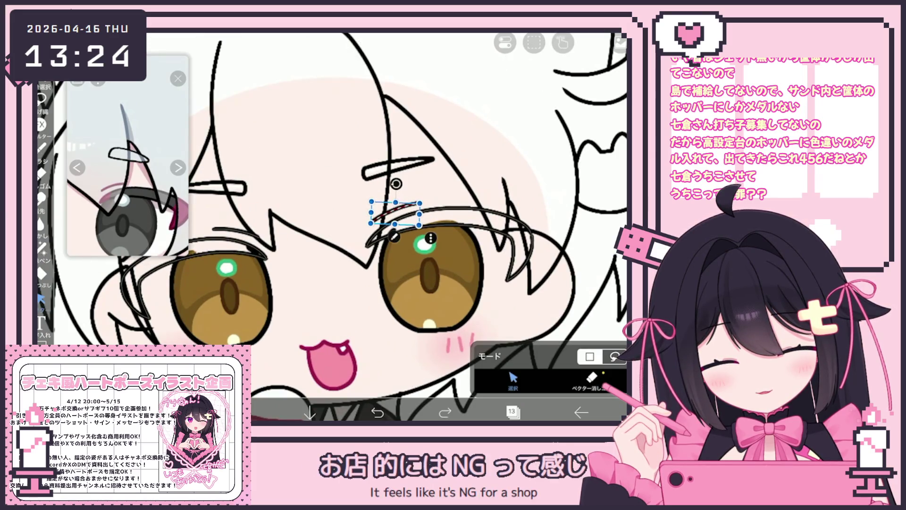
{"action": "left_click", "coordinate": [453, 227]}
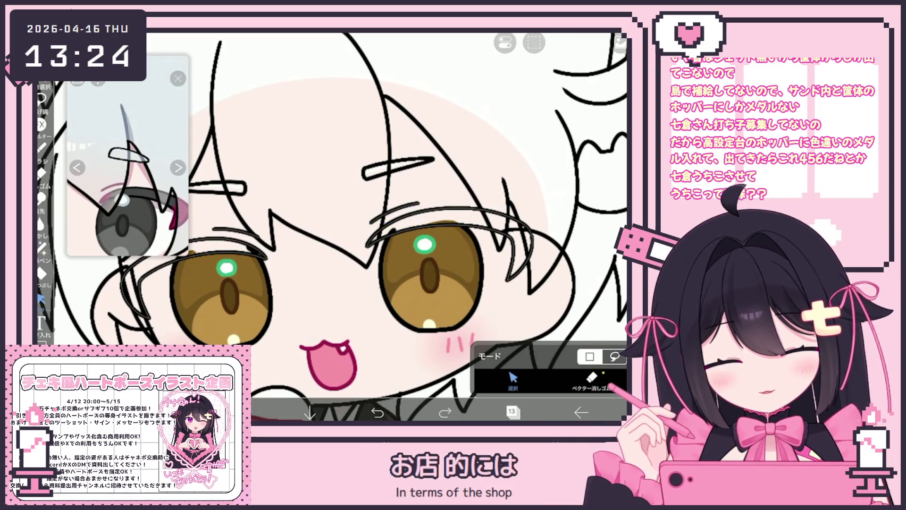
{"action": "left_click", "coordinate": [395, 212]}
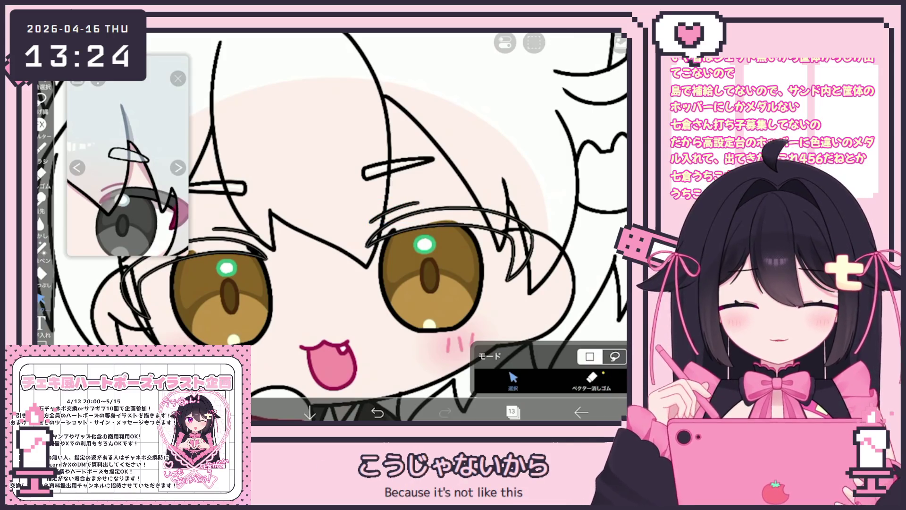
{"action": "scroll", "coordinate": [359, 227], "scroll_direction": "down", "scroll_amount": 3}
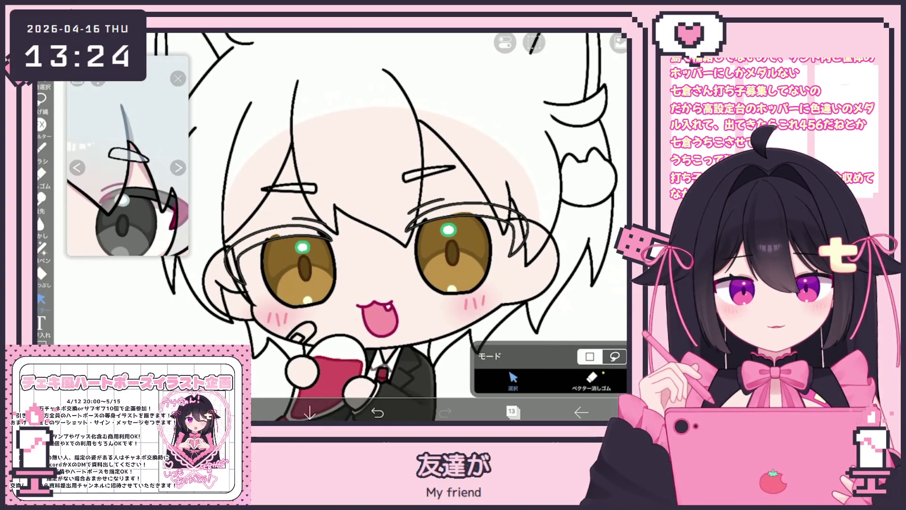
{"action": "left_click", "coordinate": [512, 412]}
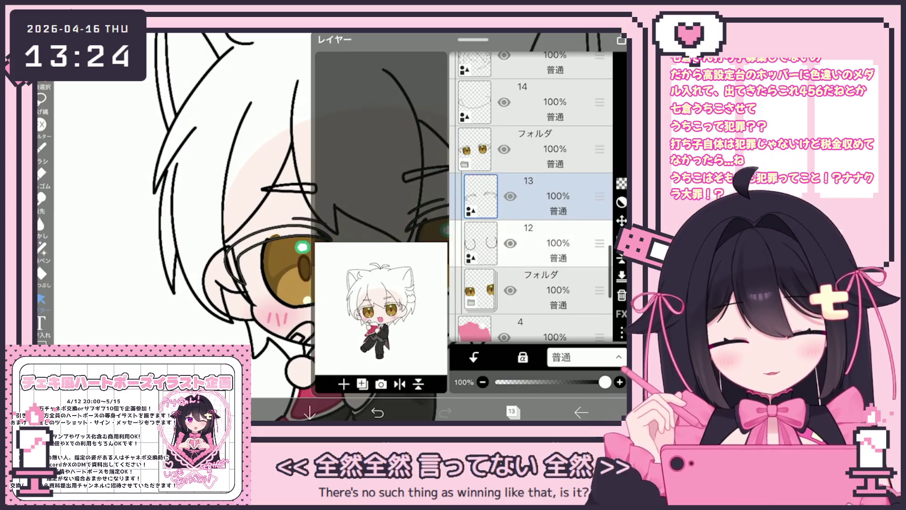
{"action": "left_click", "coordinate": [513, 412]}
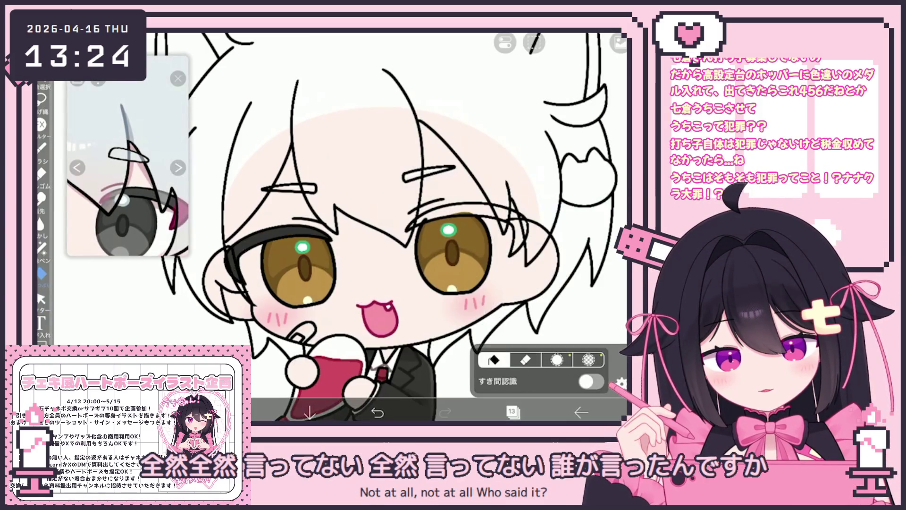
Draw thick black upper lids over the eyes and switch to lasso filling.
{"action": "left_click_drag", "start_coordinate": [472, 210], "coordinate": [524, 246]}
{"action": "left_click_drag", "start_coordinate": [259, 247], "coordinate": [226, 265]}
{"action": "left_click", "coordinate": [42, 274]}
{"action": "scroll", "coordinate": [435, 241], "scroll_direction": "up", "scroll_amount": 5}
{"action": "scroll", "coordinate": [330, 227], "scroll_direction": "down", "scroll_amount": 5}
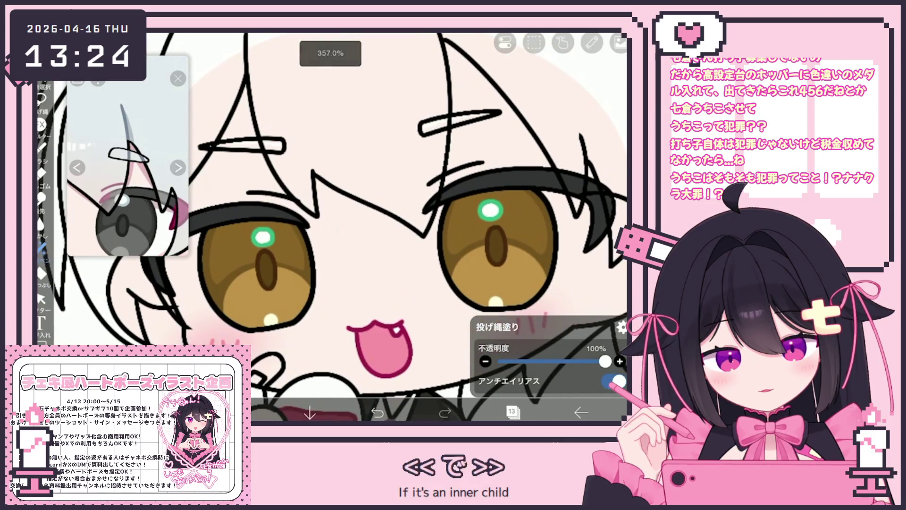
{"action": "scroll", "coordinate": [391, 226], "scroll_direction": "down", "scroll_amount": 5}
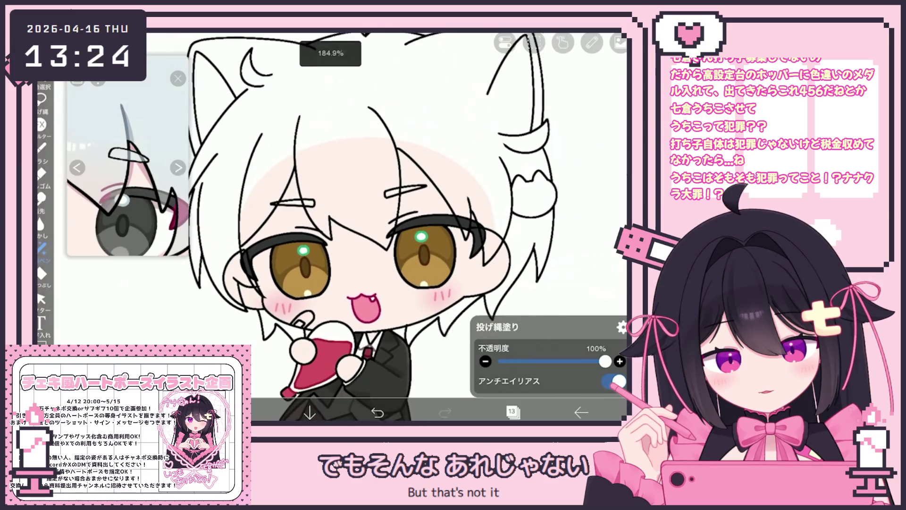
Choose a new fill colour and shrink the reference image window.
{"action": "left_click", "coordinate": [512, 412]}
{"action": "left_click", "coordinate": [512, 412]}
{"action": "left_click", "coordinate": [243, 412]}
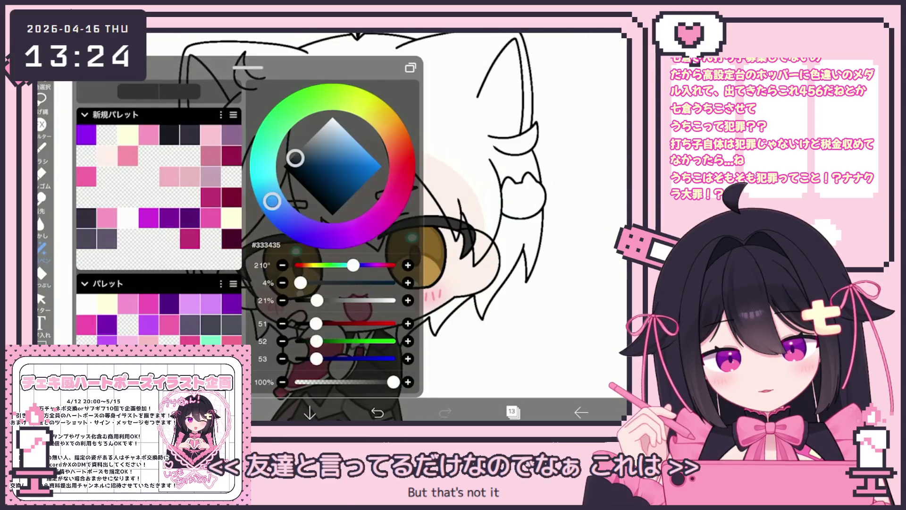
{"action": "left_click", "coordinate": [243, 412]}
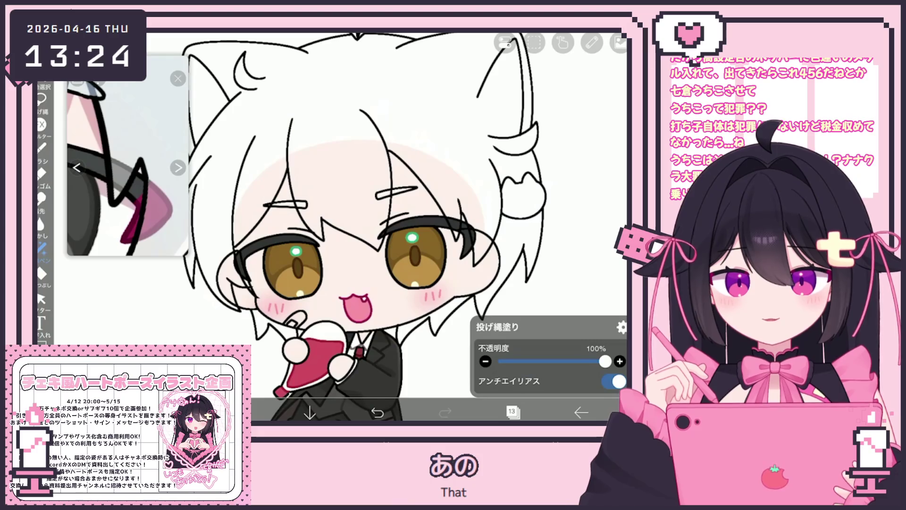
{"action": "scroll", "coordinate": [359, 226], "scroll_direction": "up", "scroll_amount": 3}
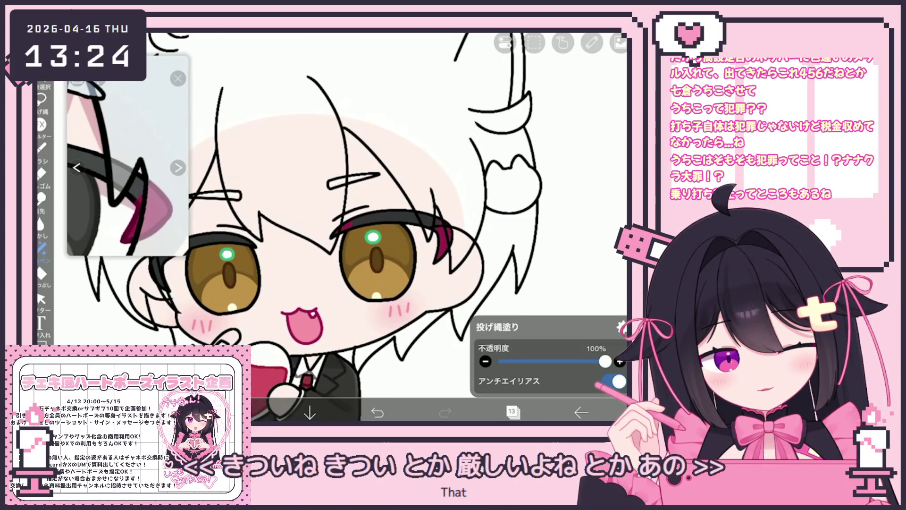
{"action": "scroll", "coordinate": [359, 227], "scroll_direction": "up", "scroll_amount": 2}
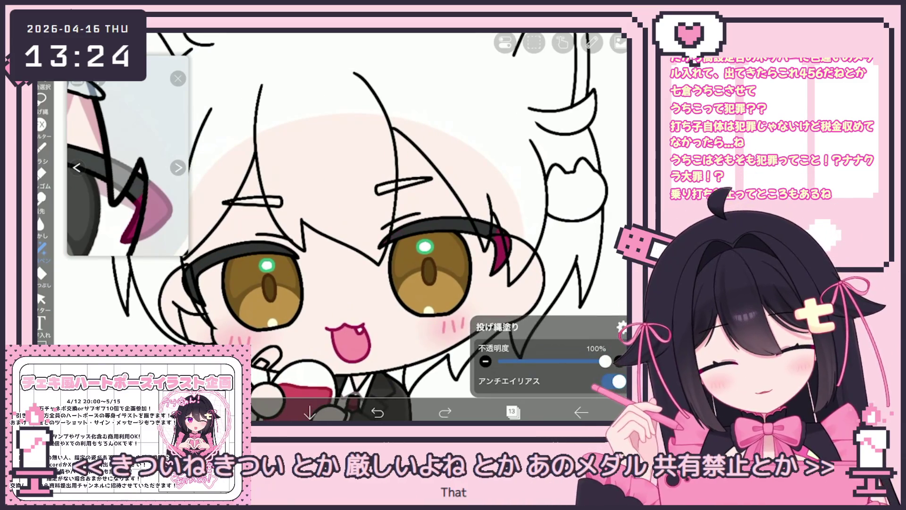
{"action": "left_click_drag", "start_coordinate": [187, 255], "coordinate": [162, 246]}
{"action": "scroll", "coordinate": [359, 227], "scroll_direction": "down", "scroll_amount": 3}
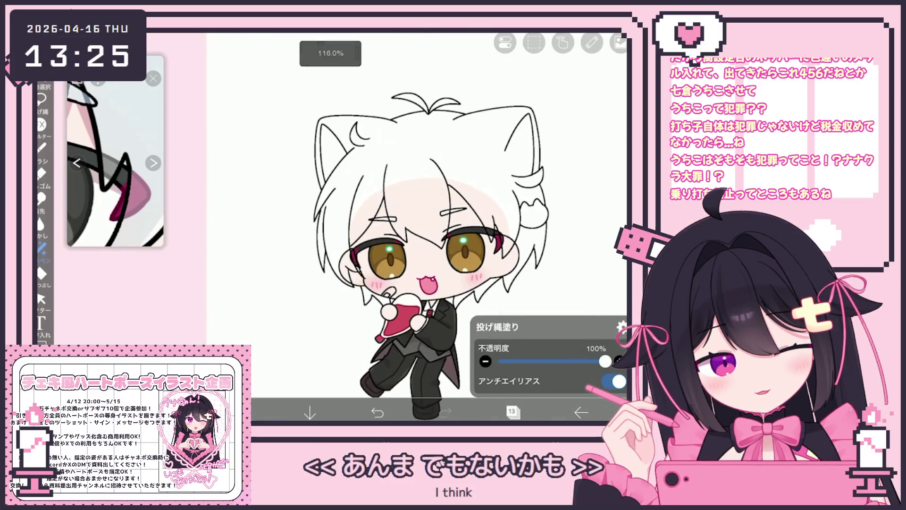
Delete layer 13 holding the thick upper lids.
{"action": "left_click", "coordinate": [513, 411]}
{"action": "left_click", "coordinate": [529, 148]}
{"action": "left_click", "coordinate": [529, 196]}
{"action": "left_click", "coordinate": [621, 295]}
{"action": "left_click", "coordinate": [512, 411]}
Reselect the left eye's upper lash strokes.
{"action": "scroll", "coordinate": [378, 227], "scroll_direction": "up", "scroll_amount": 3}
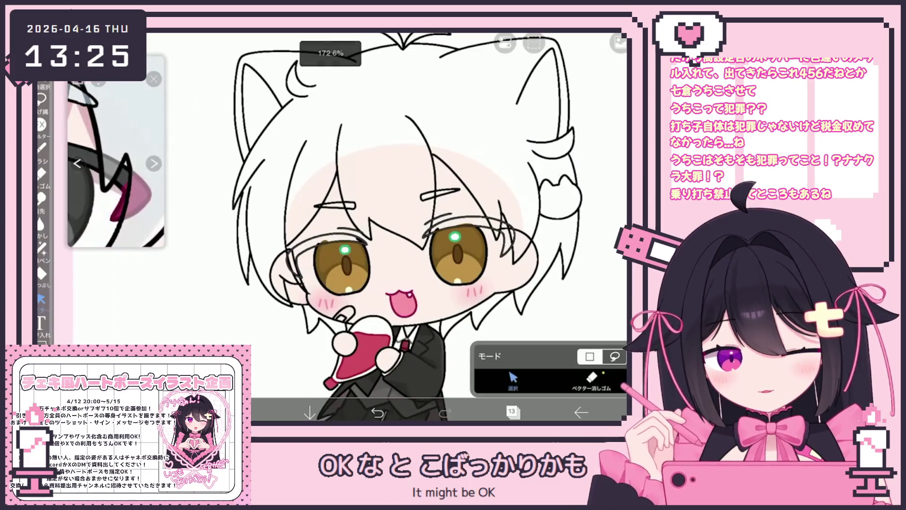
{"action": "scroll", "coordinate": [364, 246], "scroll_direction": "up", "scroll_amount": 2}
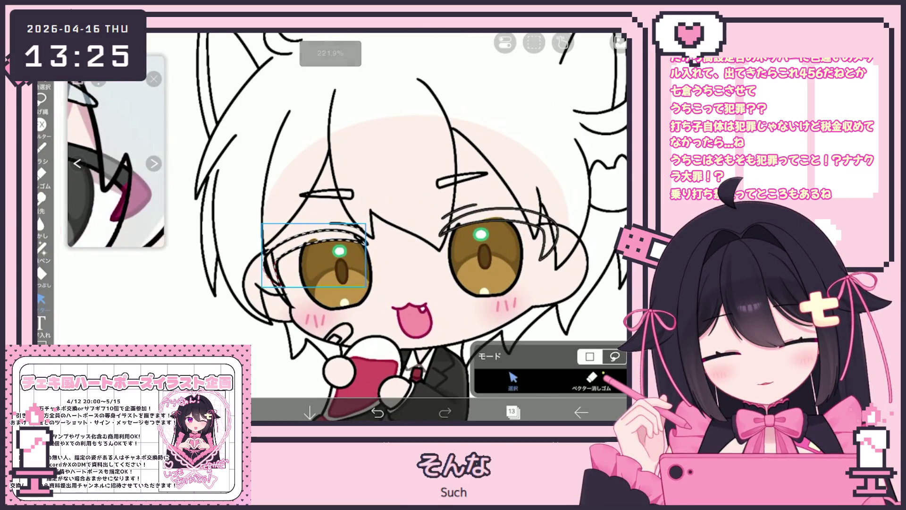
{"action": "scroll", "coordinate": [410, 227], "scroll_direction": "down", "scroll_amount": 4}
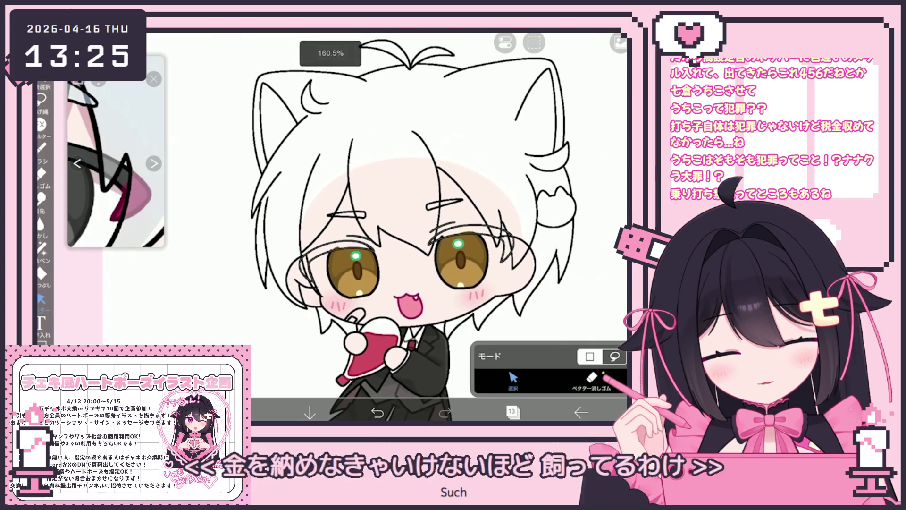
{"action": "scroll", "coordinate": [410, 226], "scroll_direction": "up", "scroll_amount": 5}
{"action": "left_click", "coordinate": [330, 234]}
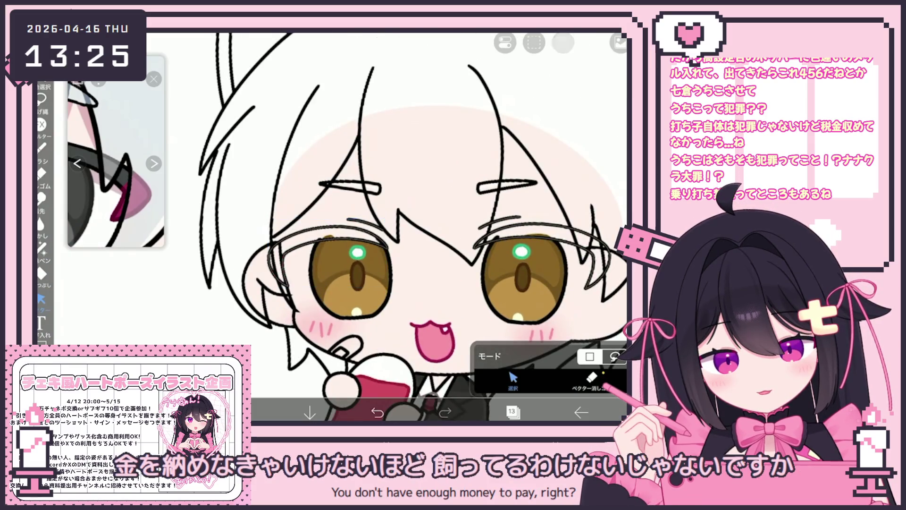
{"action": "scroll", "coordinate": [354, 226], "scroll_direction": "down", "scroll_amount": 3}
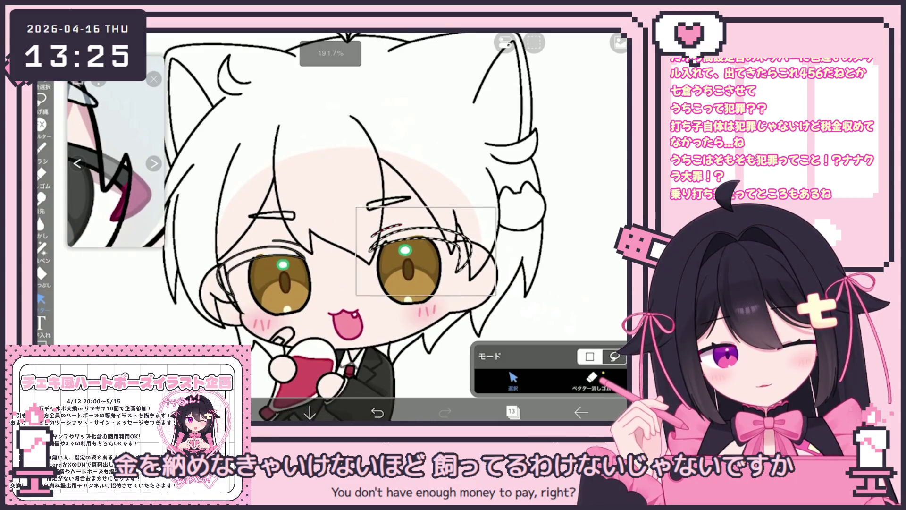
{"action": "scroll", "coordinate": [391, 226], "scroll_direction": "down", "scroll_amount": 3}
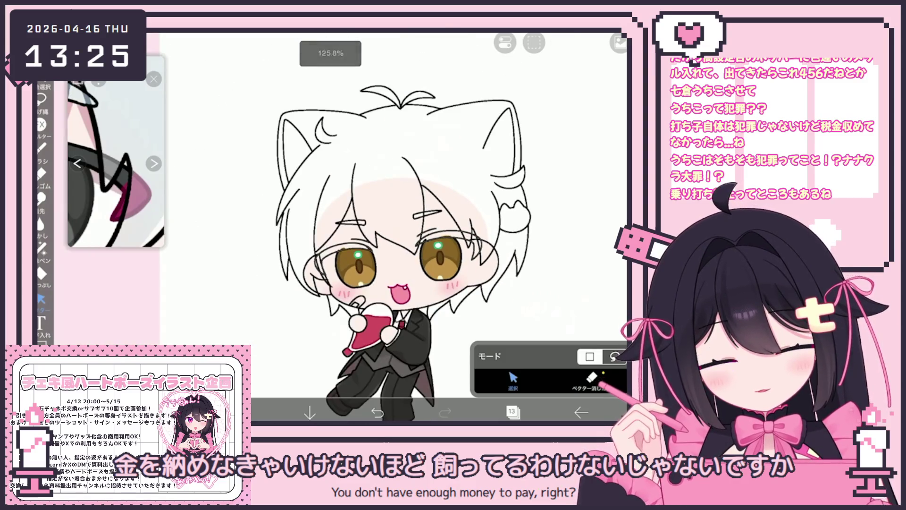
{"action": "scroll", "coordinate": [552, 283], "scroll_direction": "up", "scroll_amount": 2}
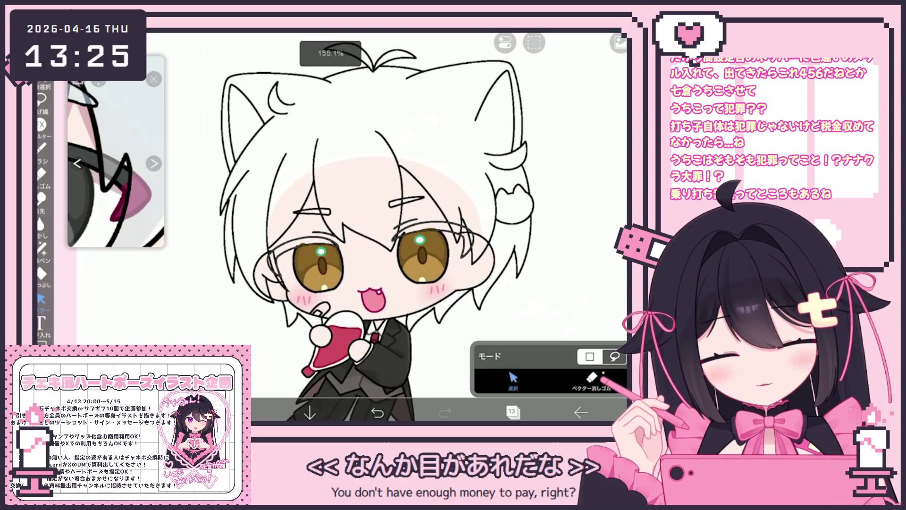
{"action": "left_click", "coordinate": [512, 412]}
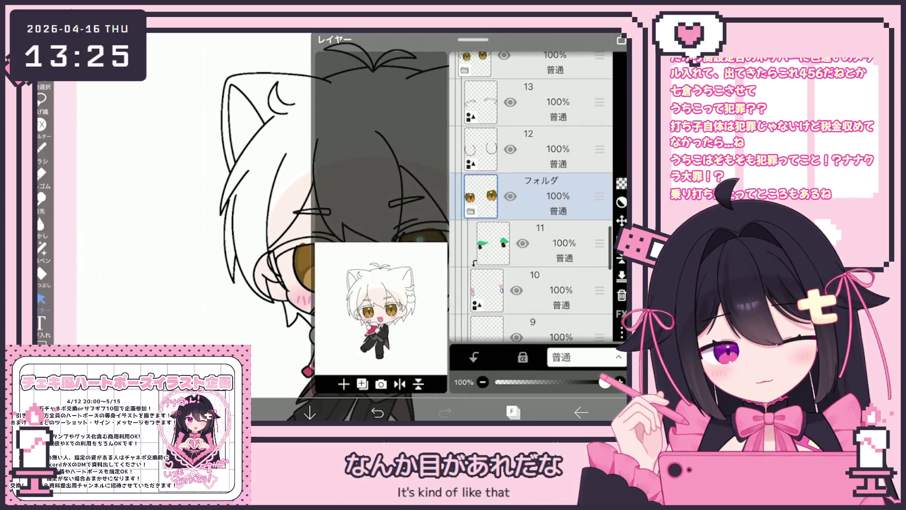
{"action": "left_click", "coordinate": [543, 243]}
{"action": "left_click", "coordinate": [543, 290]}
{"action": "left_click", "coordinate": [513, 412]}
{"action": "scroll", "coordinate": [392, 226], "scroll_direction": "up", "scroll_amount": 5}
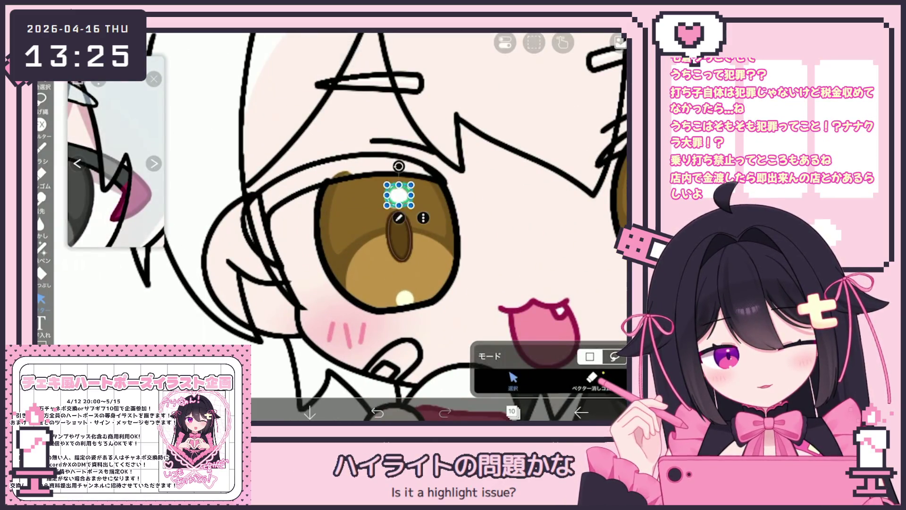
{"action": "scroll", "coordinate": [392, 227], "scroll_direction": "down", "scroll_amount": 5}
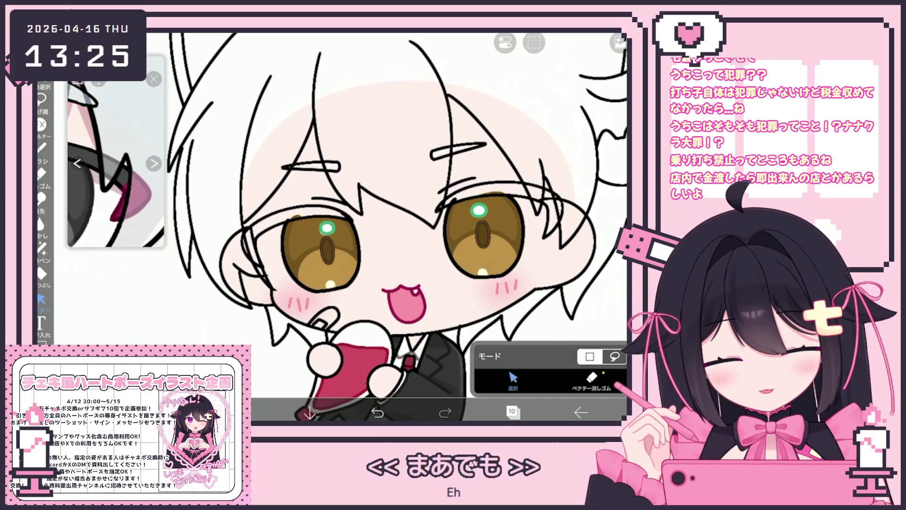
{"action": "left_click", "coordinate": [377, 412]}
{"action": "scroll", "coordinate": [397, 226], "scroll_direction": "down", "scroll_amount": 3}
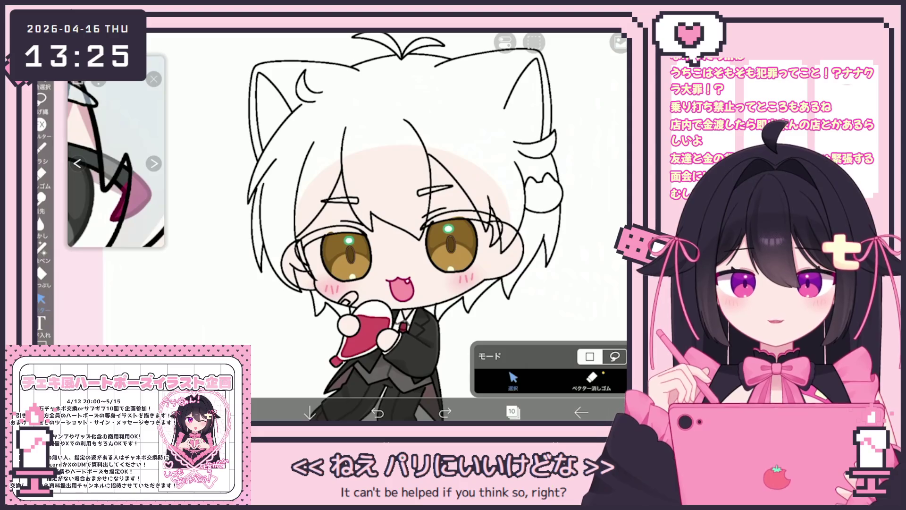
{"action": "scroll", "coordinate": [430, 264], "scroll_direction": "up", "scroll_amount": 3}
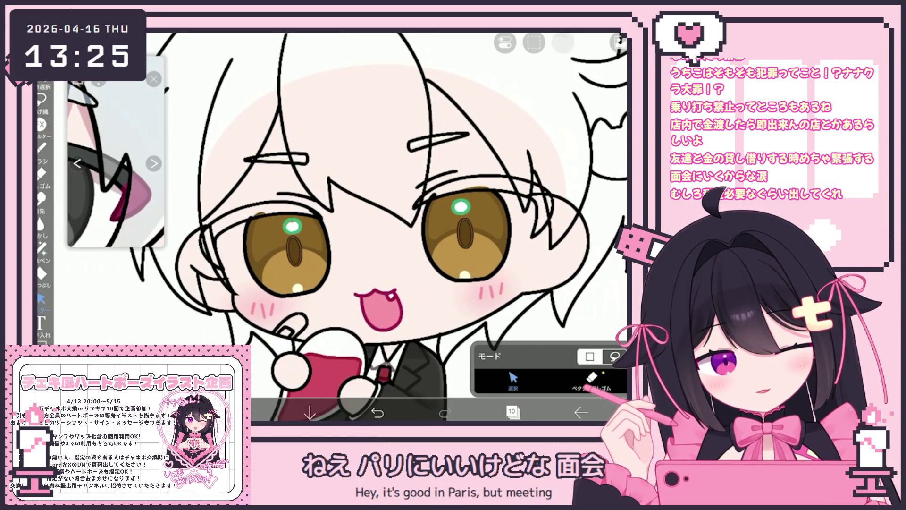
{"action": "scroll", "coordinate": [387, 227], "scroll_direction": "down", "scroll_amount": 2}
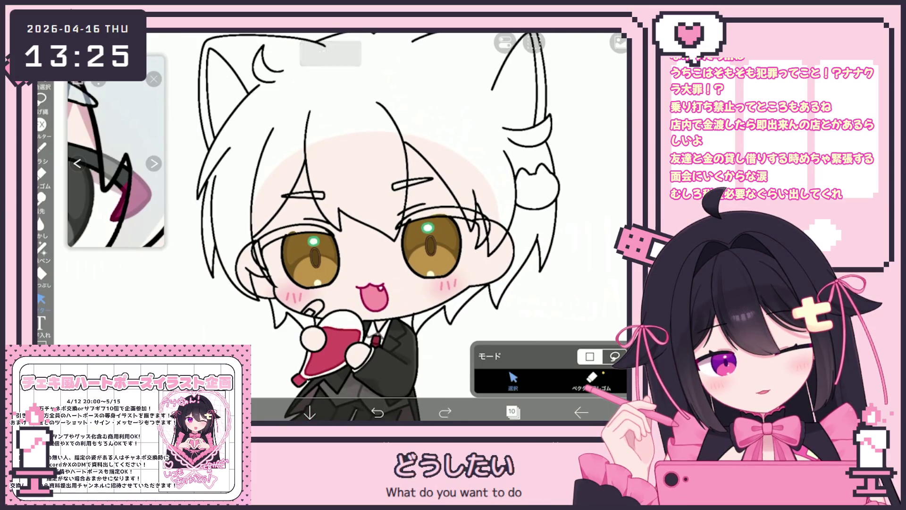
{"action": "scroll", "coordinate": [352, 244], "scroll_direction": "up", "scroll_amount": 3}
{"action": "scroll", "coordinate": [403, 250], "scroll_direction": "down", "scroll_amount": 5}
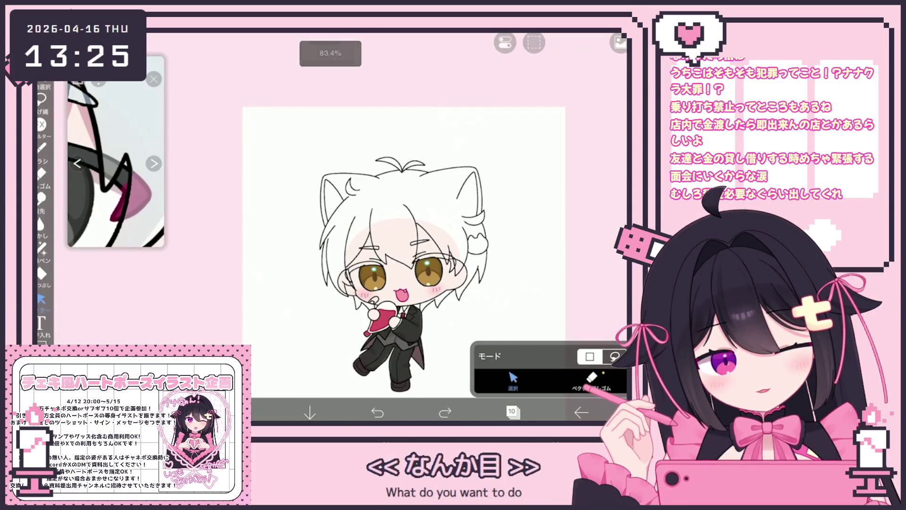
{"action": "scroll", "coordinate": [404, 251], "scroll_direction": "up", "scroll_amount": 3}
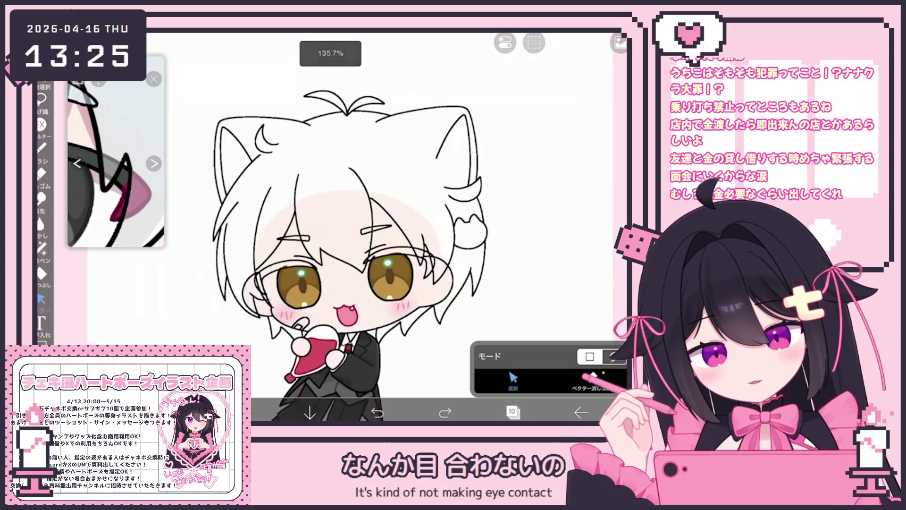
{"action": "left_click", "coordinate": [512, 412]}
{"action": "scroll", "coordinate": [531, 198], "scroll_direction": "up", "scroll_amount": 2}
{"action": "left_click", "coordinate": [528, 183]}
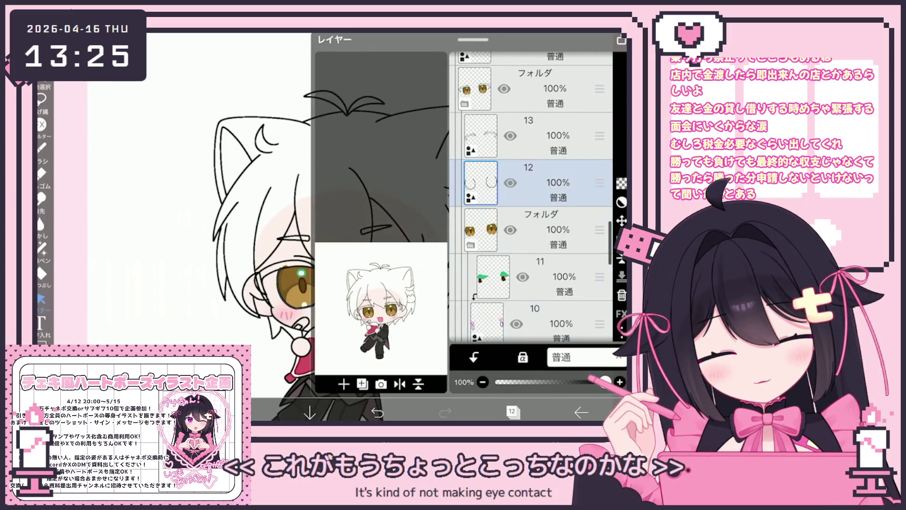
Make layer 13 active and lasso-select the eyelid lines over the right-hand eye.
{"action": "left_click", "coordinate": [528, 136]}
{"action": "left_click", "coordinate": [512, 411]}
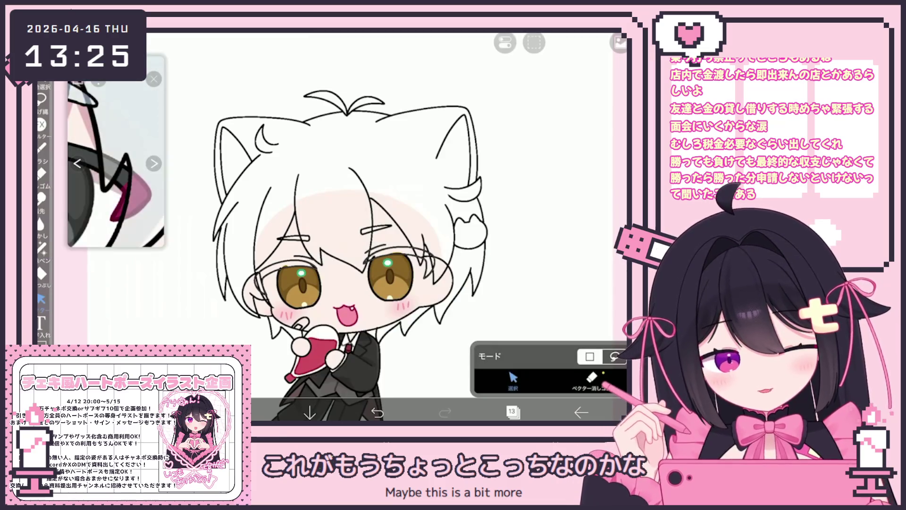
{"action": "scroll", "coordinate": [330, 227], "scroll_direction": "up", "scroll_amount": 2}
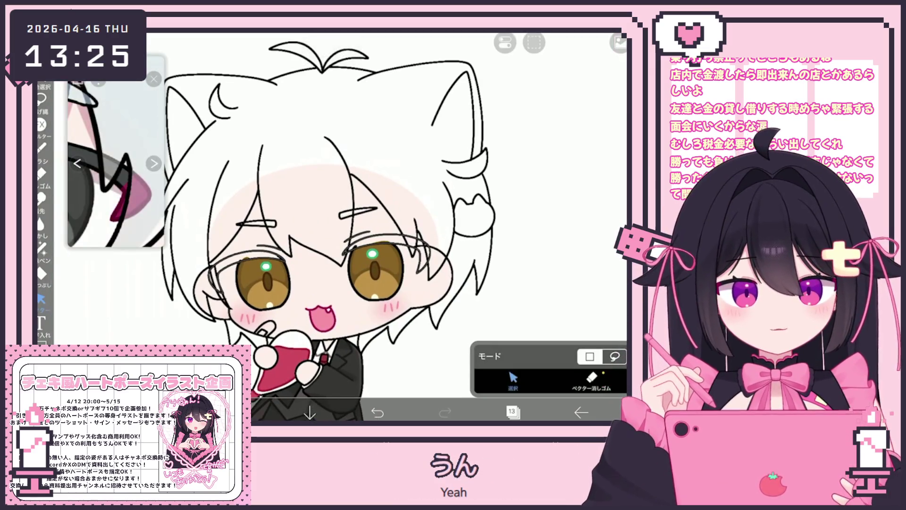
{"action": "scroll", "coordinate": [394, 310], "scroll_direction": "up", "scroll_amount": 2}
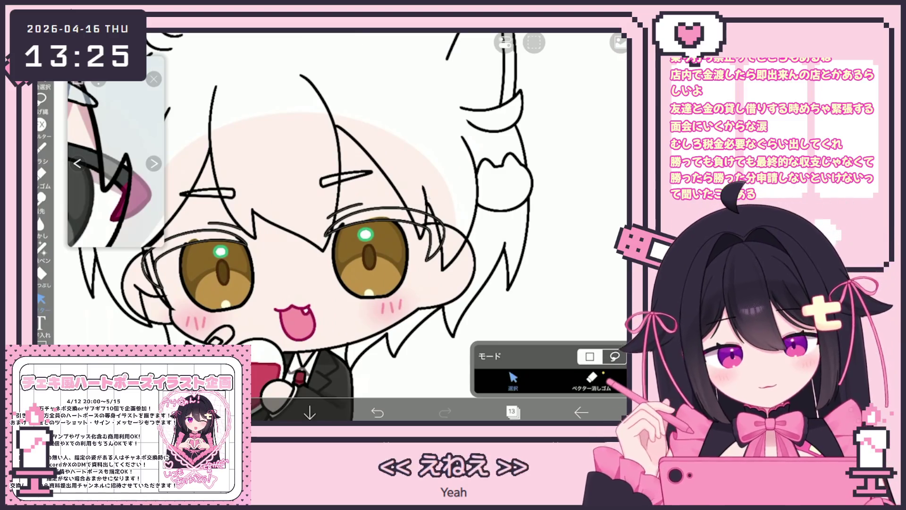
{"action": "left_click_drag", "start_coordinate": [325, 203], "coordinate": [449, 269]}
{"action": "left_click_drag", "start_coordinate": [324, 203], "coordinate": [445, 261]}
{"action": "scroll", "coordinate": [306, 226], "scroll_direction": "down", "scroll_amount": 3}
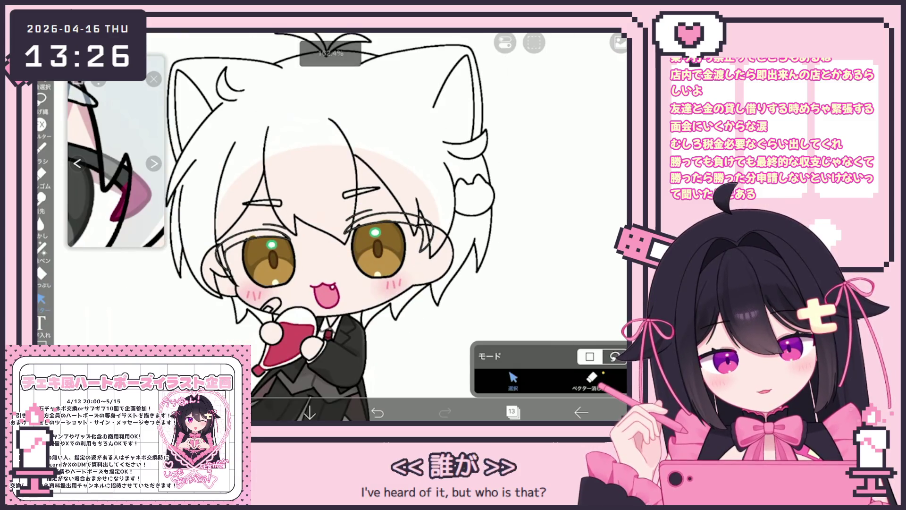
{"action": "scroll", "coordinate": [306, 227], "scroll_direction": "up", "scroll_amount": 5}
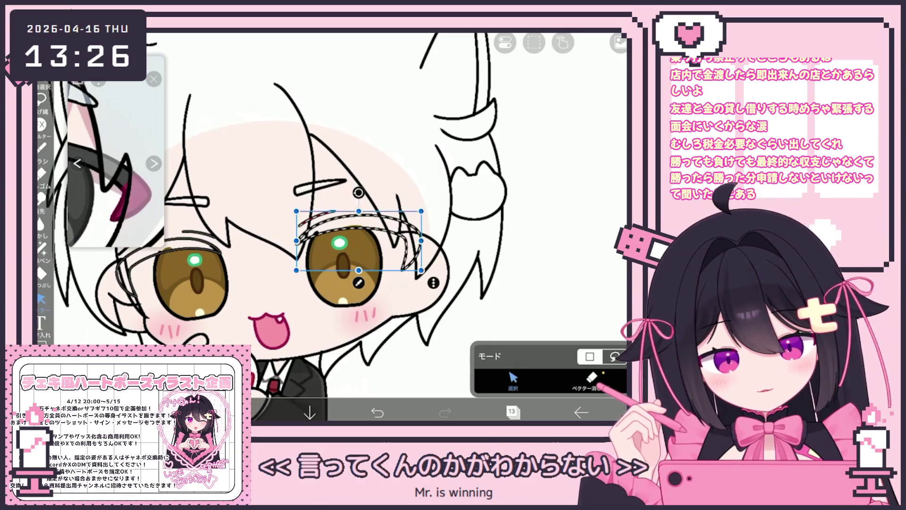
Reselect the eyelid strokes and tilt the lash lines by about 2°.
{"action": "left_click_drag", "start_coordinate": [421, 268], "coordinate": [421, 269]}
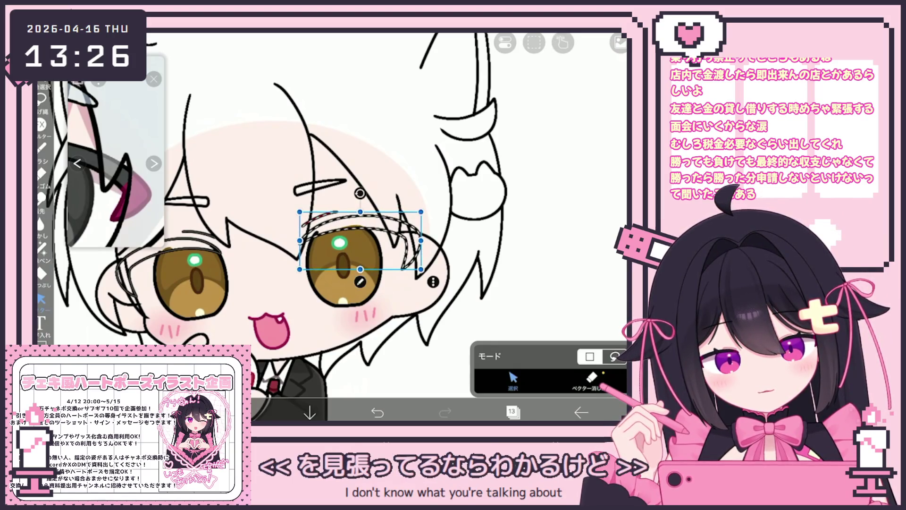
{"action": "scroll", "coordinate": [331, 227], "scroll_direction": "down", "scroll_amount": 5}
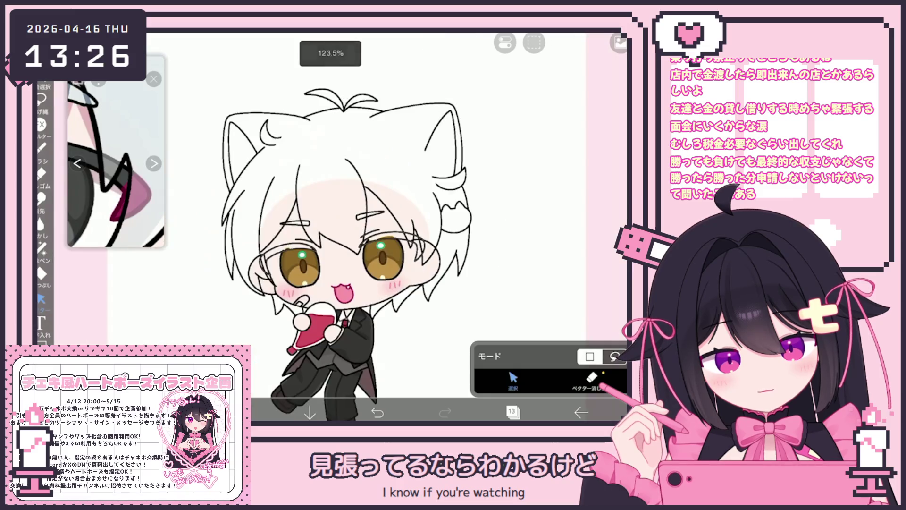
{"action": "scroll", "coordinate": [359, 227], "scroll_direction": "up", "scroll_amount": 3}
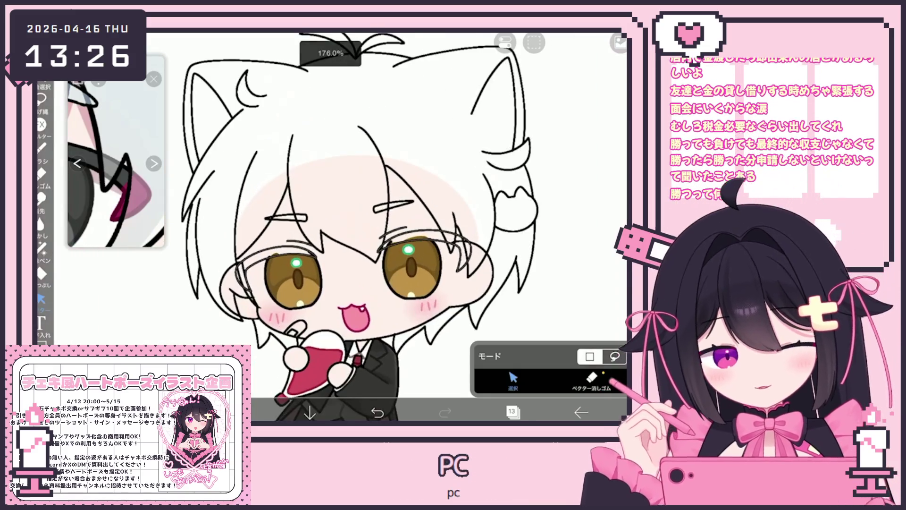
{"action": "scroll", "coordinate": [410, 265], "scroll_direction": "up", "scroll_amount": 2}
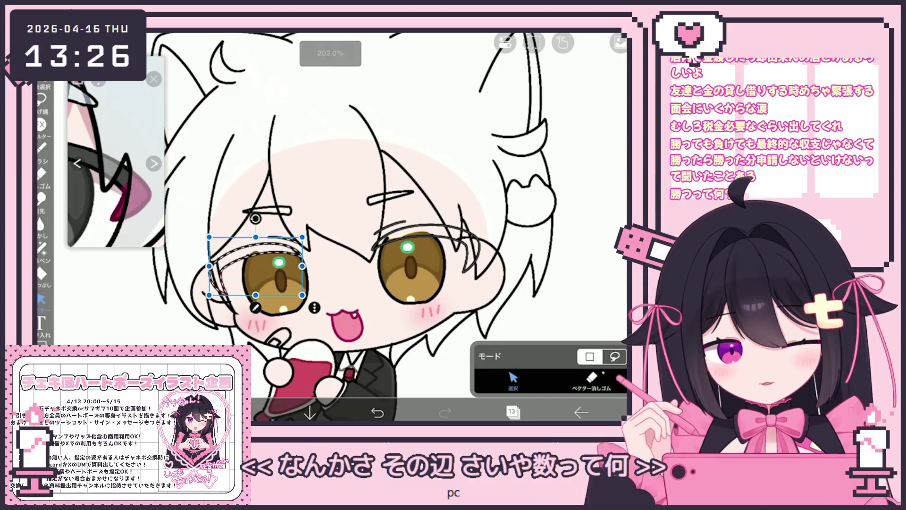
{"action": "scroll", "coordinate": [354, 226], "scroll_direction": "down", "scroll_amount": 2}
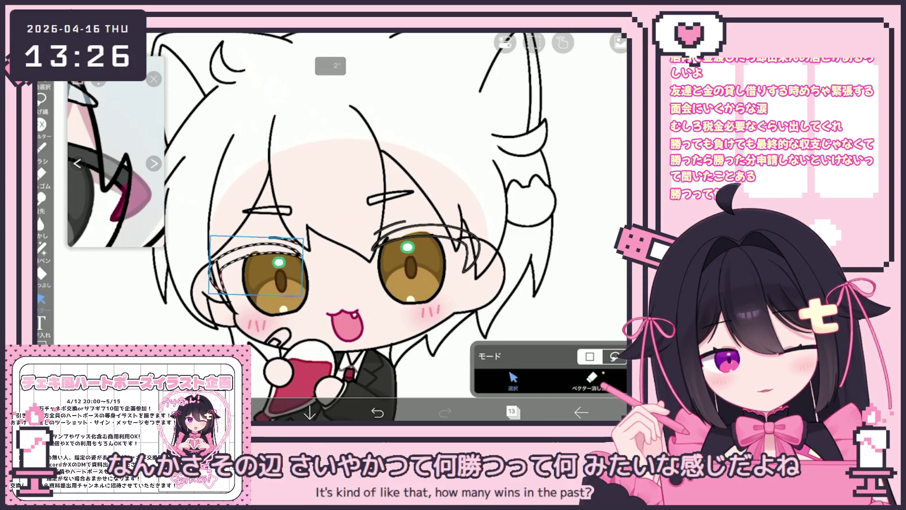
{"action": "scroll", "coordinate": [364, 227], "scroll_direction": "down", "scroll_amount": 2}
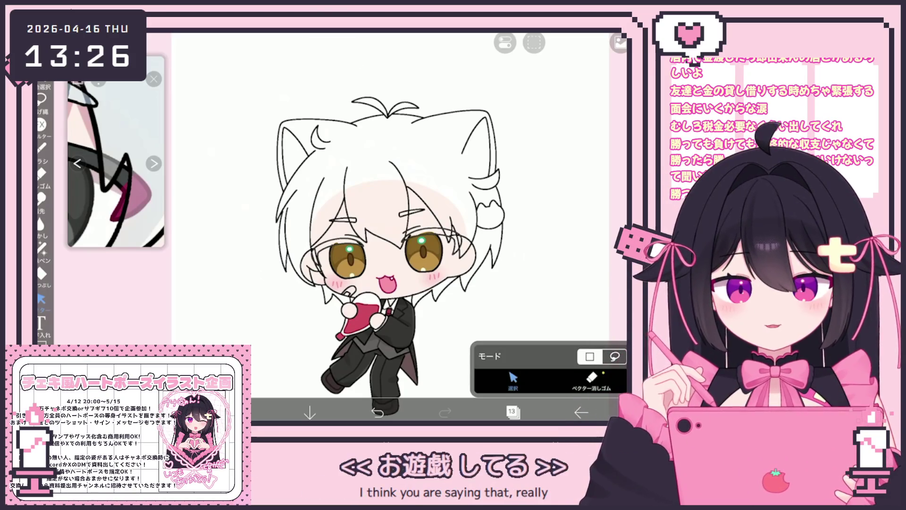
{"action": "scroll", "coordinate": [359, 226], "scroll_direction": "up", "scroll_amount": 2}
{"action": "left_click", "coordinate": [513, 412]}
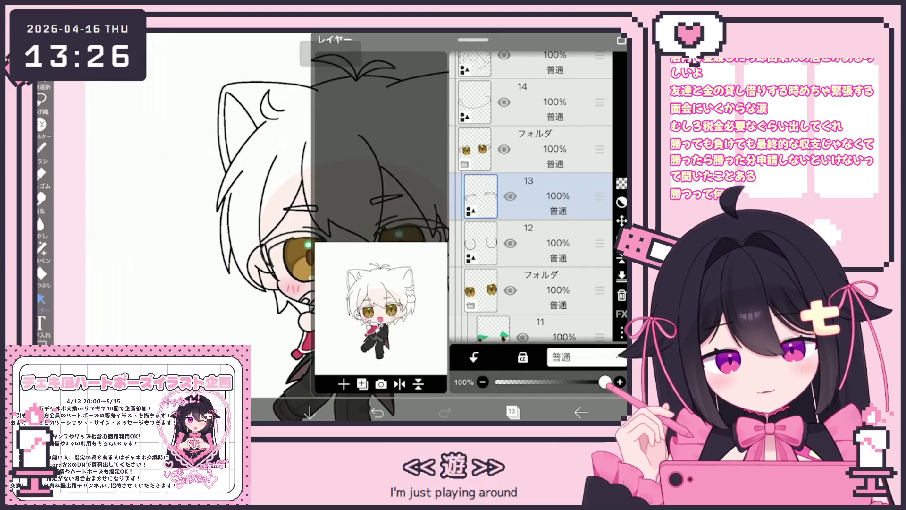
Fill the right-hand eye's upper lash solid black with the gap-detecting Fill tool.
{"action": "left_click", "coordinate": [514, 412]}
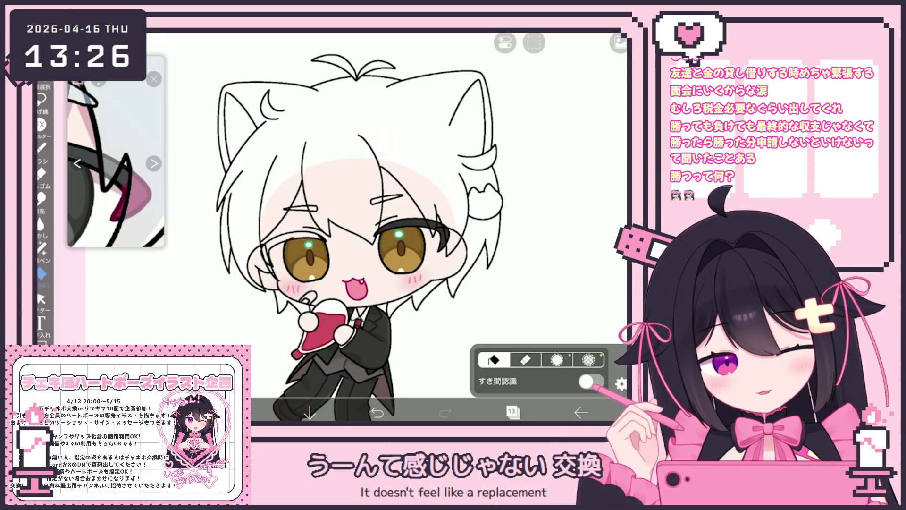
{"action": "scroll", "coordinate": [387, 246], "scroll_direction": "down", "scroll_amount": 3}
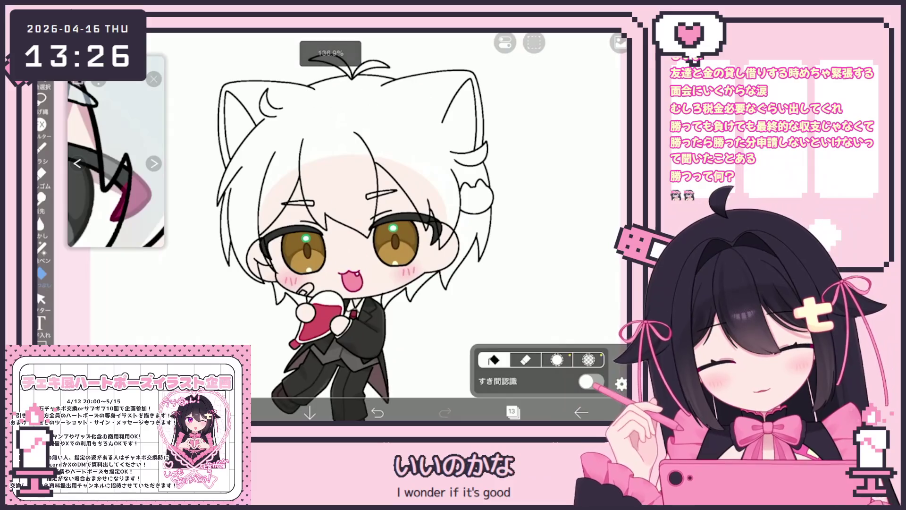
{"action": "left_click", "coordinate": [512, 413]}
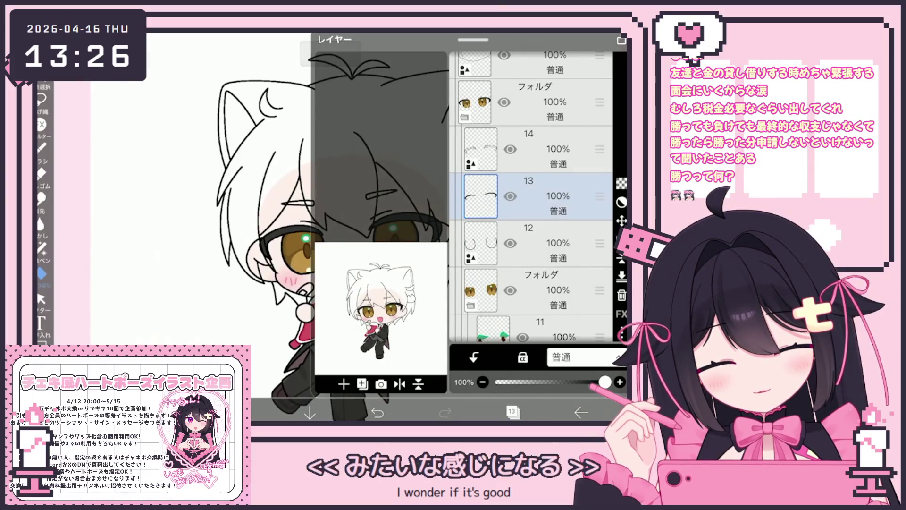
Lasso-select and adjust the lid lines around the left-hand eye, ready for filling.
{"action": "left_click", "coordinate": [512, 412]}
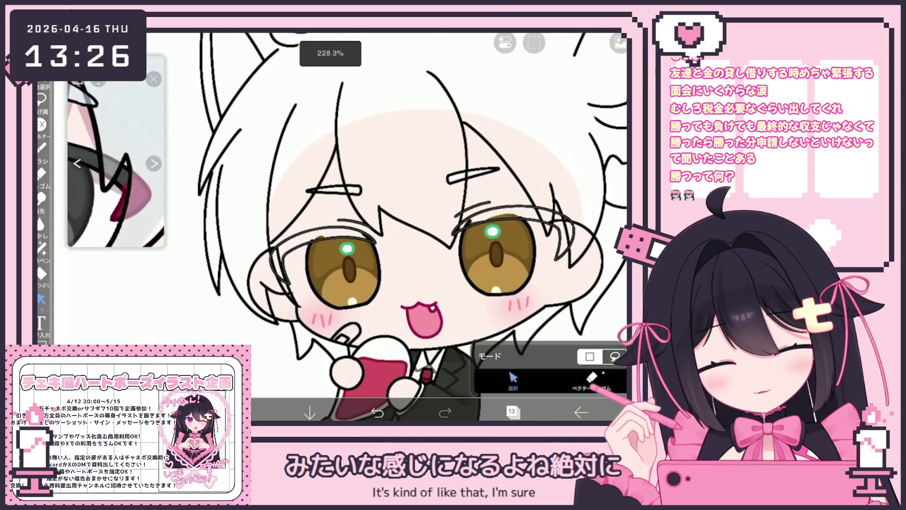
{"action": "left_click_drag", "start_coordinate": [267, 221], "coordinate": [376, 283]}
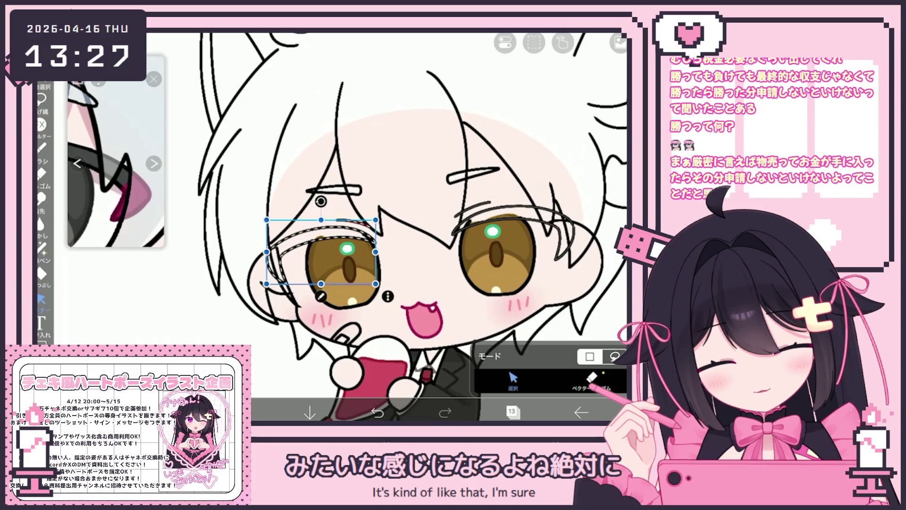
{"action": "scroll", "coordinate": [411, 226], "scroll_direction": "down", "scroll_amount": 3}
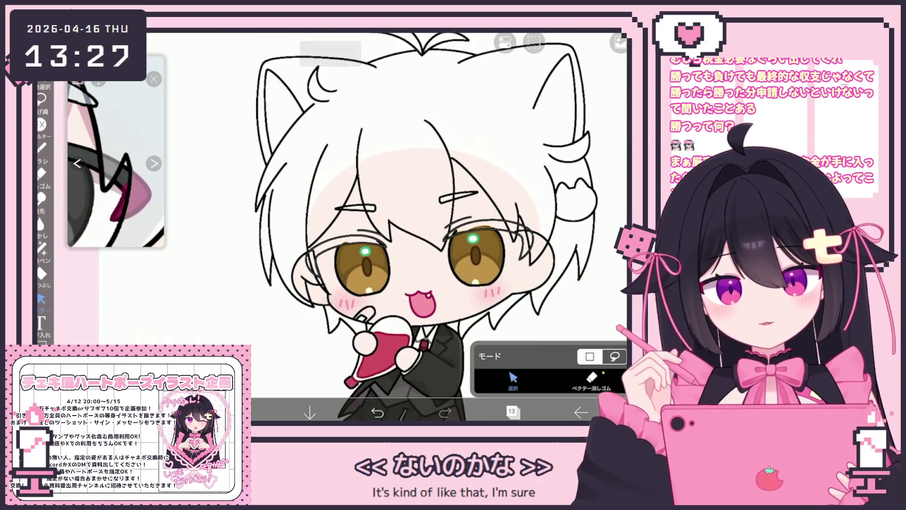
{"action": "scroll", "coordinate": [420, 226], "scroll_direction": "up", "scroll_amount": 2}
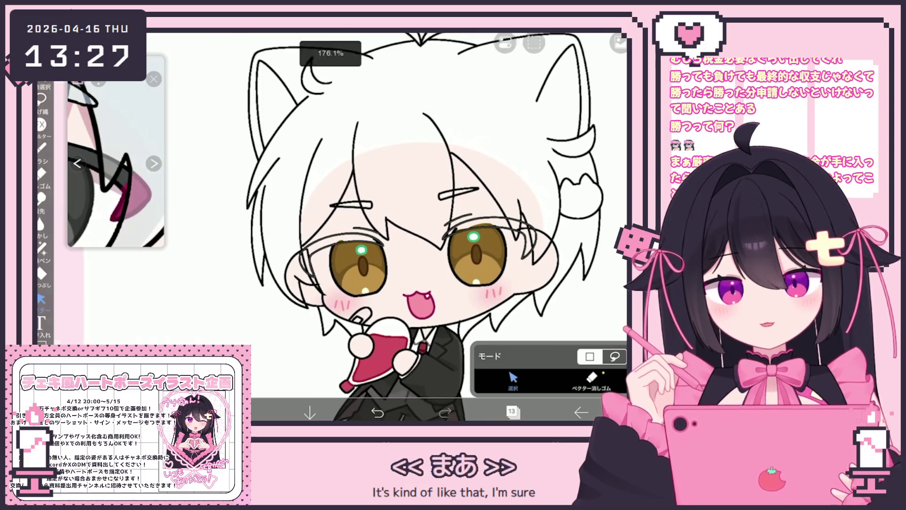
{"action": "left_click", "coordinate": [513, 412]}
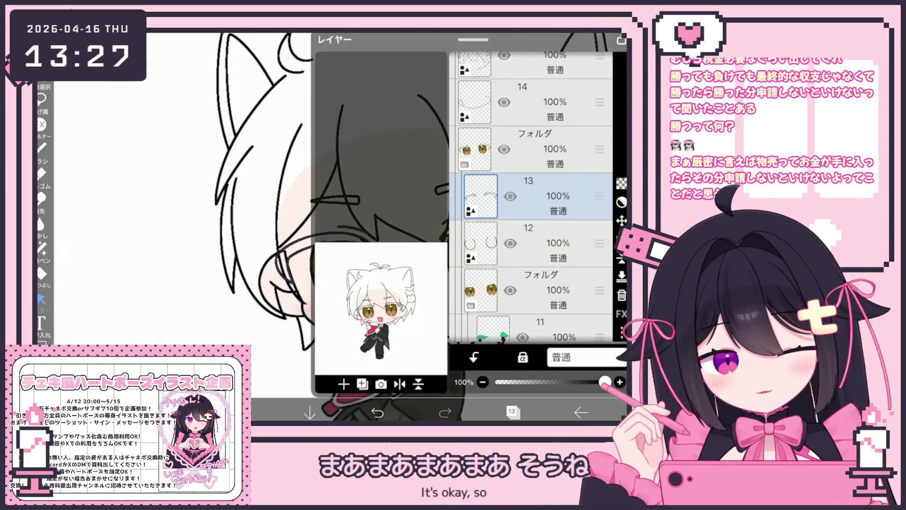
{"action": "left_click", "coordinate": [41, 273]}
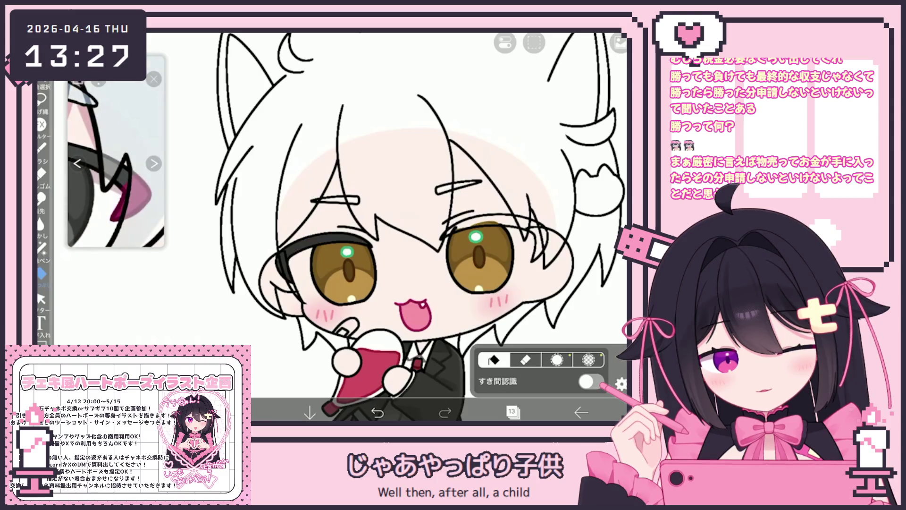
Fill the left eye's upper lash black, pick a new accent colour, and set Lasso Fill.
{"action": "left_click", "coordinate": [528, 226]}
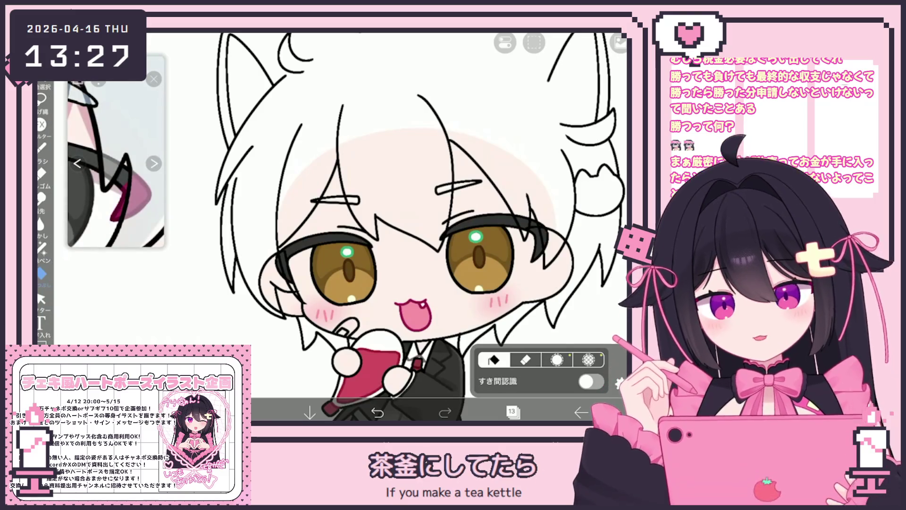
{"action": "left_click", "coordinate": [512, 412]}
{"action": "left_click", "coordinate": [243, 412]}
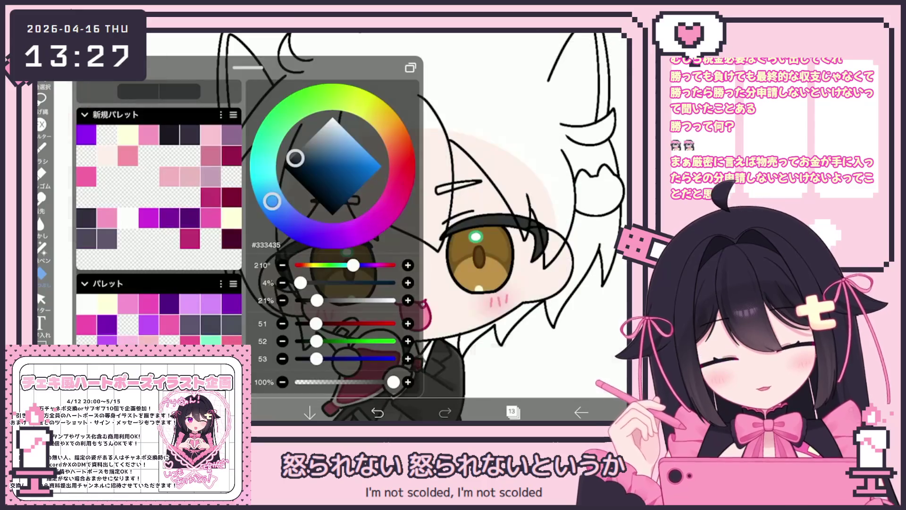
{"action": "left_click", "coordinate": [348, 170]}
{"action": "left_click", "coordinate": [42, 246]}
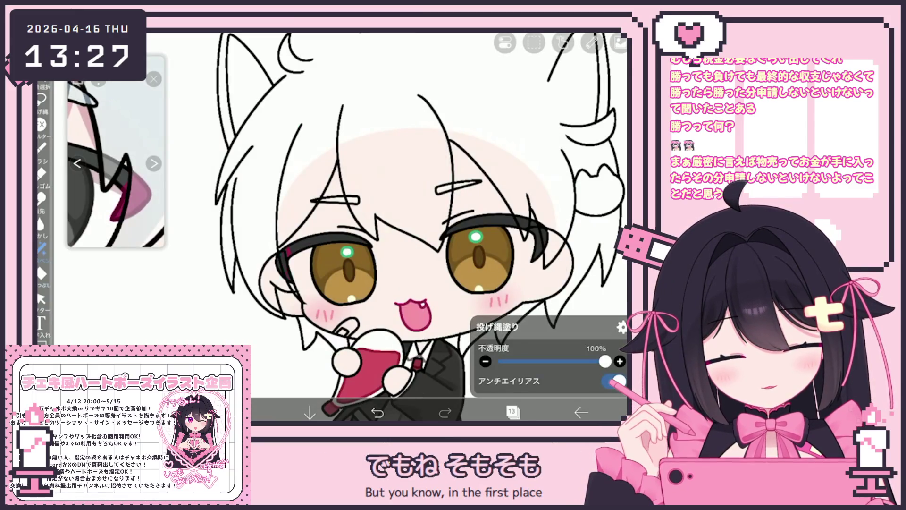